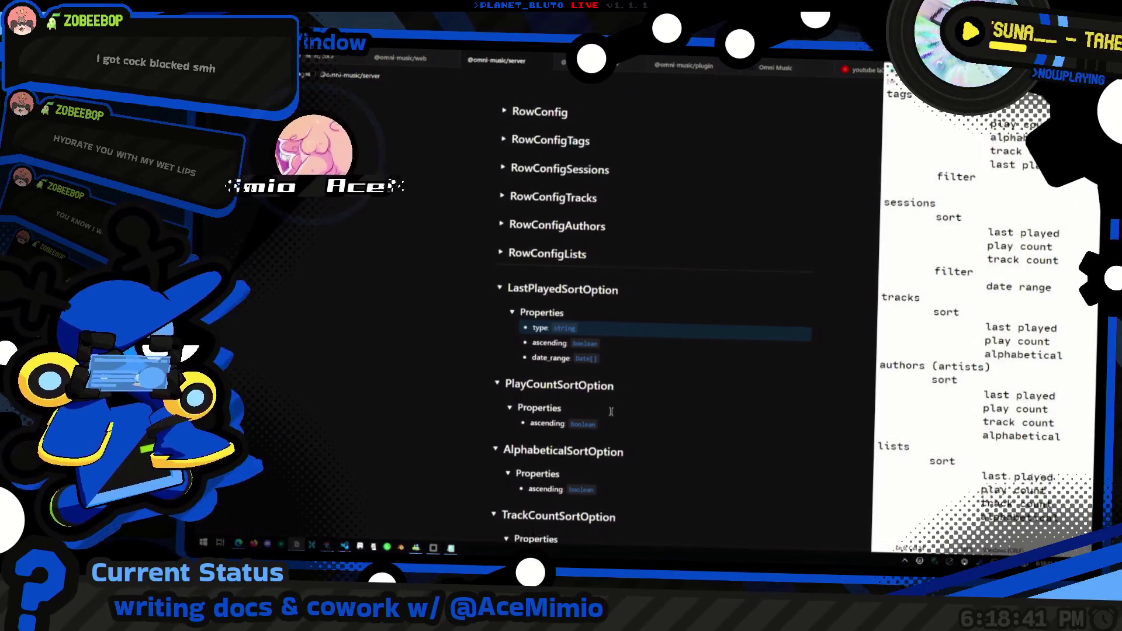
scroll(576, 401, "down", 2)
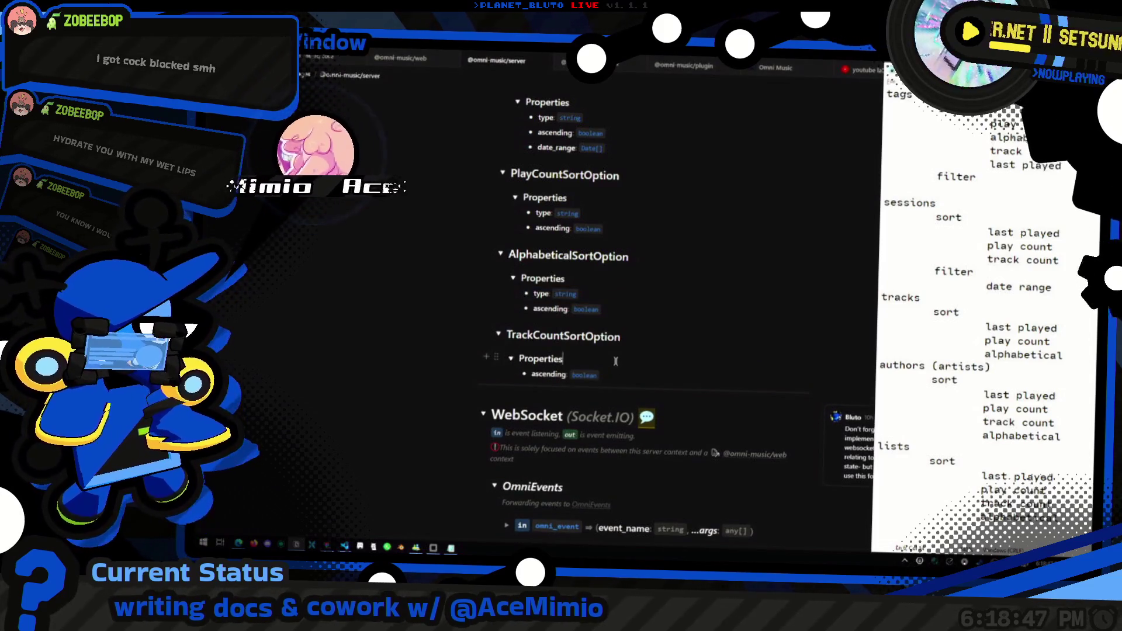
Step: Paste a 'type: string' row into TrackCountSortOption's properties
key("ctrl+v")
scroll(599, 318, "down", 1)
scroll(598, 319, "up", 3)
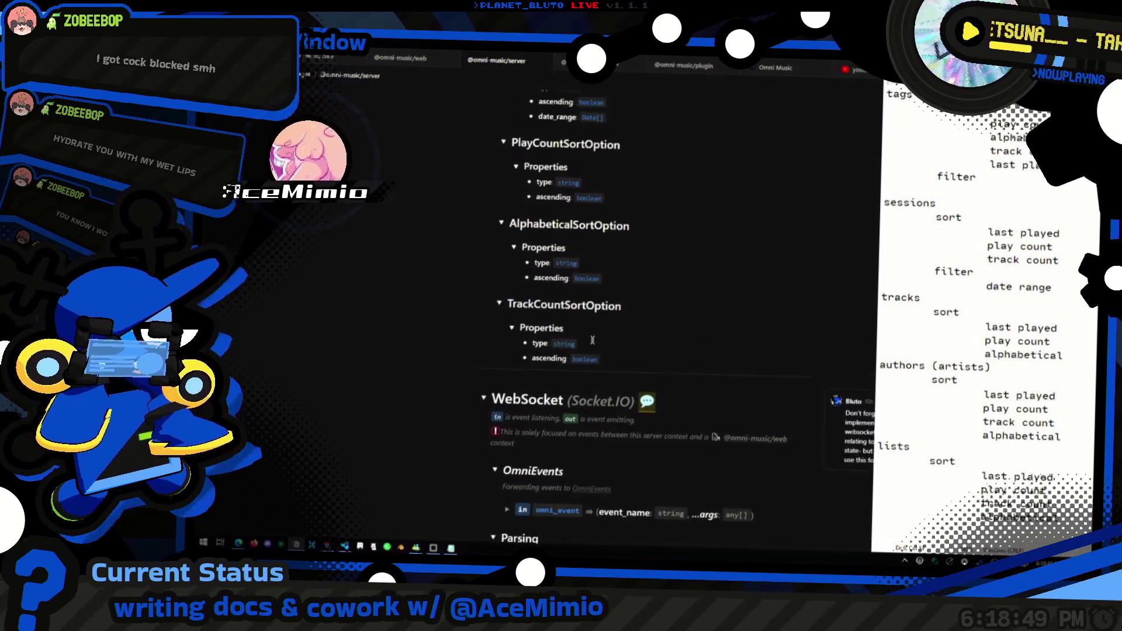
scroll(623, 356, "up", 1)
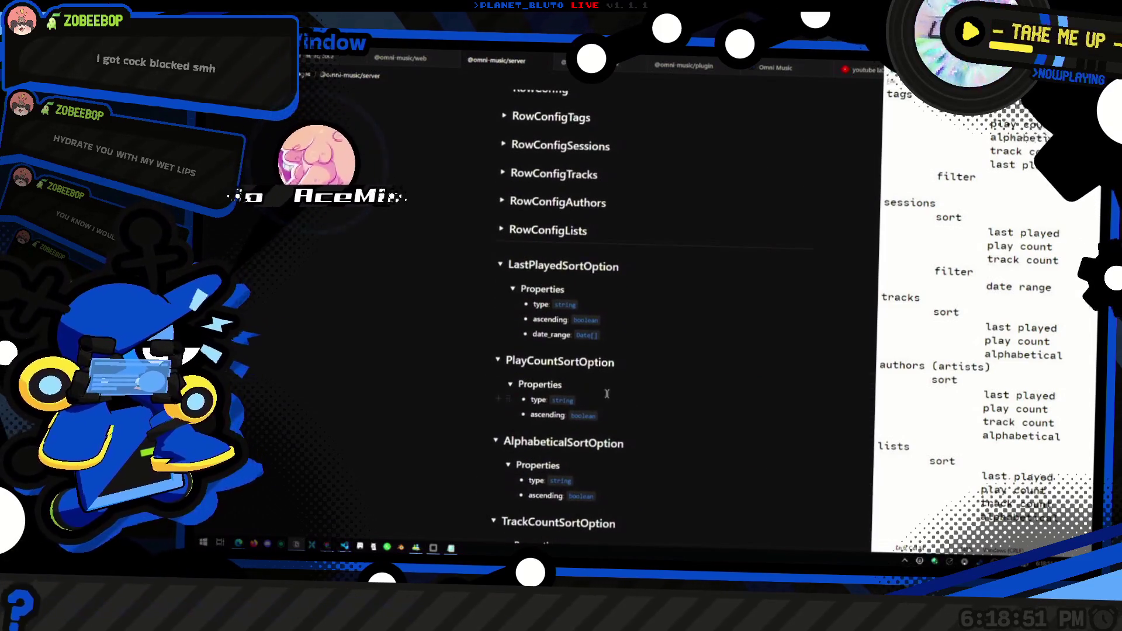
Step: Replace LastPlayedSortOption's string type with the quoted literal "last_played"
left_click(643, 268)
scroll(622, 351, "up", 1)
scroll(622, 364, "down", 3)
scroll(622, 364, "up", 1)
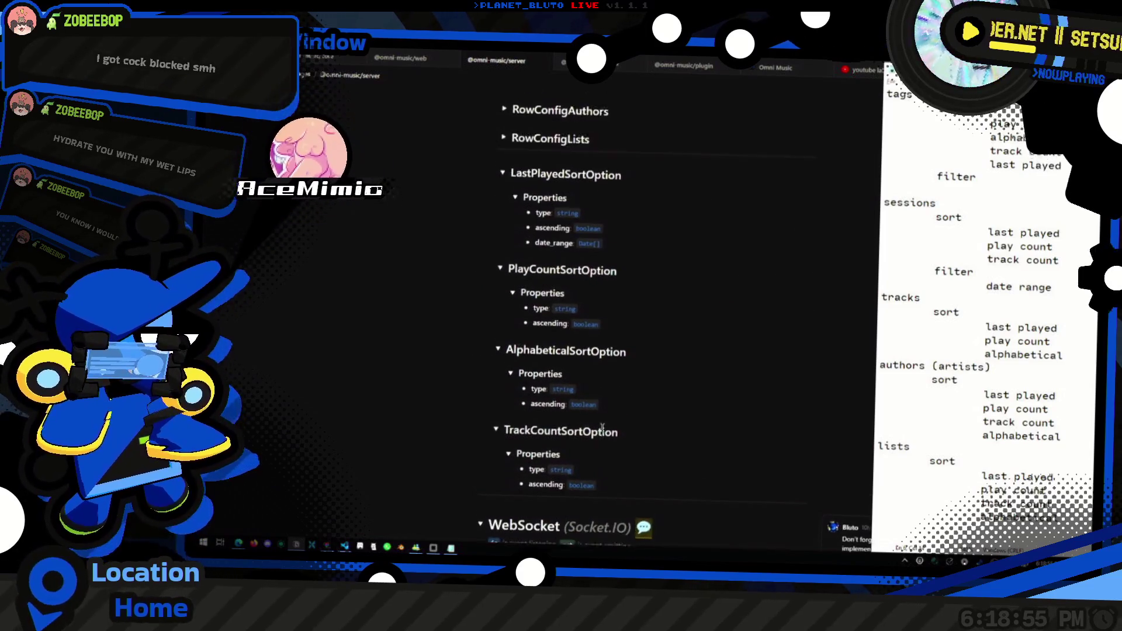
left_click(578, 241)
key("Left")
key("Left")
key("Left")
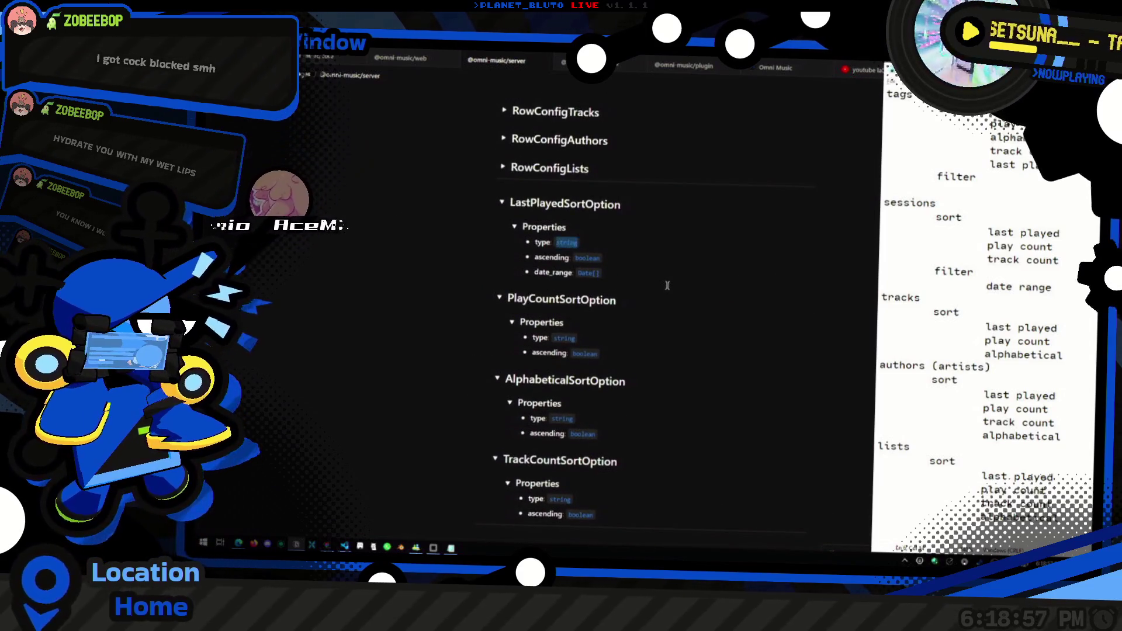
key("Delete")
key("Delete")
key("Delete")
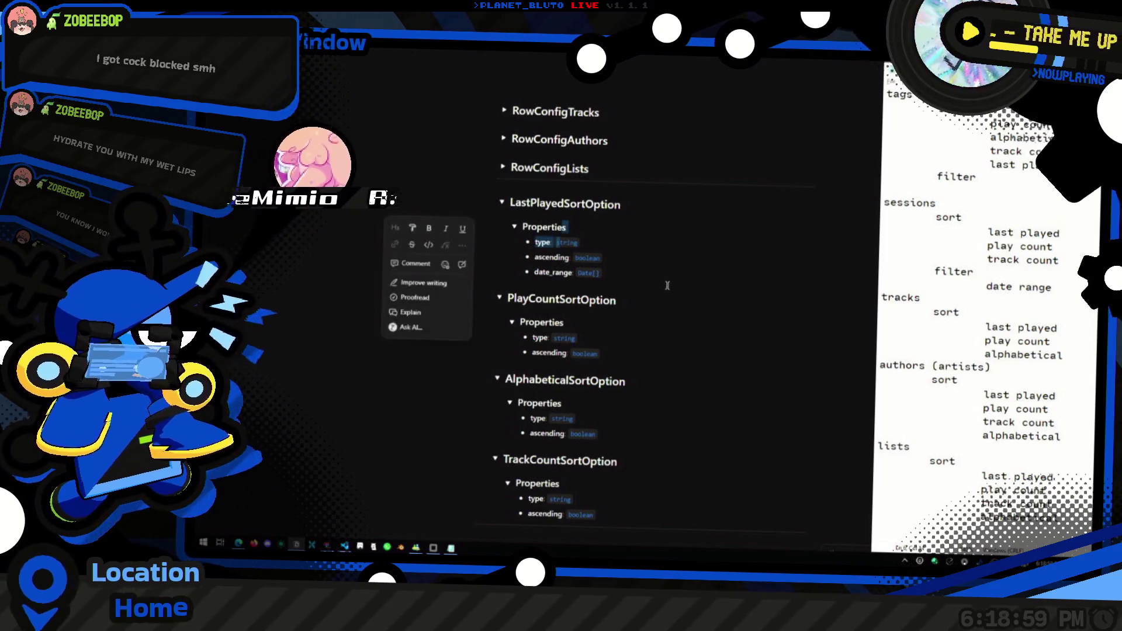
type("last ")
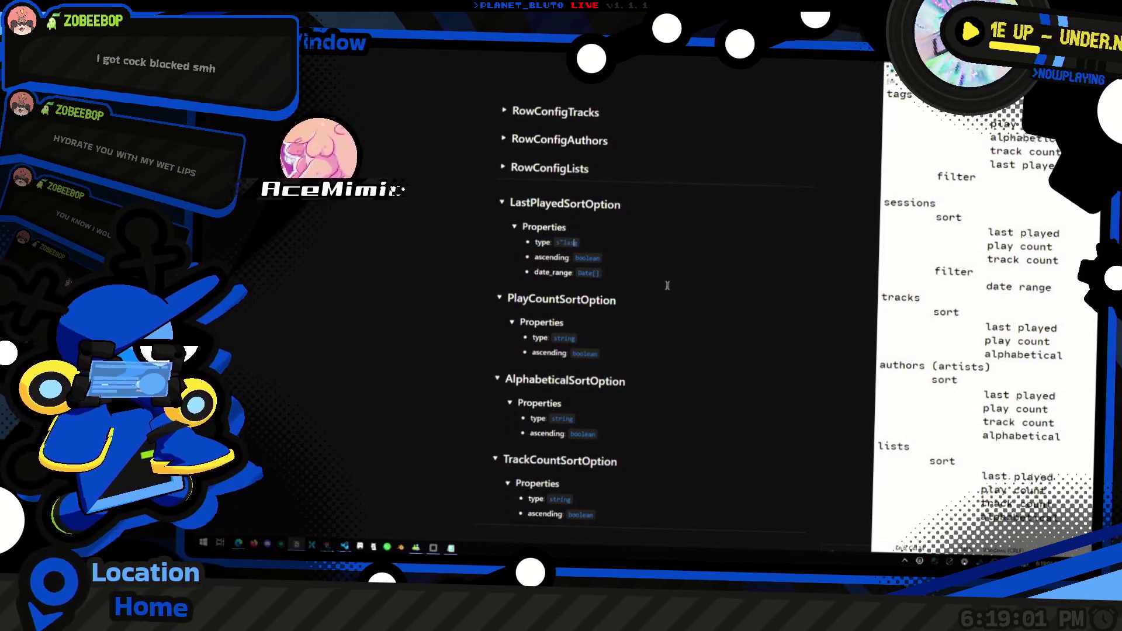
type("layed\"")
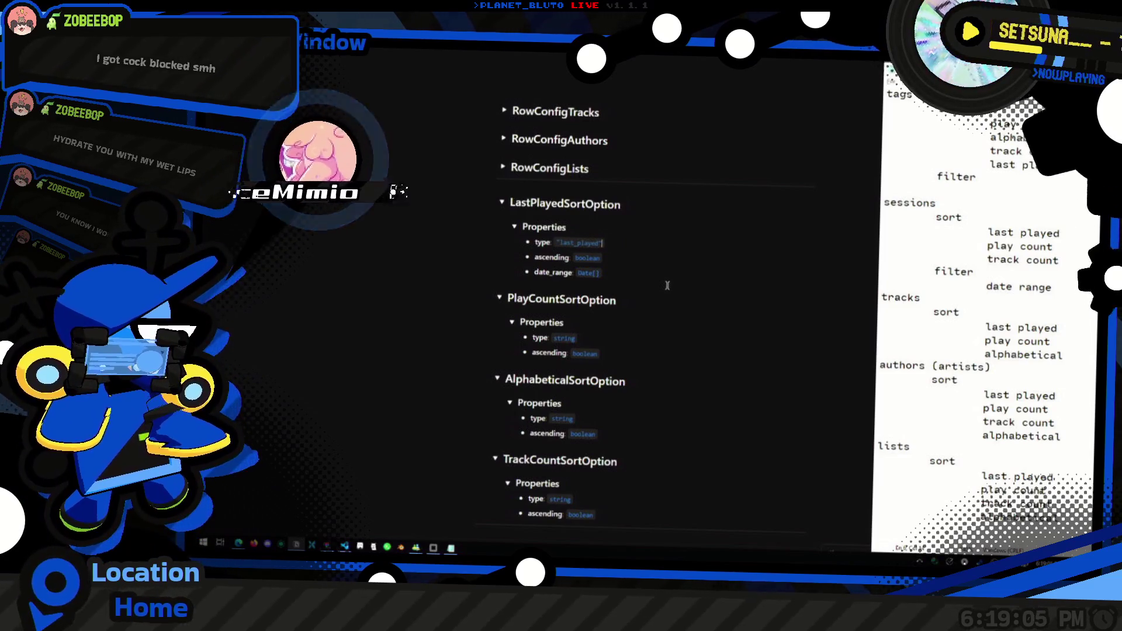
Step: Set PlayCountSortOption's type value to "play_count"
scroll(667, 285, "down", 1)
left_click(591, 305)
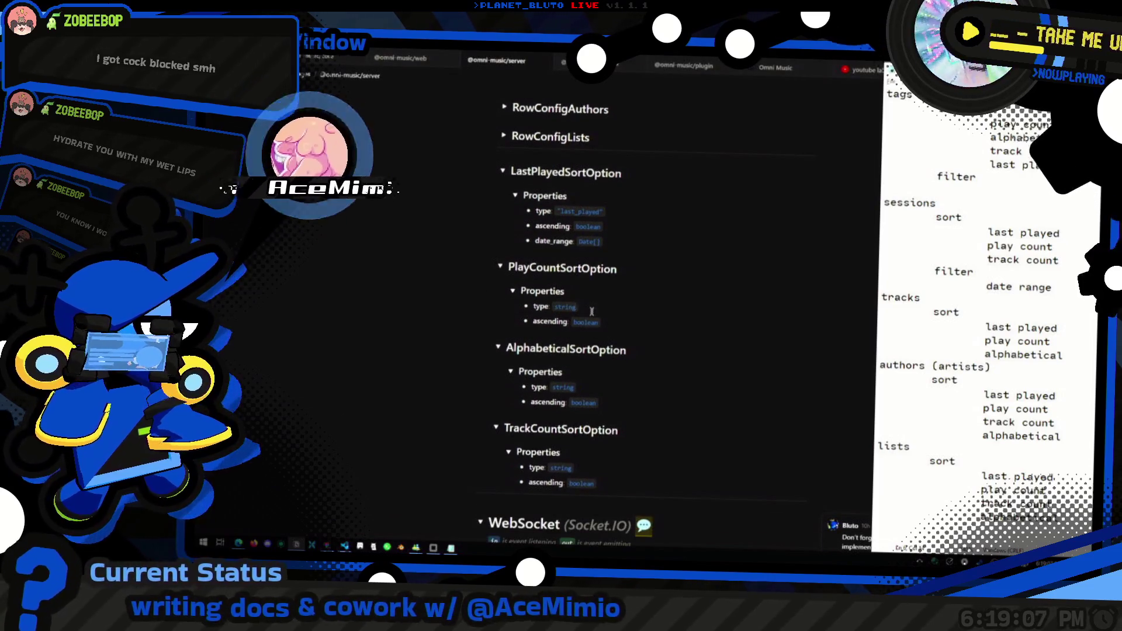
key("ctrl+BackSpace")
type("\"play_count")
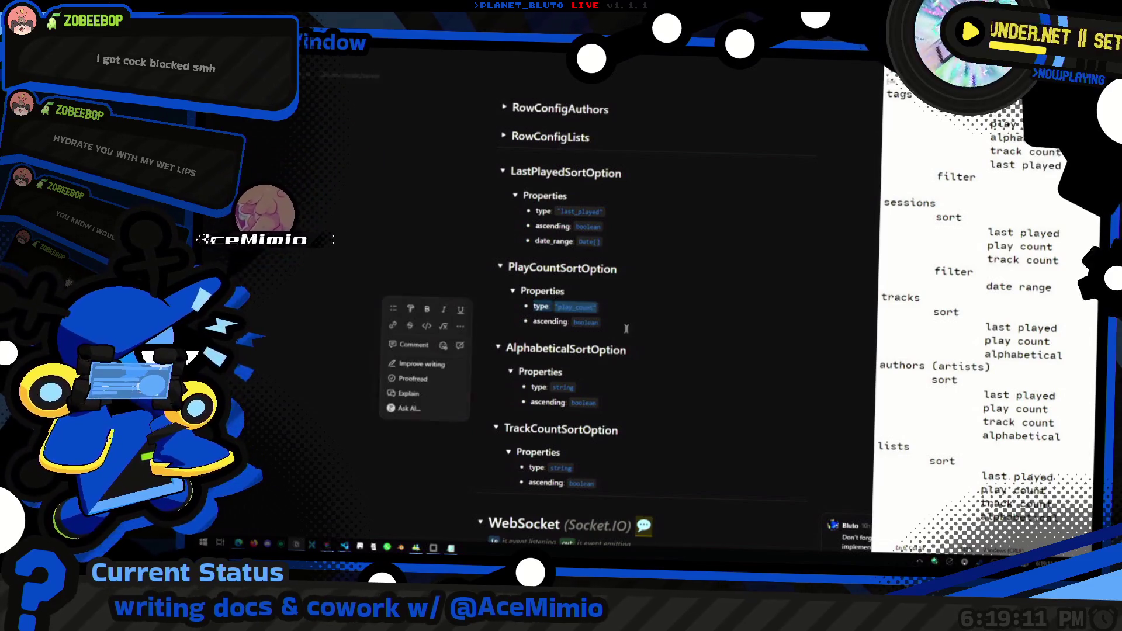
Step: Set AlphabeticalSortOption's type value to "alphabetical", correcting the typos along the way
left_click(643, 374)
key("Return")
key("BackSpace")
key("ctrl+BackSpace")
type("\"play_count\"")
key("ctrl+BackSpace")
type("aplha")
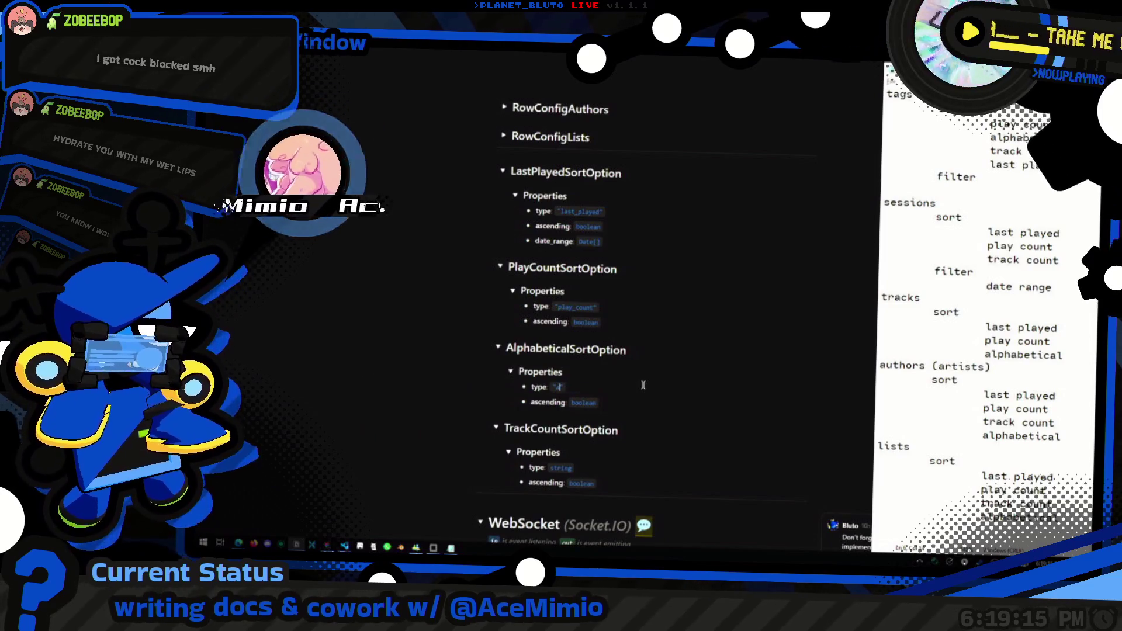
key("BackSpace")
key("BackSpace")
key("BackSpace")
type("lpha")
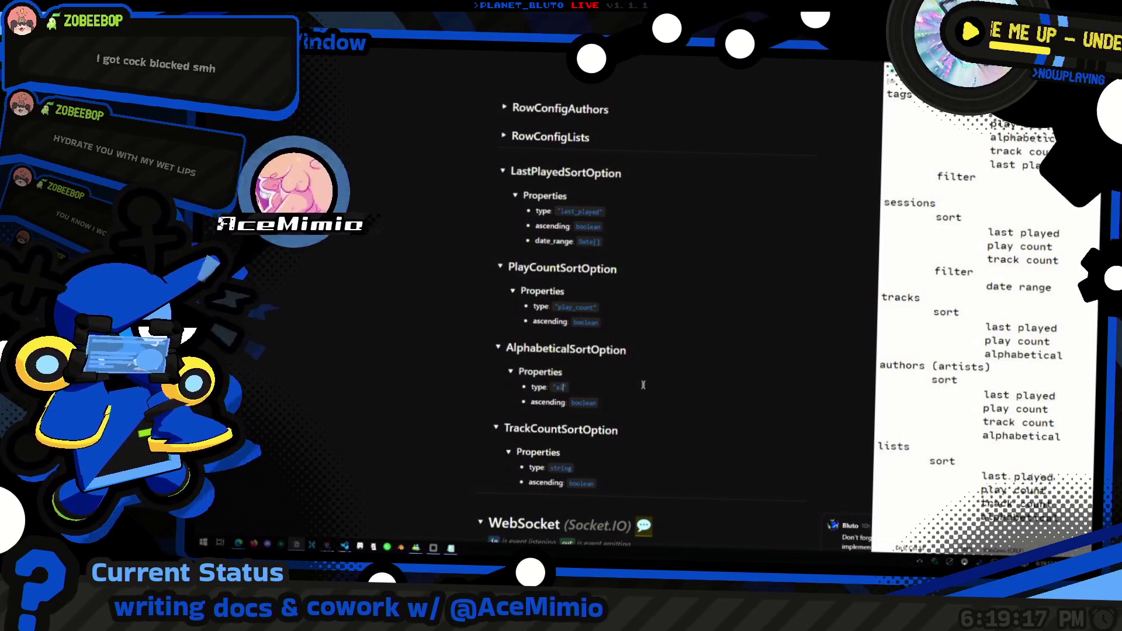
type("betical")
key("ctrl+c")
Step: Set TrackCountSortOption's type value to "track_count"
scroll(643, 385, "down", 1)
double_click(561, 437)
key("ctrl+v")
double_click(593, 437)
type("track_count")
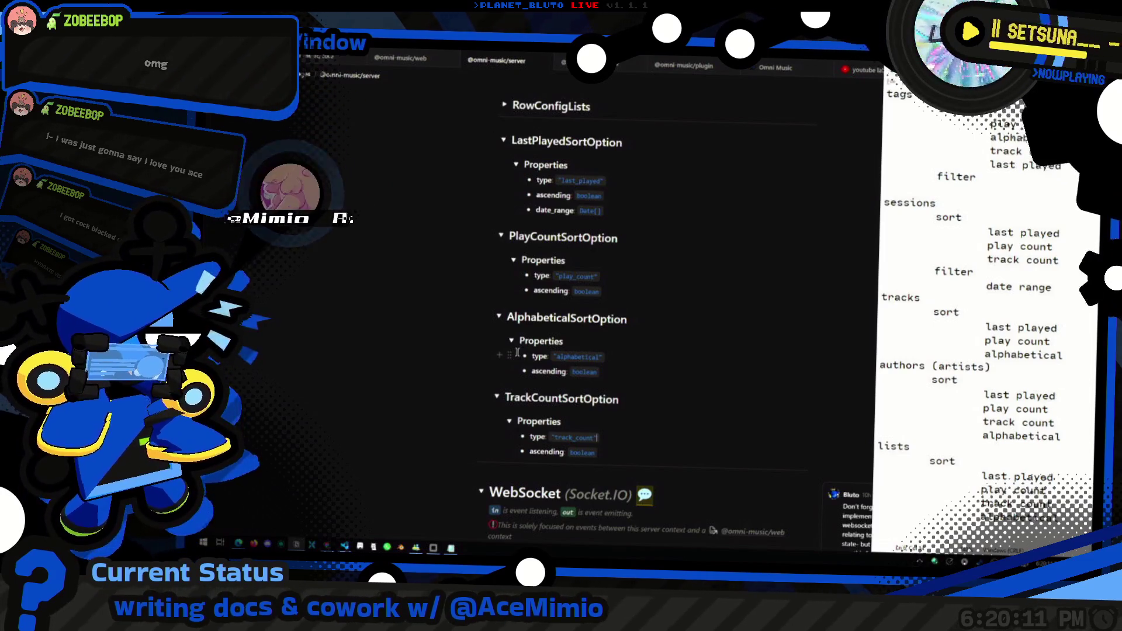
scroll(651, 221, "down", 3)
left_click(628, 325)
scroll(667, 315, "down", 4)
scroll(655, 330, "up", 10)
scroll(645, 341, "up", 3)
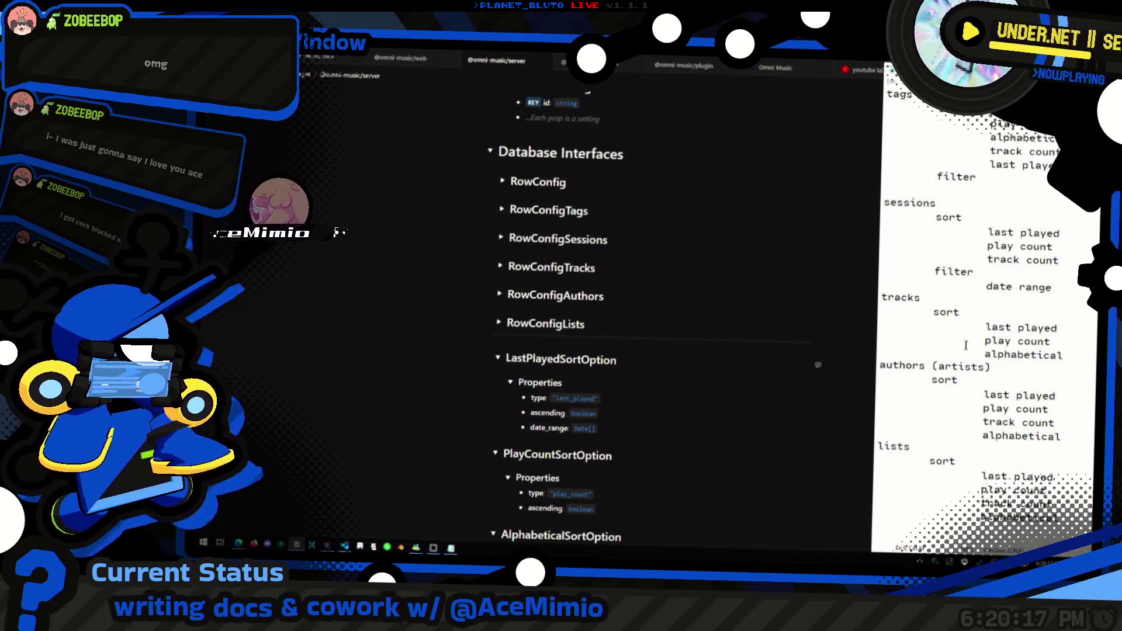
scroll(616, 409, "up", 6)
scroll(622, 406, "down", 7)
scroll(622, 406, "down", 5)
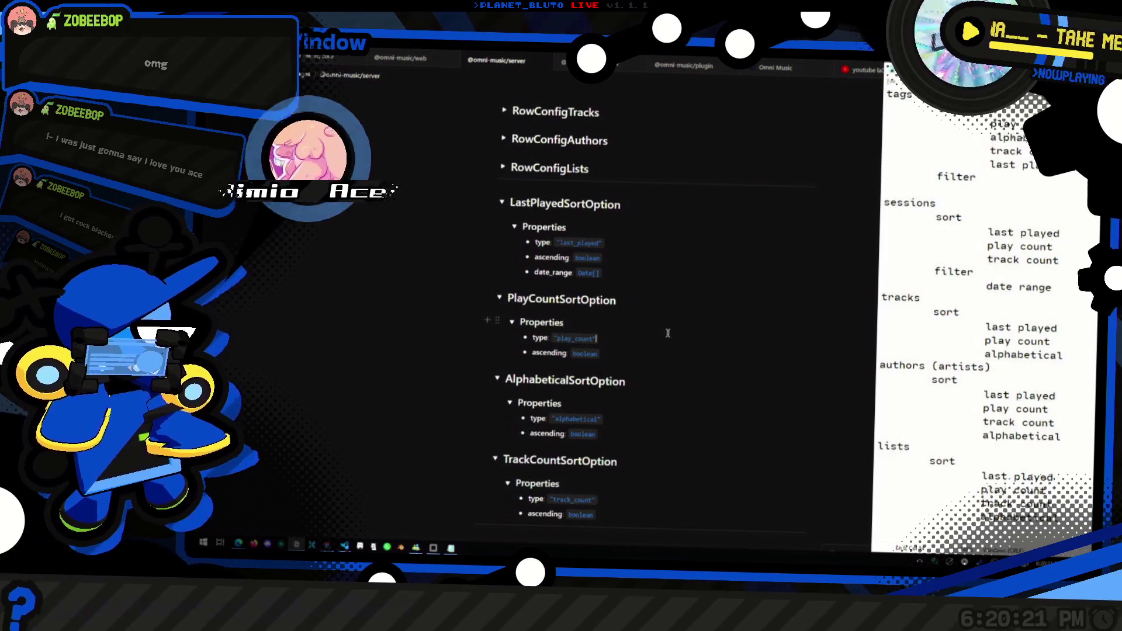
scroll(666, 316, "down", 7)
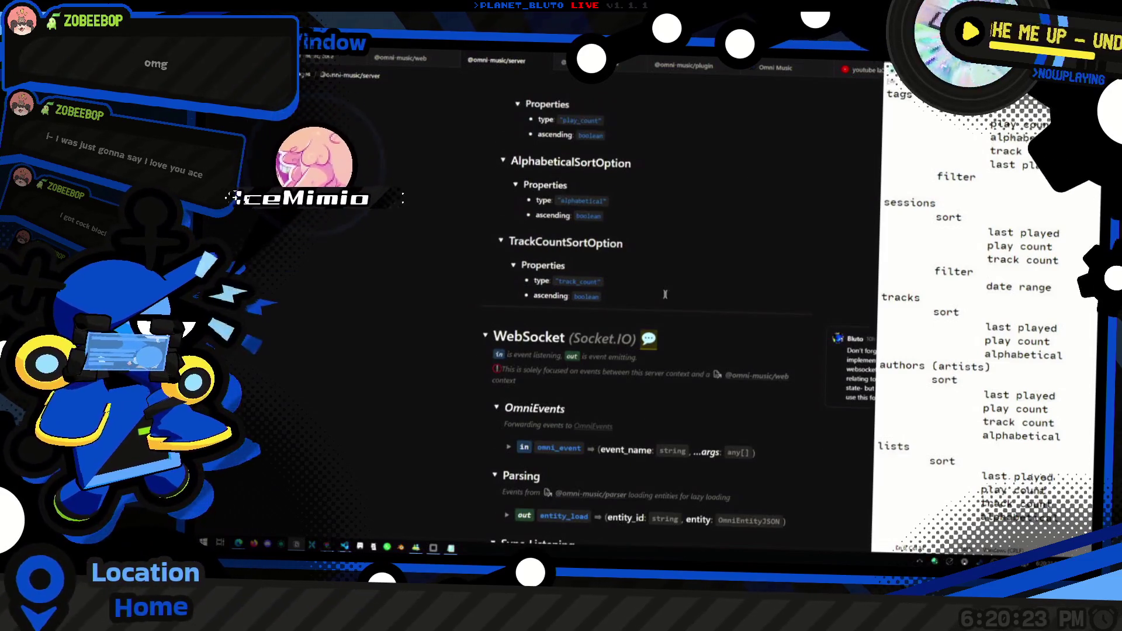
scroll(666, 286, "up", 14)
scroll(623, 363, "down", 2)
scroll(624, 370, "up", 7)
scroll(750, 389, "down", 4)
scroll(725, 390, "down", 10)
scroll(712, 381, "up", 2)
scroll(707, 377, "down", 3)
scroll(701, 378, "up", 8)
scroll(694, 374, "up", 6)
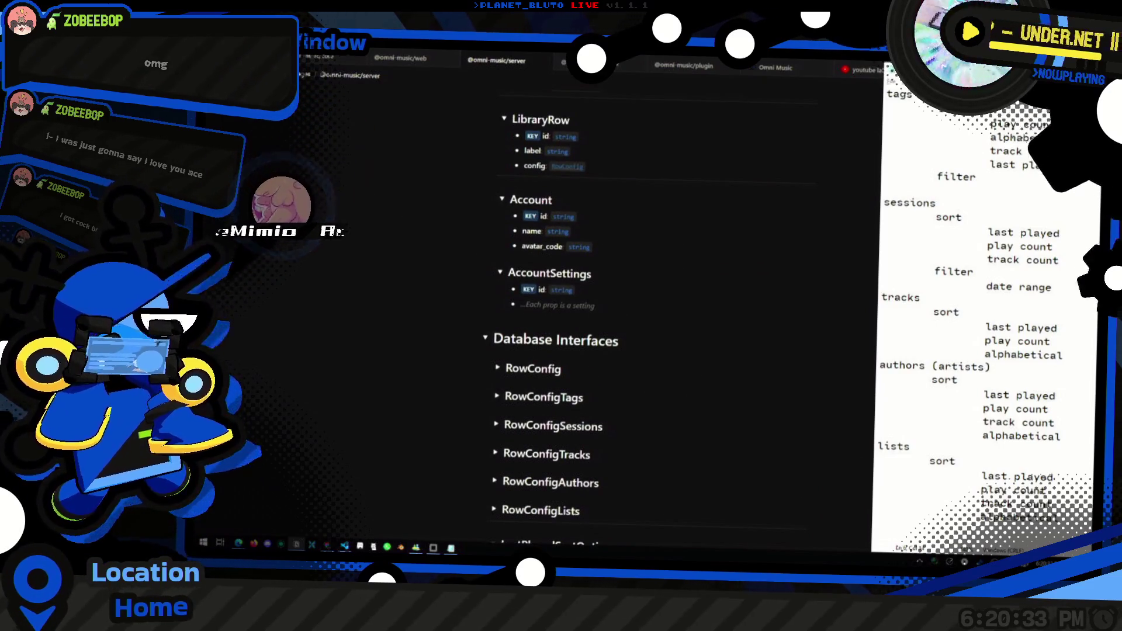
scroll(707, 315, "down", 5)
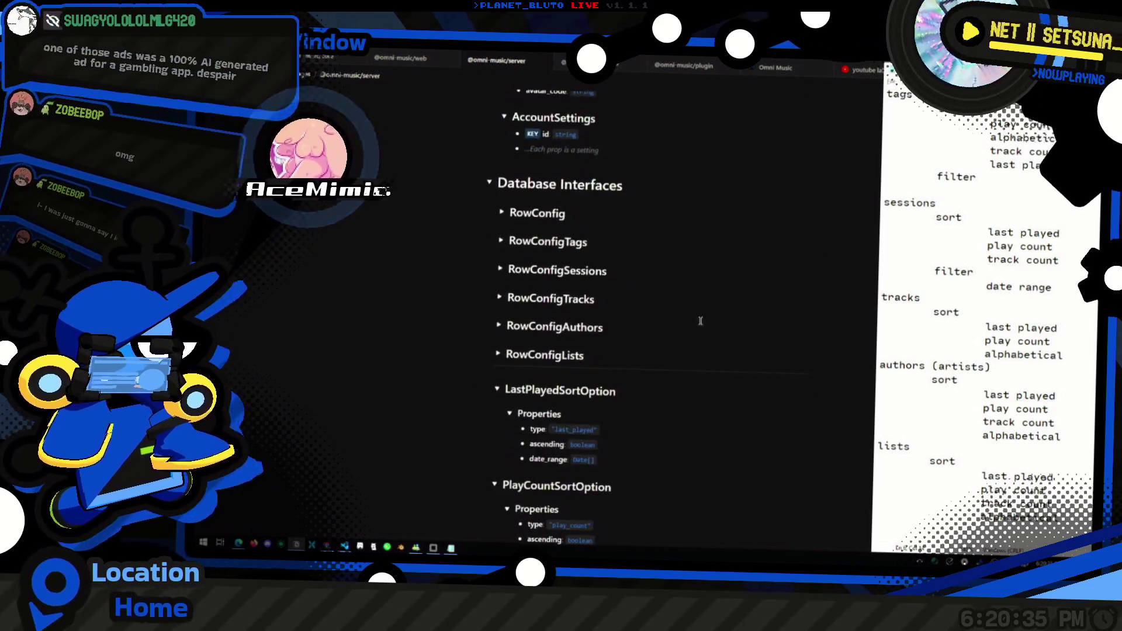
scroll(700, 320, "down", 6)
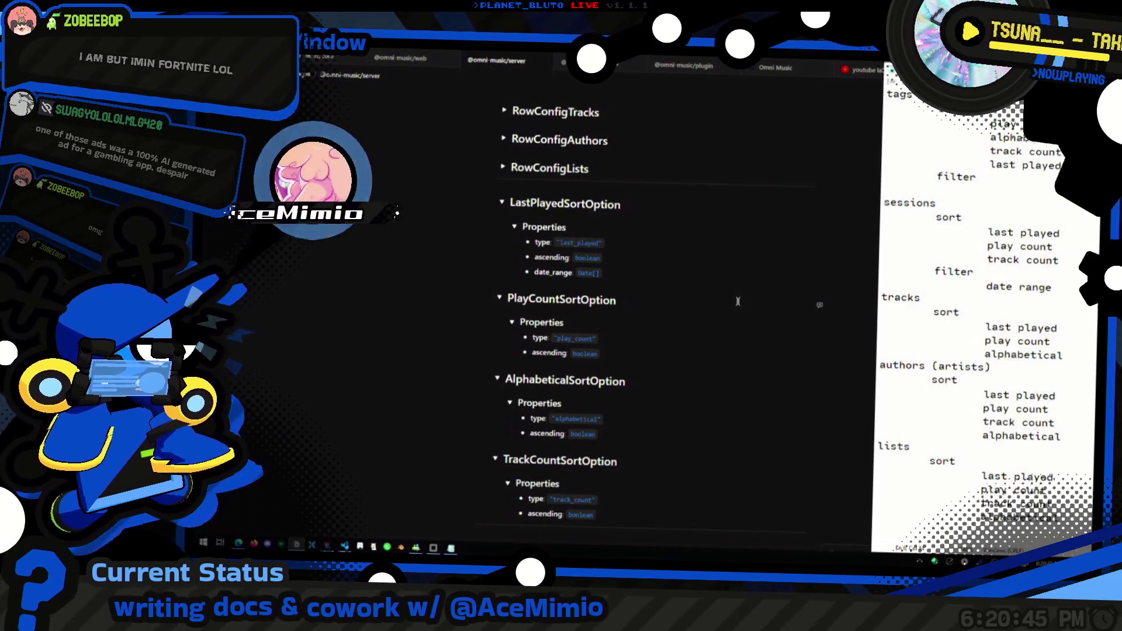
scroll(673, 385, "down", 1)
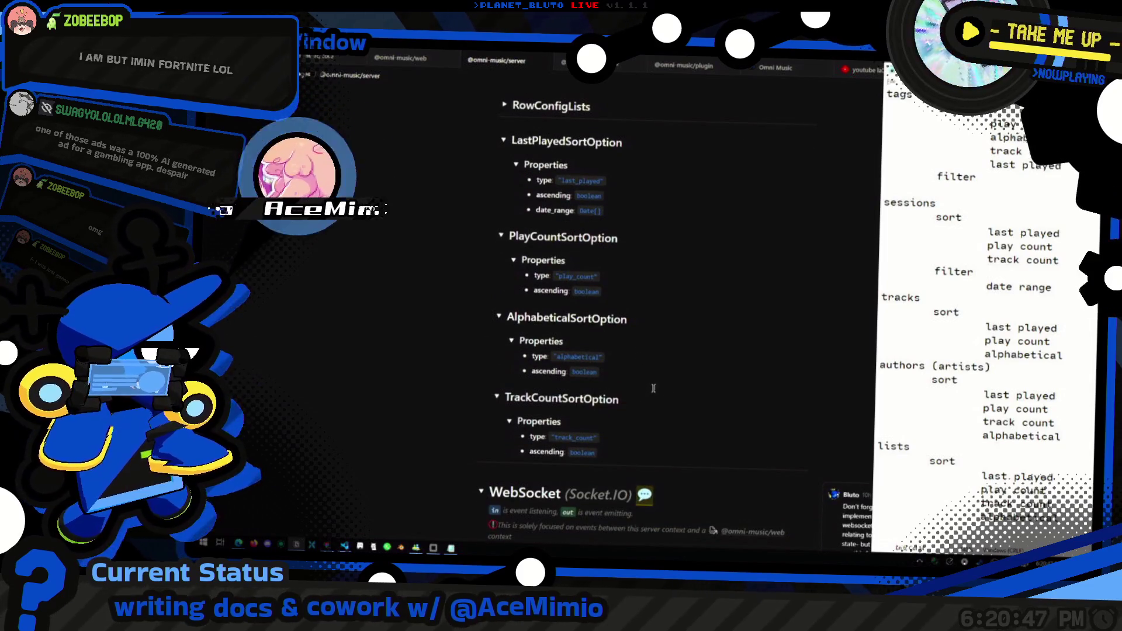
scroll(653, 388, "up", 3)
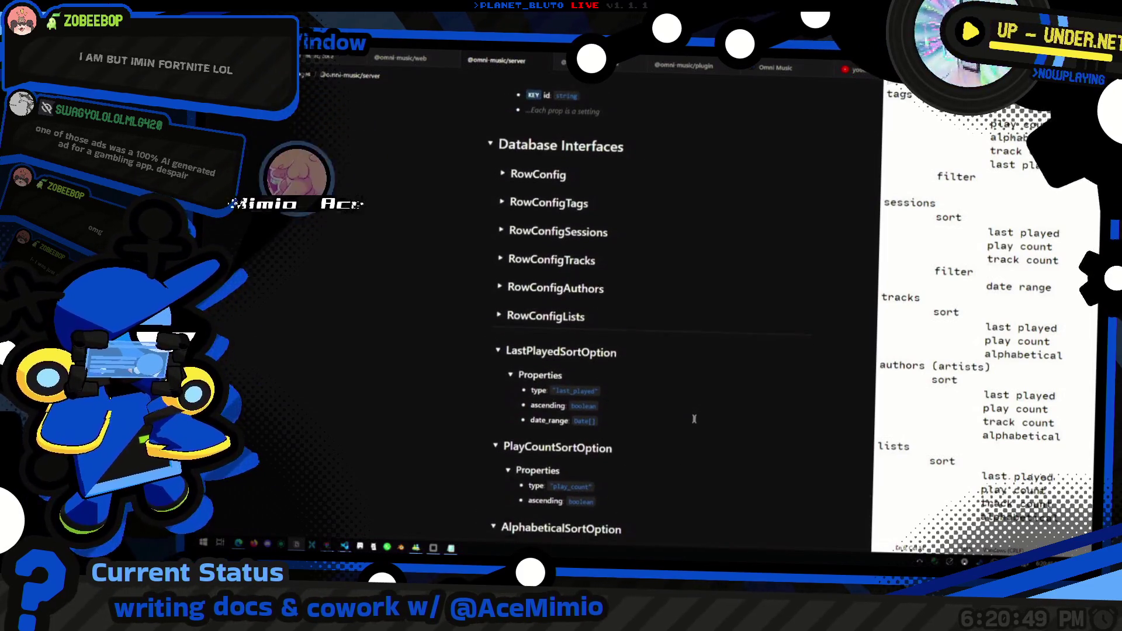
scroll(694, 419, "down", 1)
Step: Duplicate the LastPlayedSortOption block with Ctrl+D
left_click(648, 266)
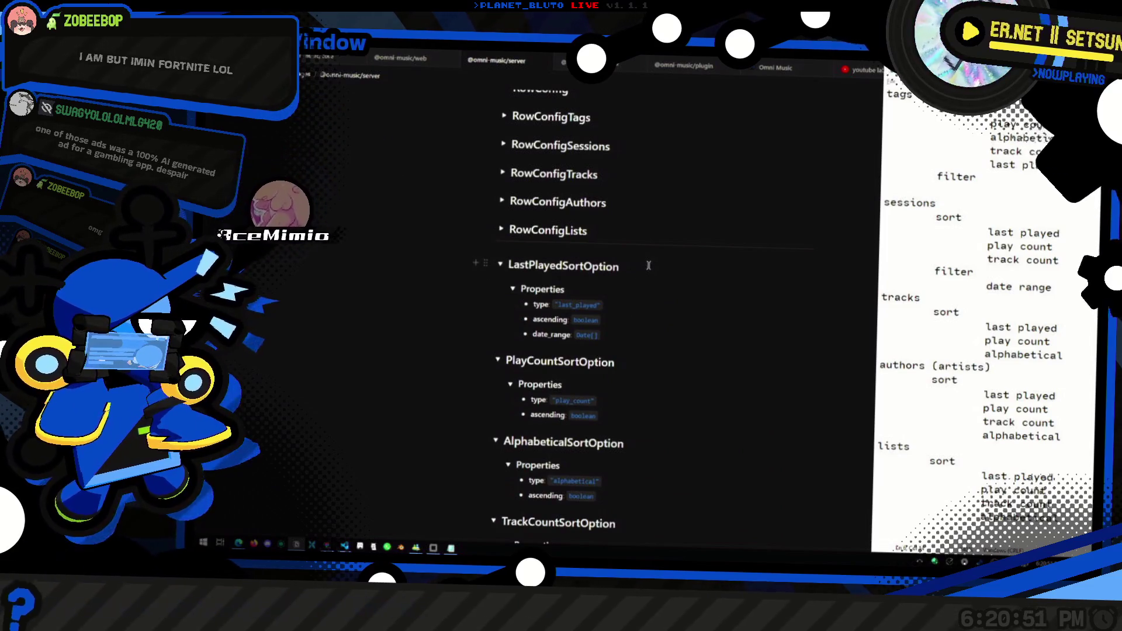
key("shift+Home")
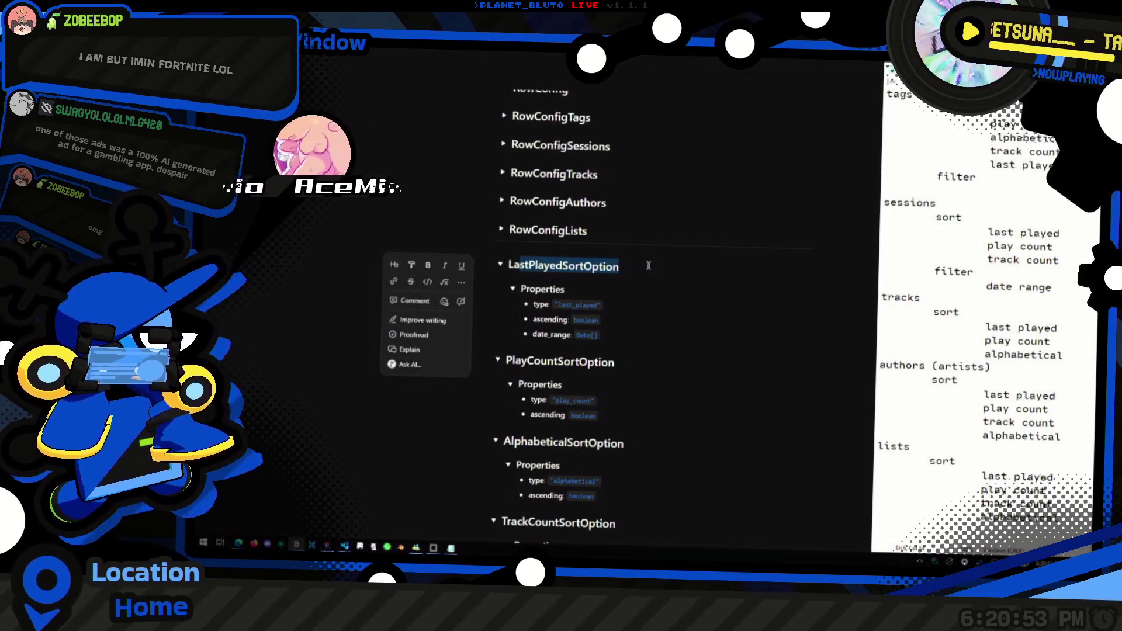
key("shift+Right")
key("shift+Right")
key("shift+Right")
key("Home")
key("Return")
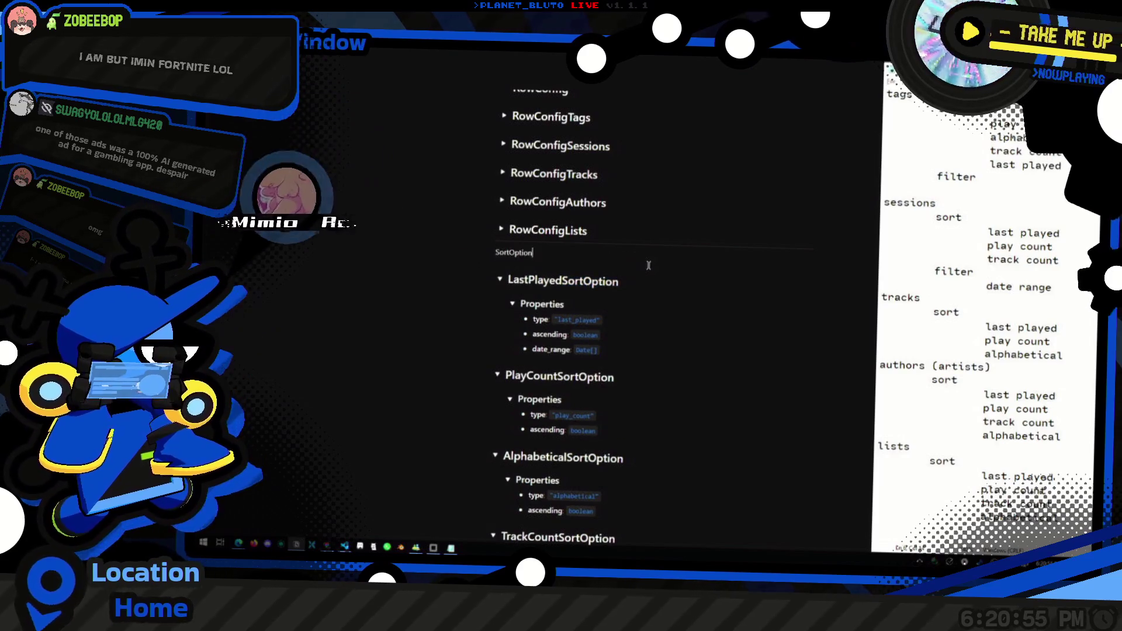
key("ctrl+z")
key("ctrl+d")
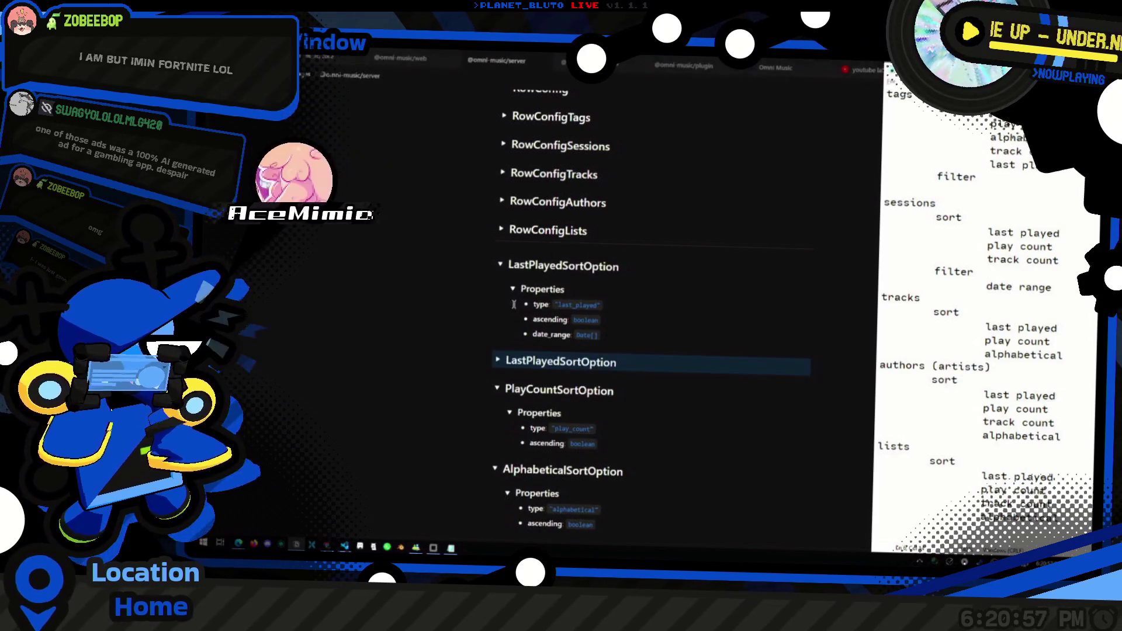
Step: Rename the first copy to SortOption, set its type to string, and remove the date_range row
left_click(564, 265)
key("shift+Home")
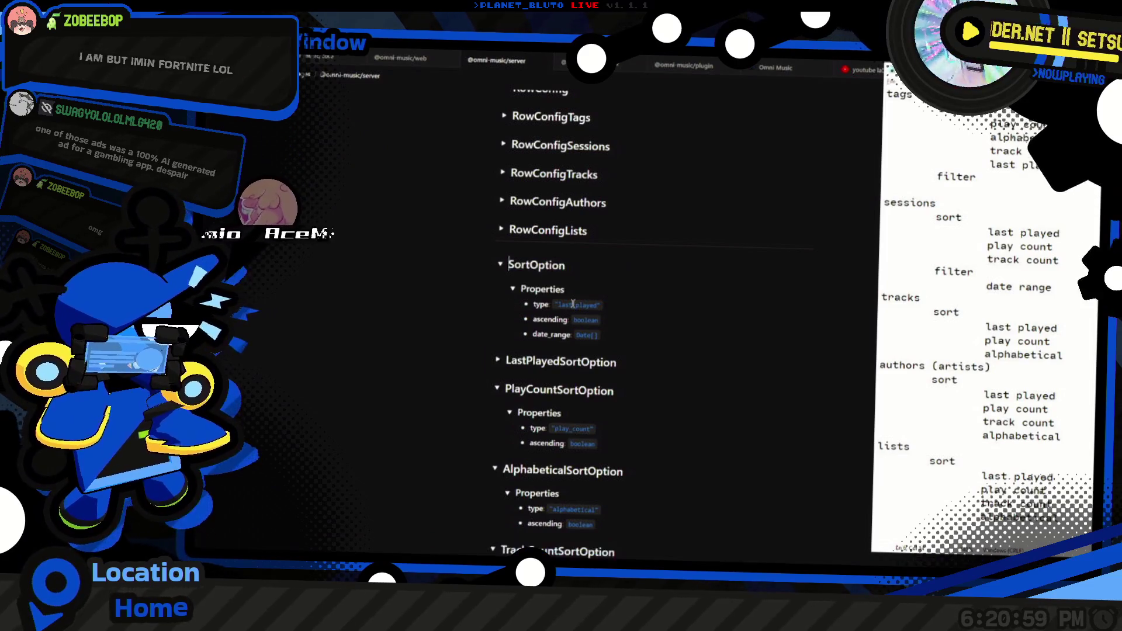
key("BackSpace")
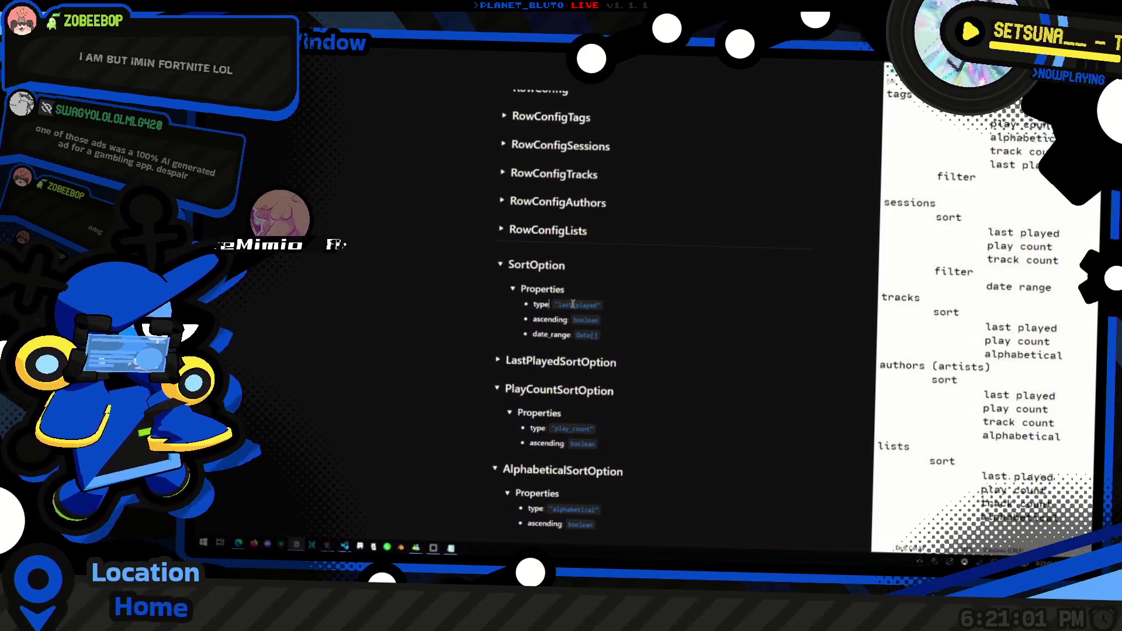
double_click(572, 304)
type("string")
key("Home")
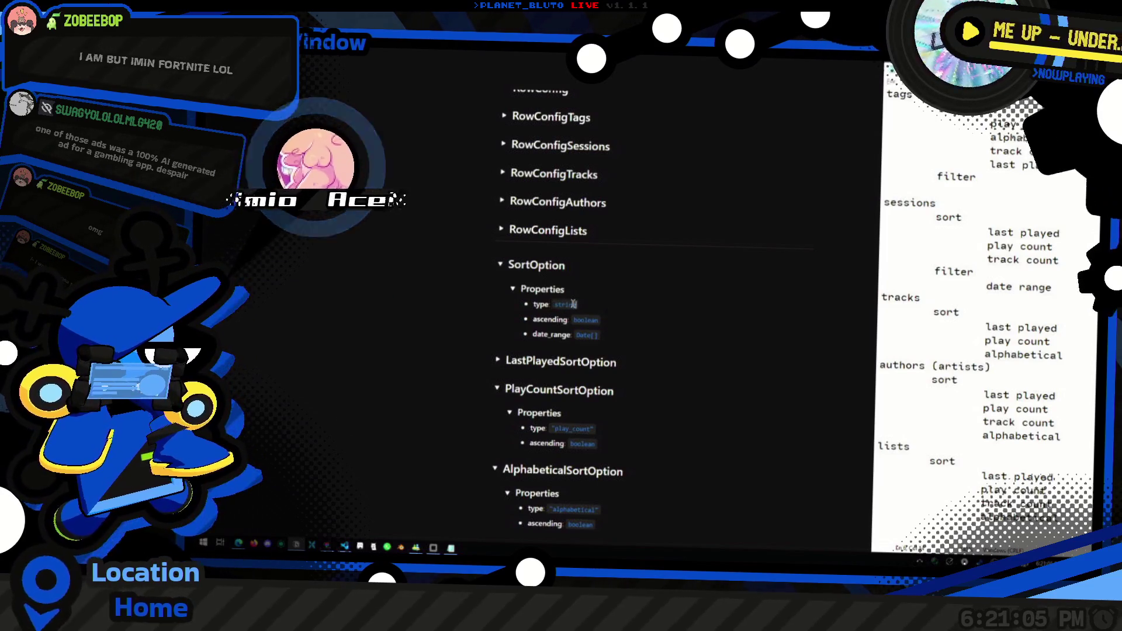
key("ctrl+BackSpace")
key("ctrl+BackSpace")
key("ctrl+BackSpace")
key("BackSpace")
key("BackSpace")
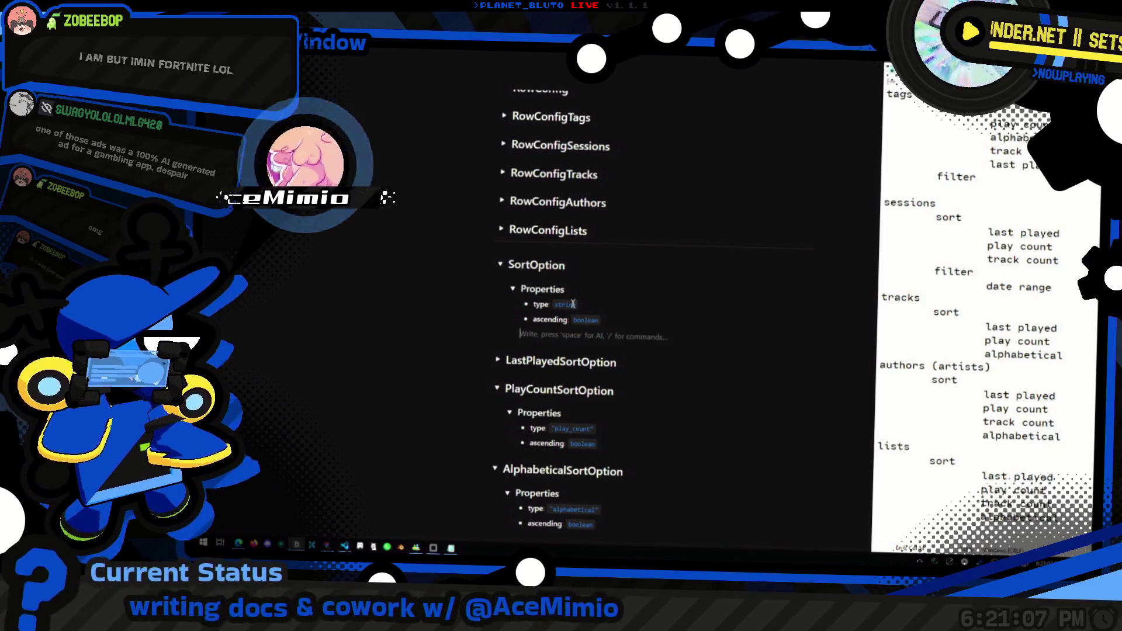
left_click(512, 288)
Step: Collapse the SortOption, PlayCountSortOption, AlphabeticalSortOption and TrackCountSortOption toggles
left_click(499, 264)
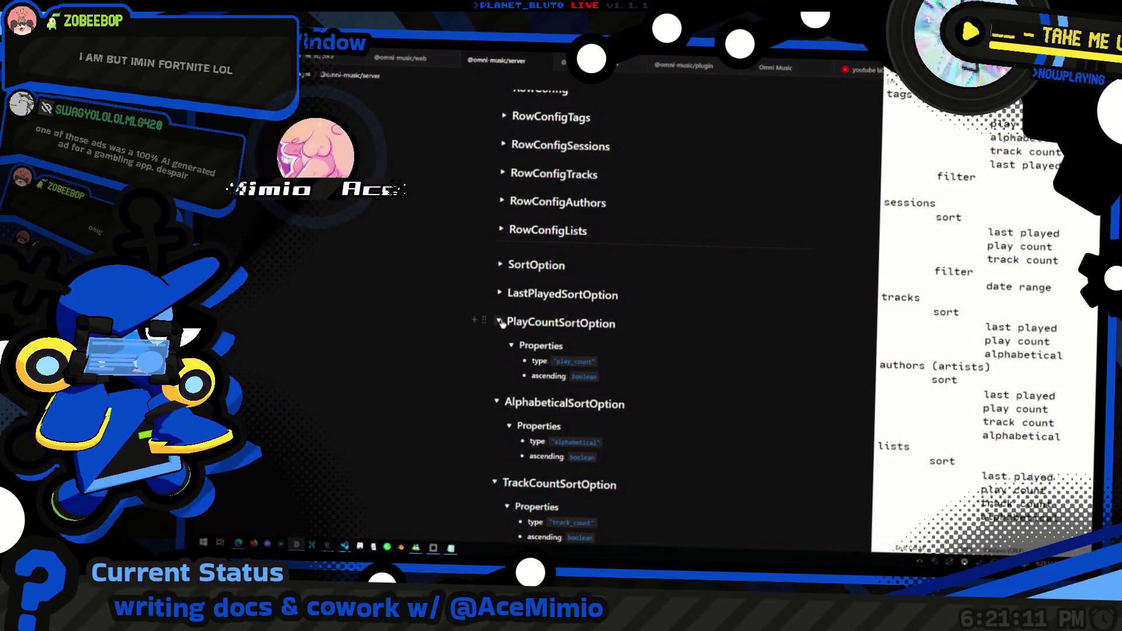
left_click(501, 320)
left_click(498, 350)
left_click(498, 379)
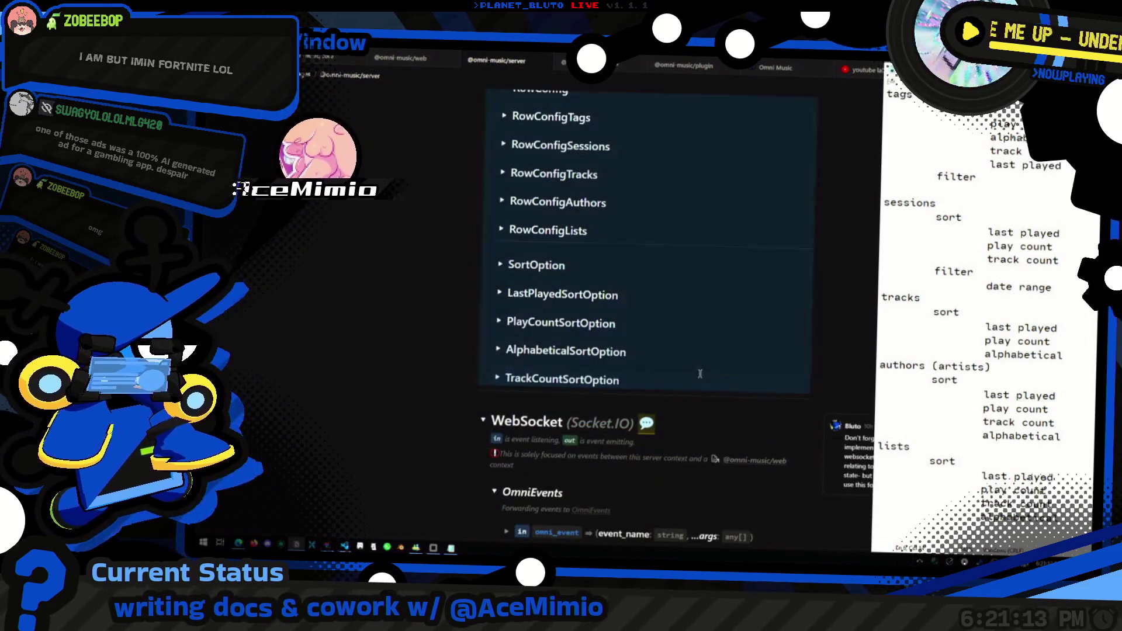
scroll(669, 227, "up", 2)
mouse_move(636, 191)
left_mouse_down()
mouse_move(647, 336)
mouse_move(640, 187)
left_mouse_up()
left_click(640, 187)
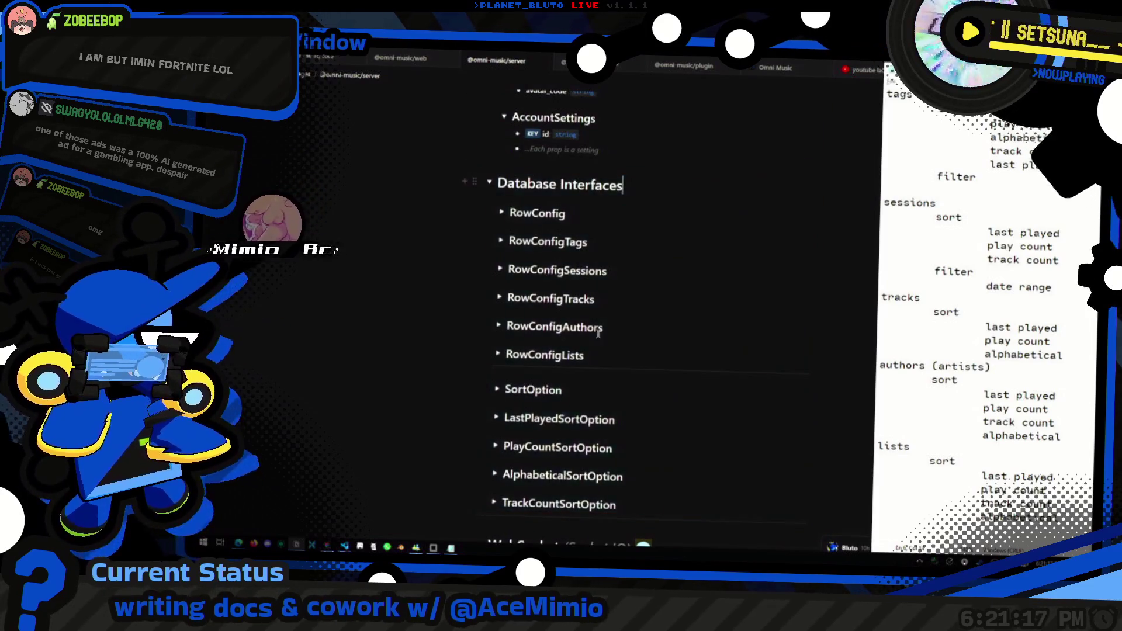
scroll(707, 424, "up", 6)
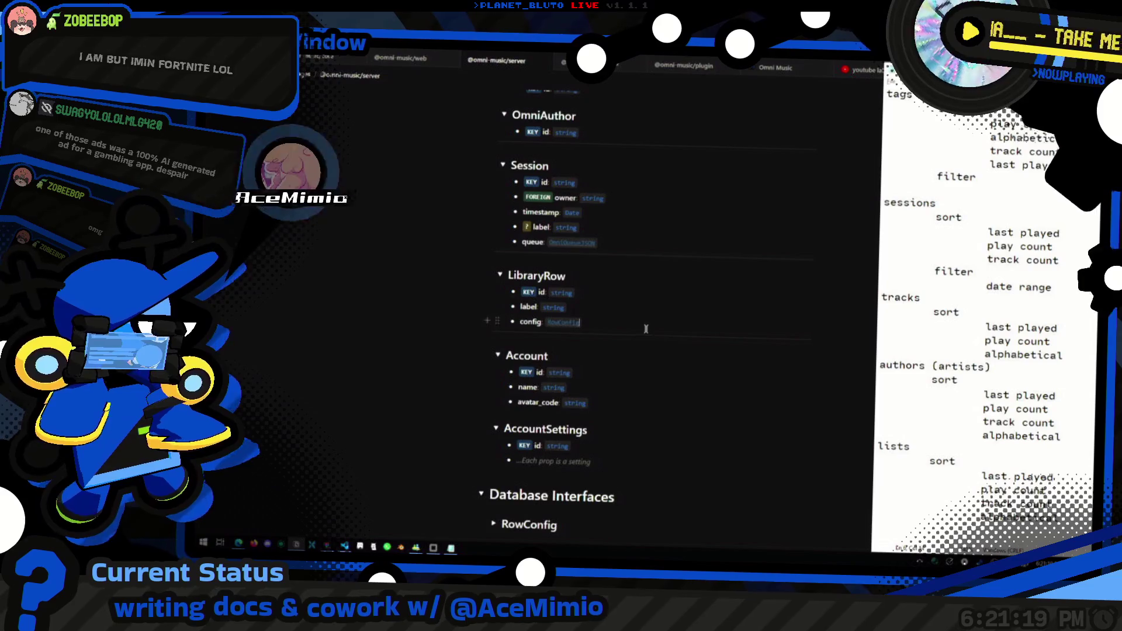
scroll(647, 330, "down", 4)
Step: Expand RowConfig, RowConfigTags, RowConfigSessions, RowConfigTracks, RowConfigAuthors and RowConfigLists
left_click(500, 337)
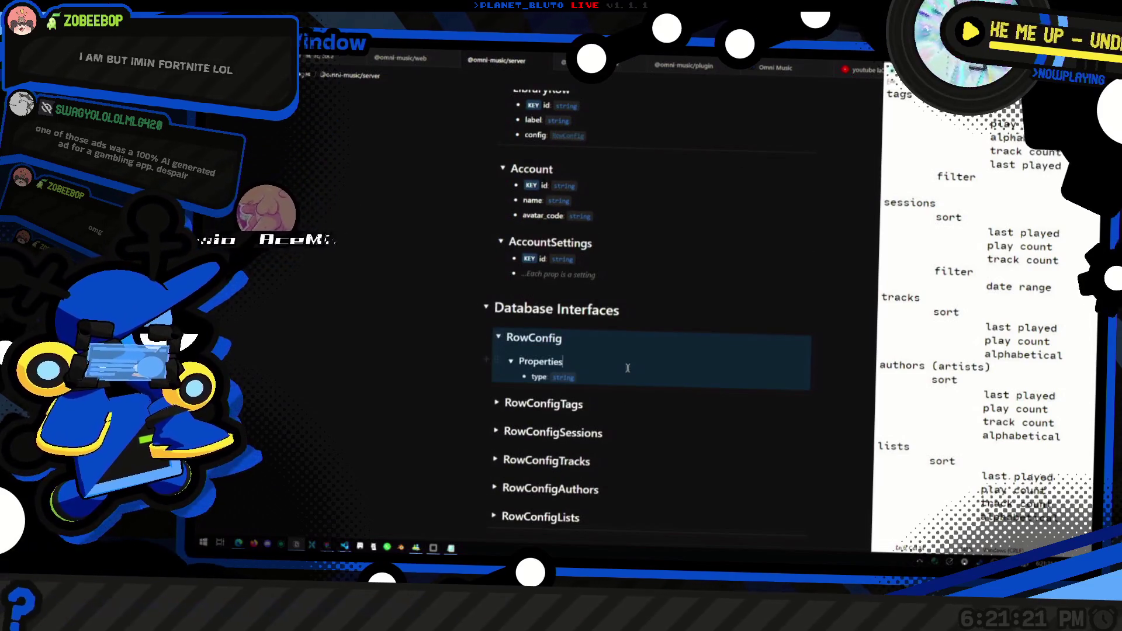
scroll(500, 327, "down", 2)
left_click(500, 310)
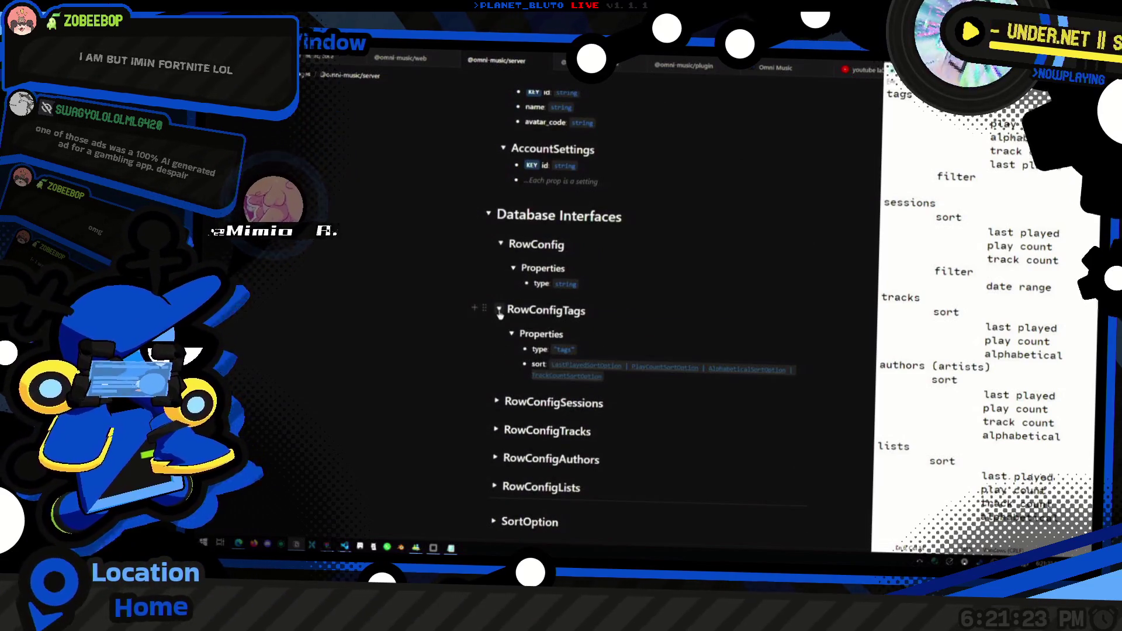
left_click(496, 402)
scroll(497, 403, "down", 2)
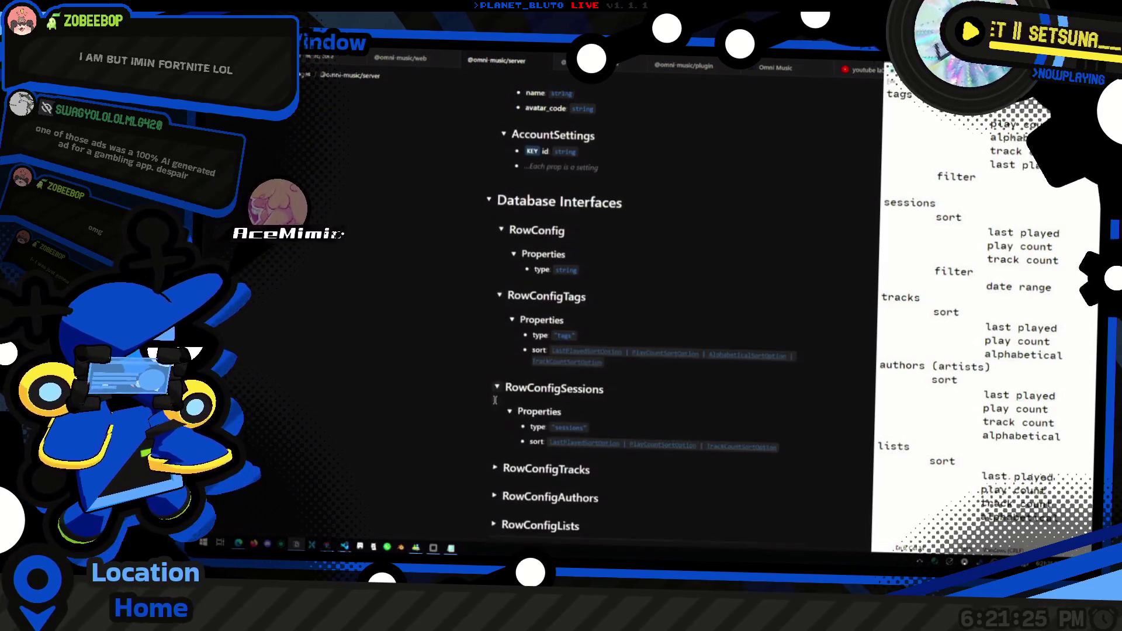
left_click(497, 389)
scroll(497, 397, "down", 1)
left_click(497, 403)
scroll(498, 403, "down", 2)
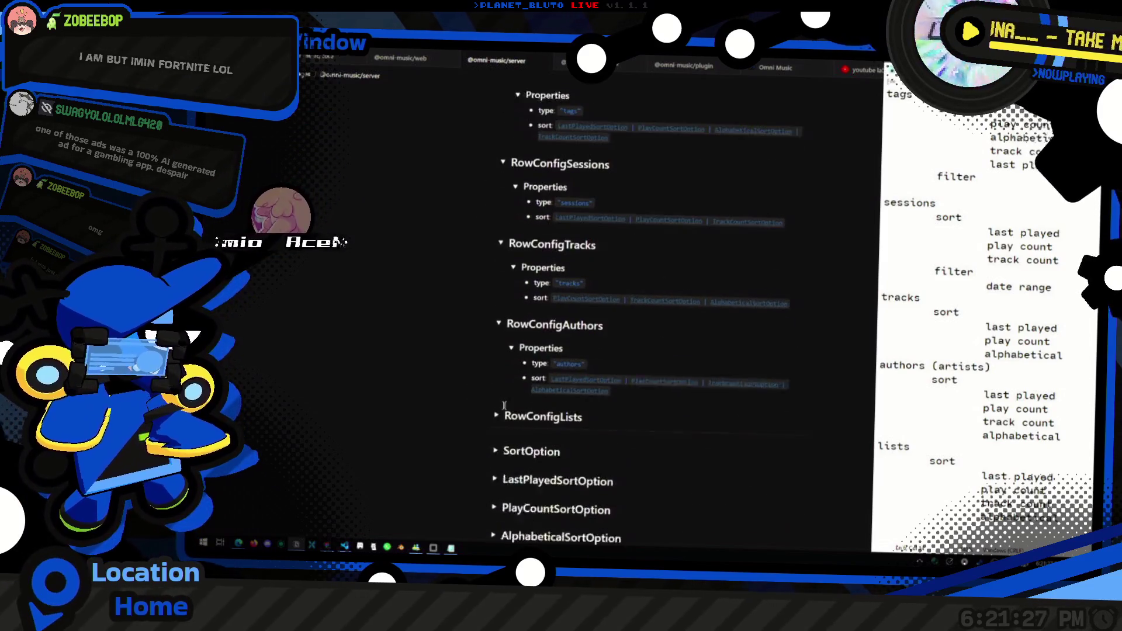
left_click(497, 404)
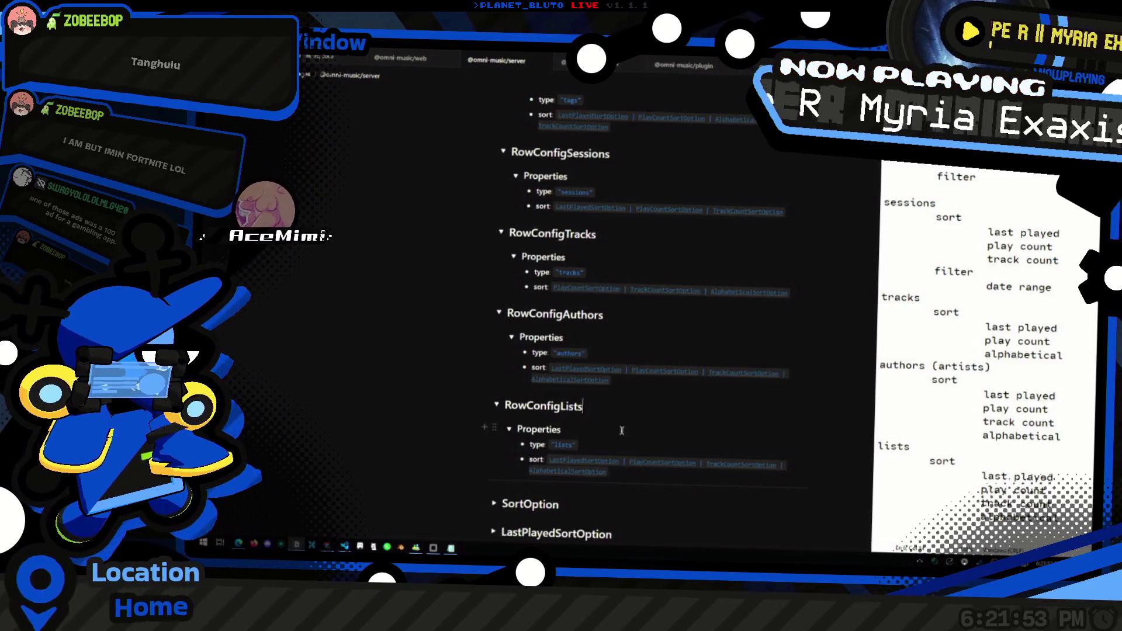
Step: Review the expanded RowConfig sort unions, then switch to the Omni Music Home preview
scroll(622, 409, "down", 5)
scroll(631, 396, "up", 3)
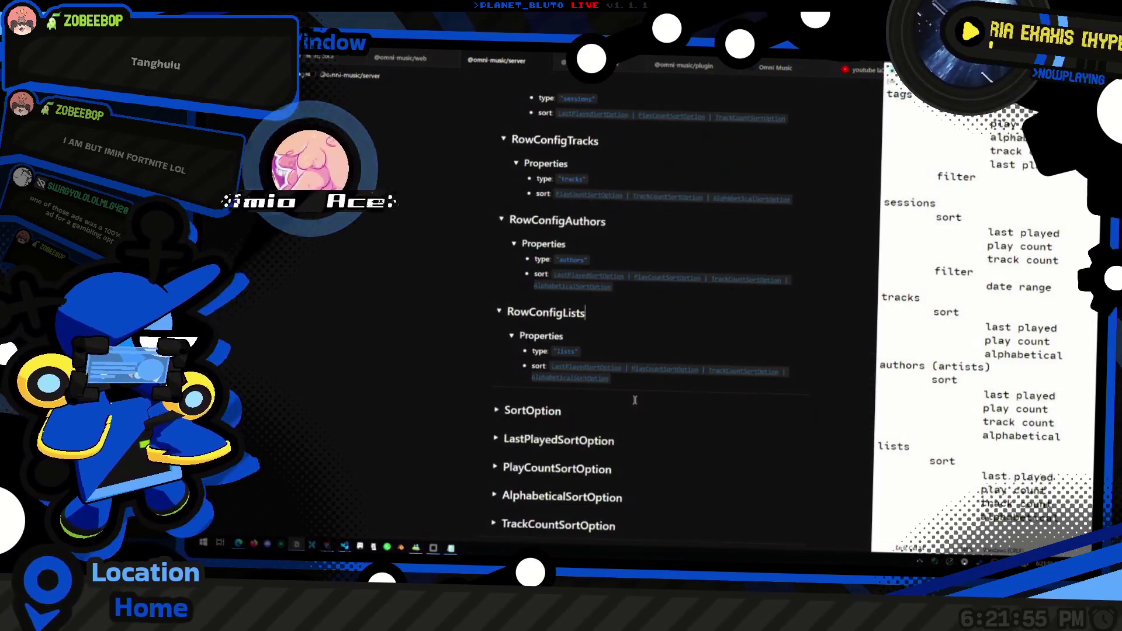
scroll(613, 327, "down", 3)
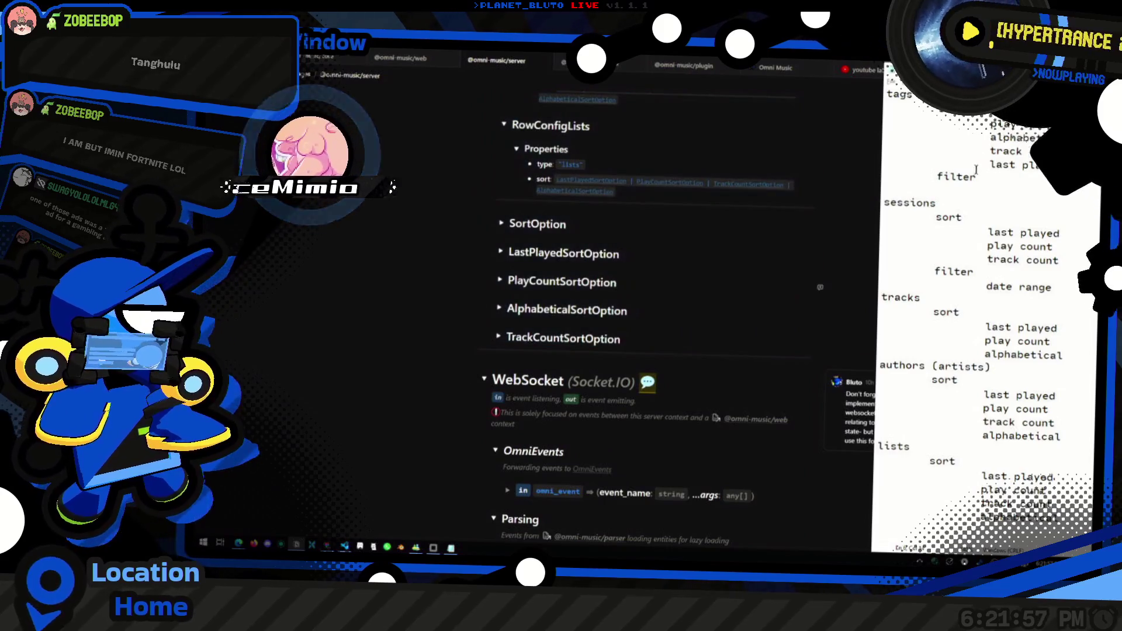
key("alt+Tab")
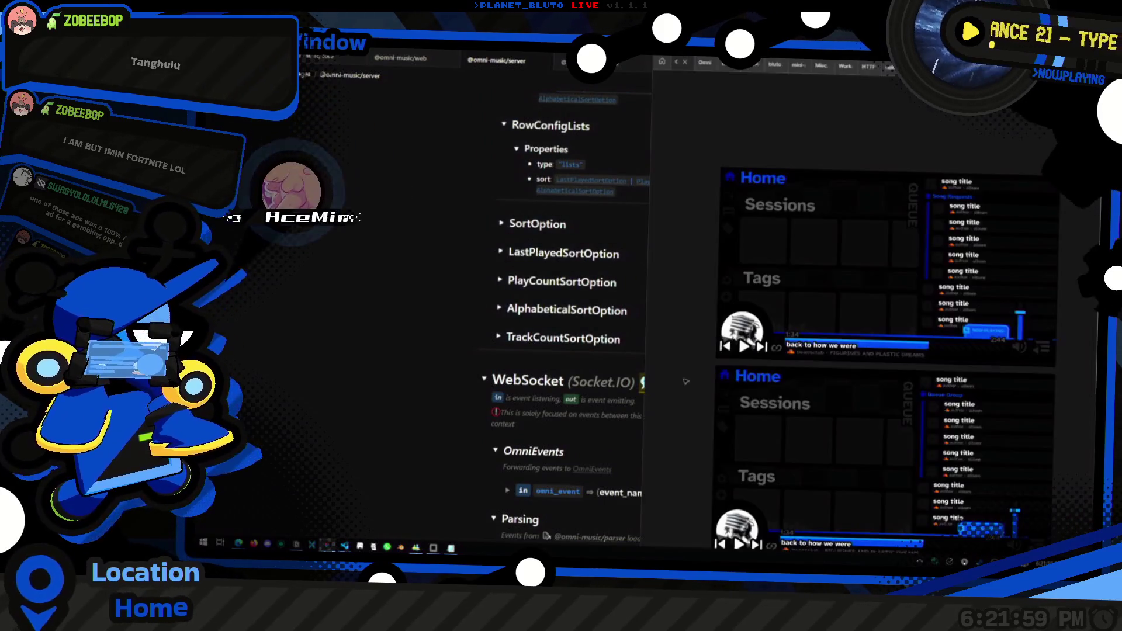
scroll(825, 397, "down", 2)
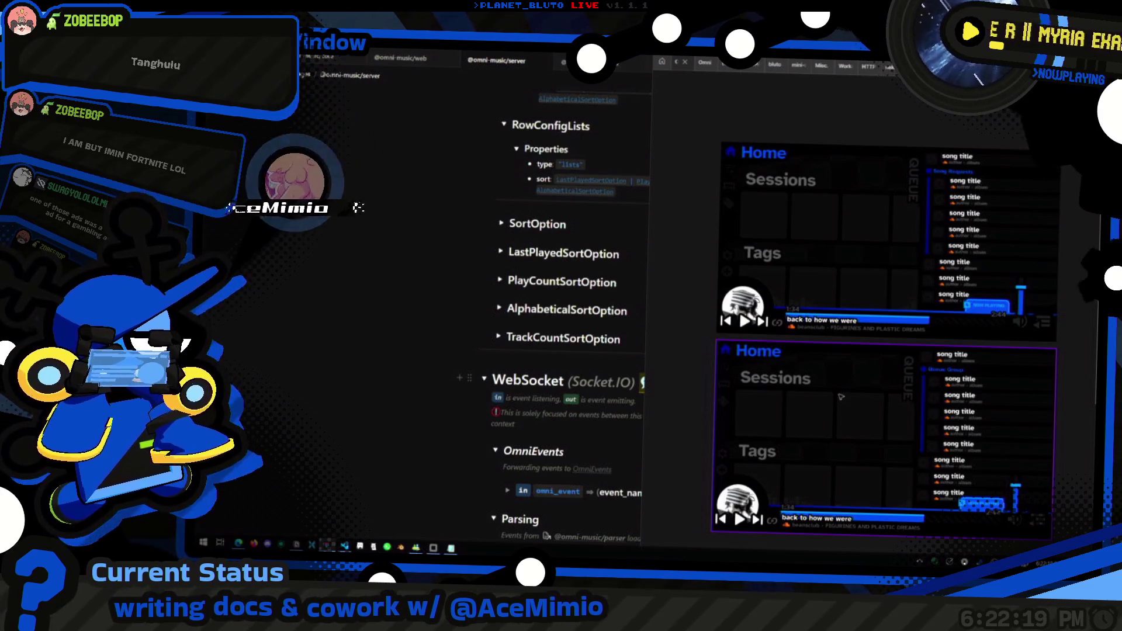
scroll(841, 396, "up", 1)
scroll(571, 413, "up", 2)
scroll(571, 413, "up", 10)
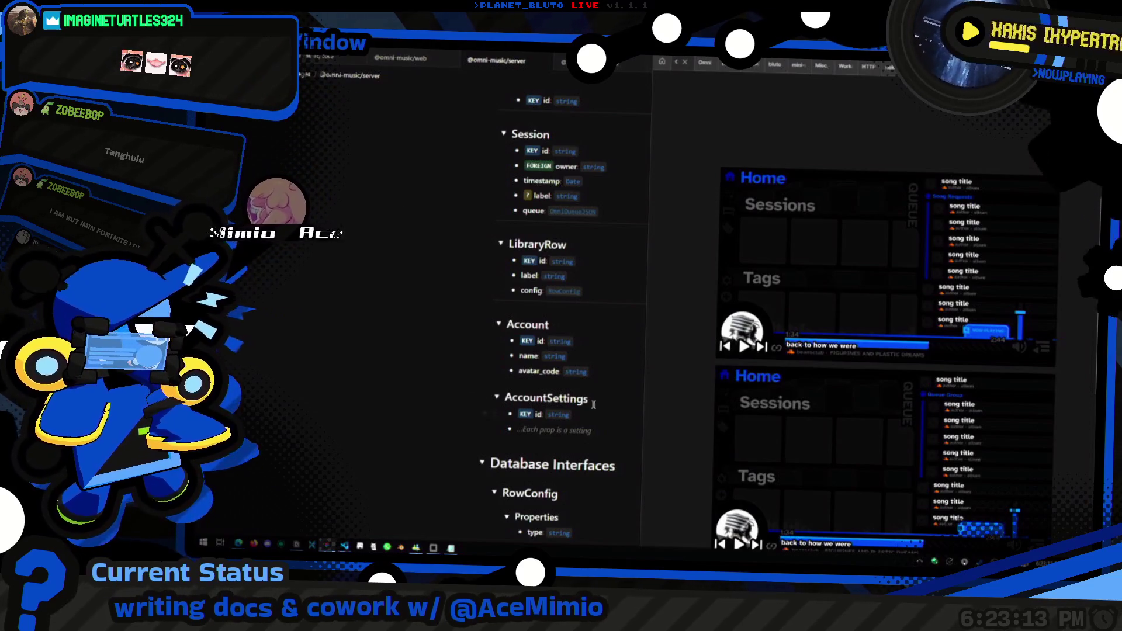
left_click(602, 366)
scroll(601, 409, "up", 3)
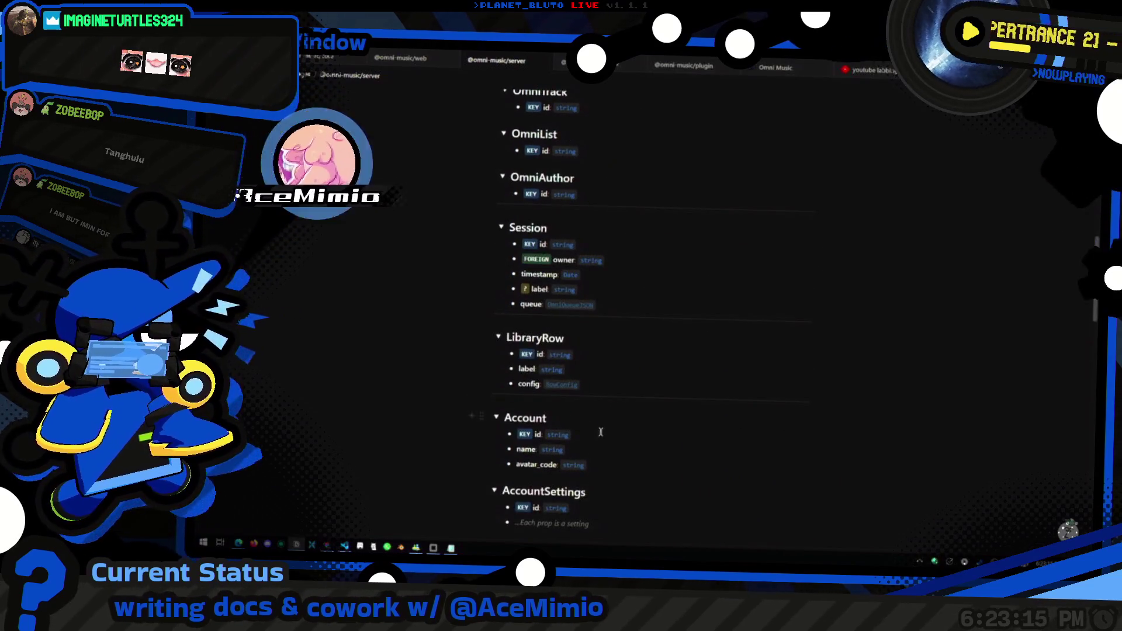
left_click(609, 335)
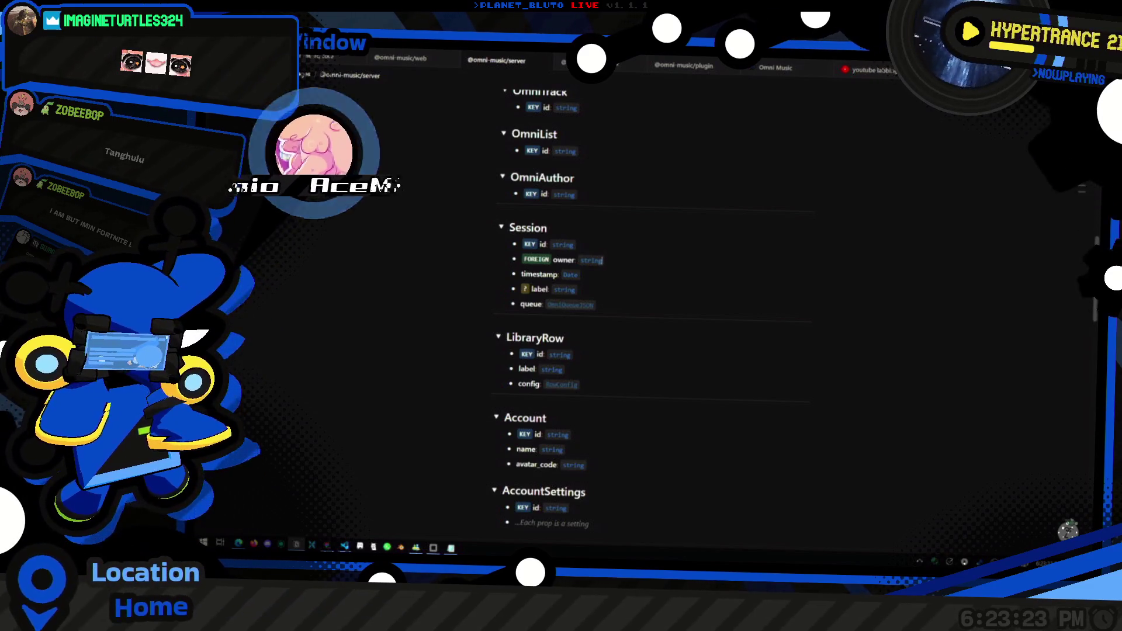
scroll(761, 286, "down", 7)
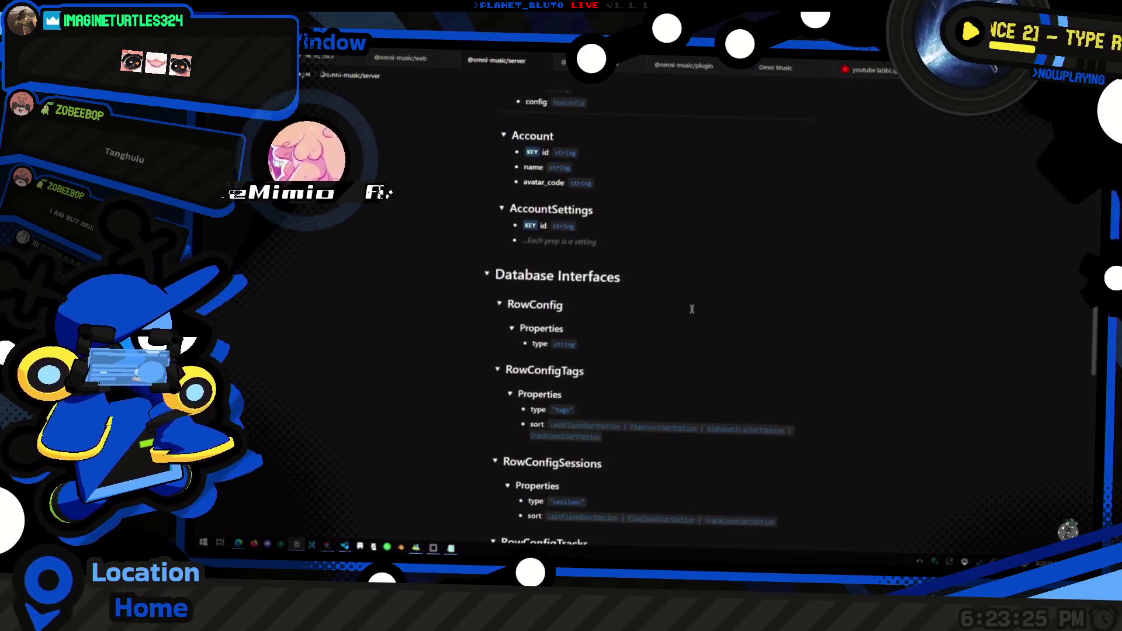
scroll(683, 348, "down", 5)
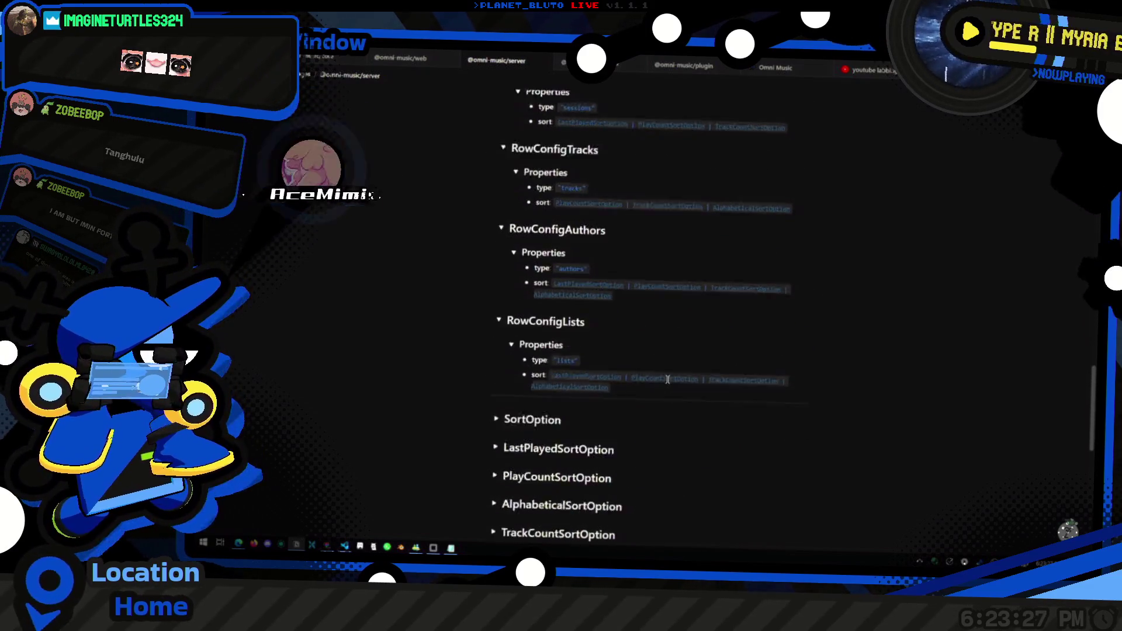
scroll(676, 392, "up", 1)
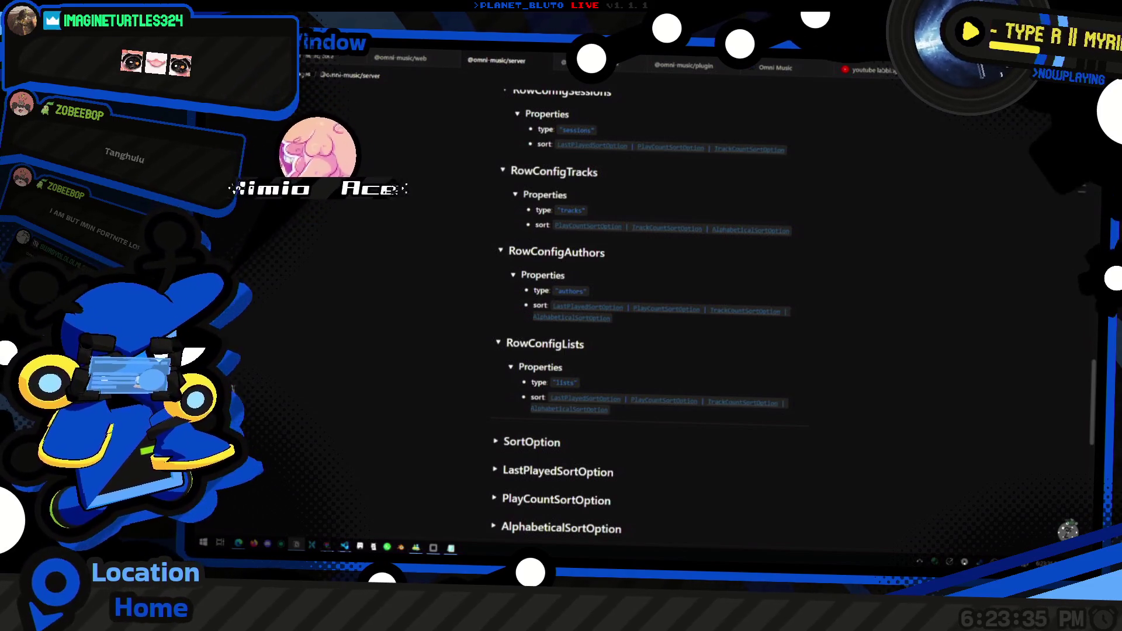
scroll(653, 372, "up", 4)
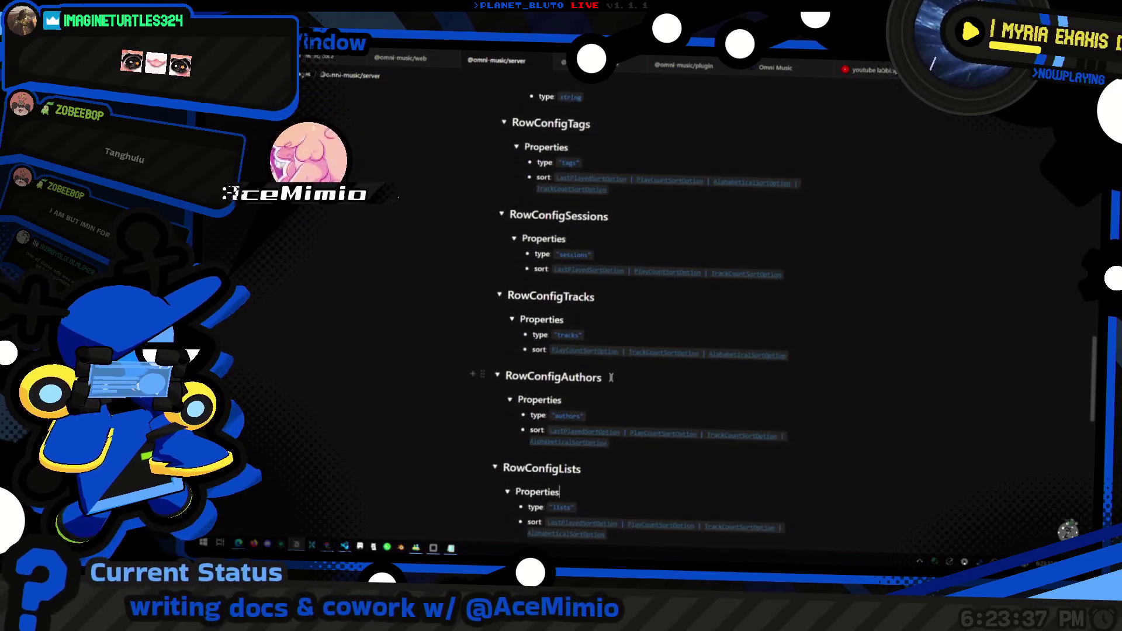
scroll(596, 309, "up", 10)
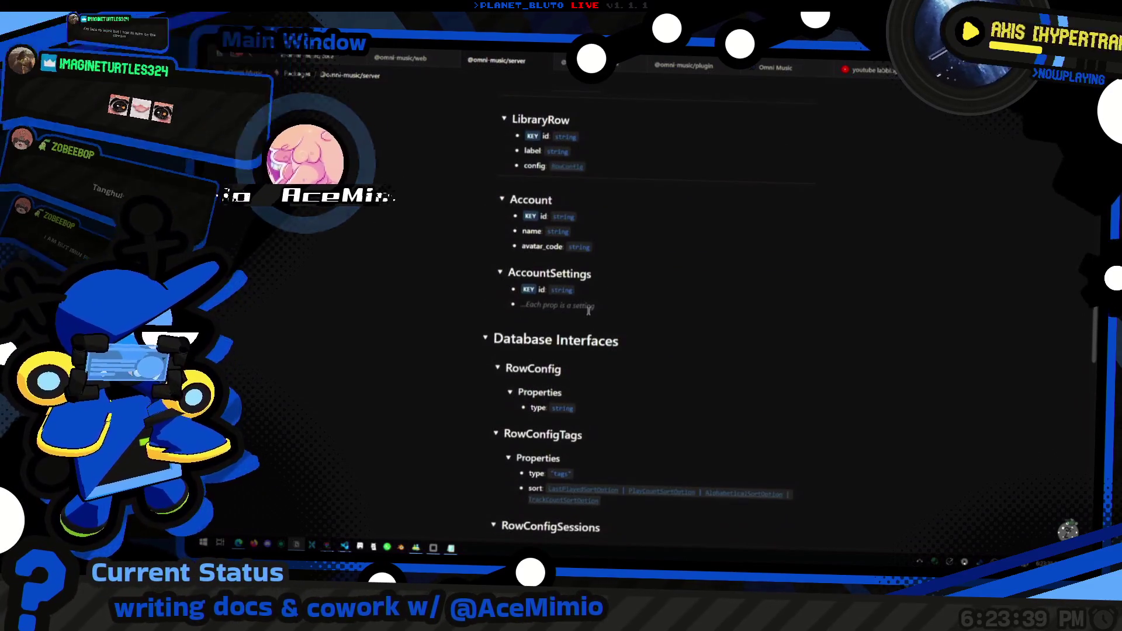
scroll(634, 296, "up", 6)
scroll(605, 296, "up", 5)
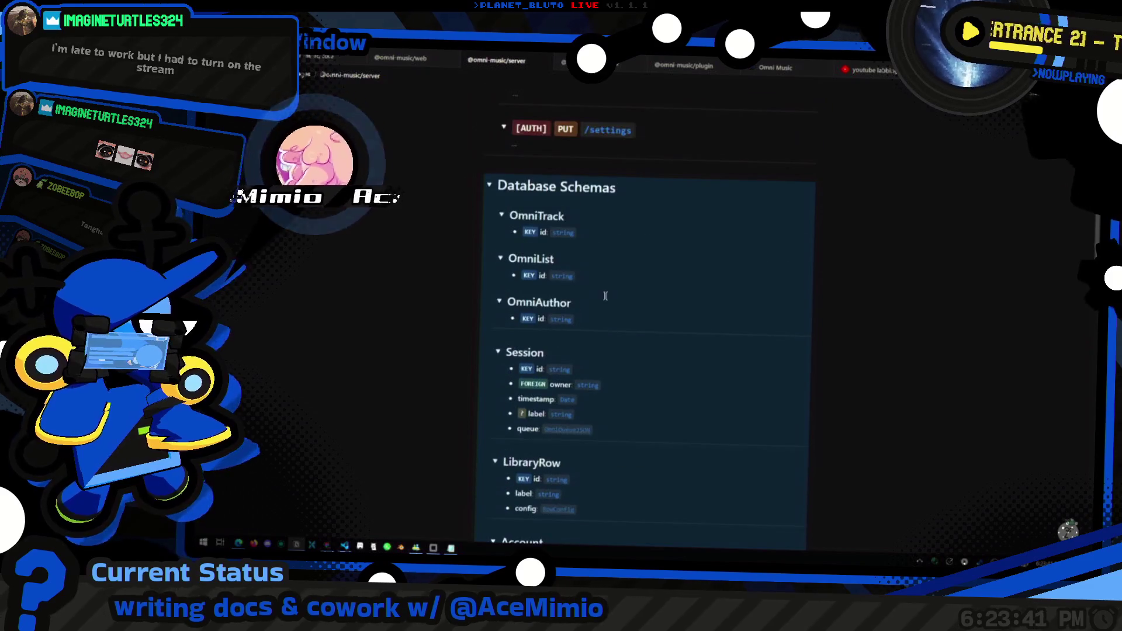
scroll(607, 301, "up", 4)
scroll(635, 352, "up", 6)
scroll(635, 352, "up", 3)
scroll(642, 345, "down", 4)
scroll(666, 328, "up", 6)
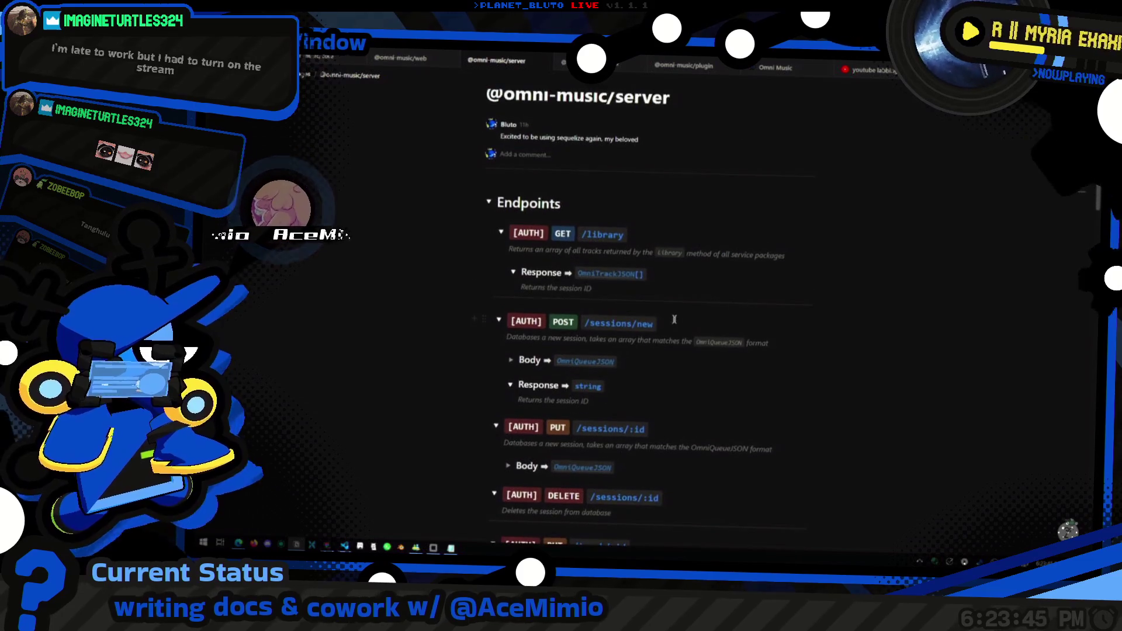
left_click(656, 241)
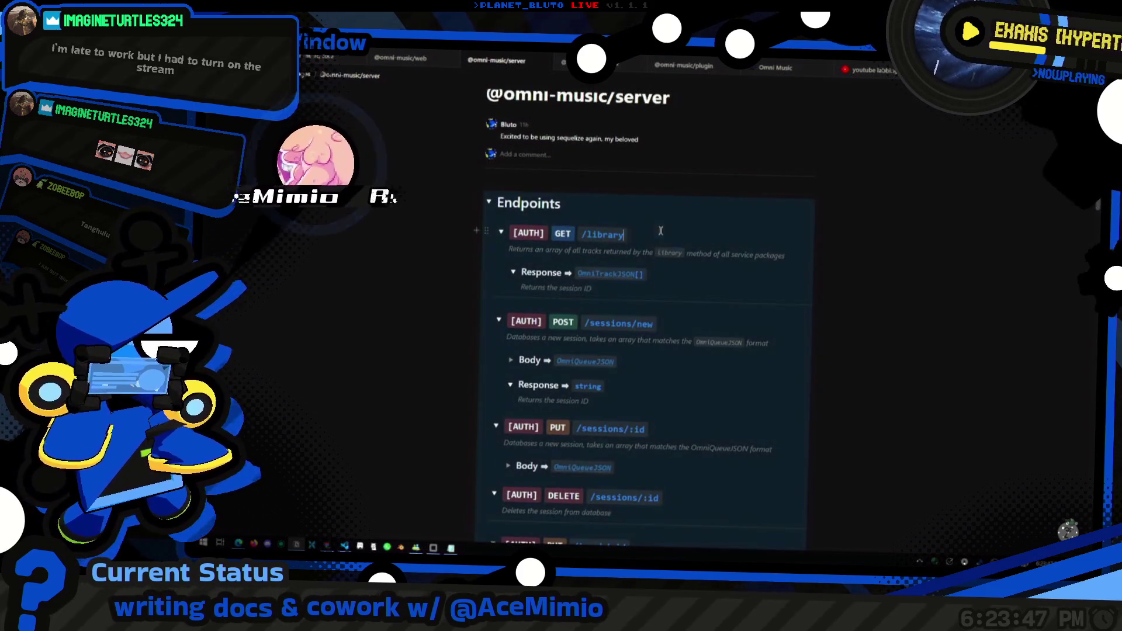
Step: Check the OmniTrackJSON[] definition, then return to the POST /sessions/new endpoint
left_click(614, 274)
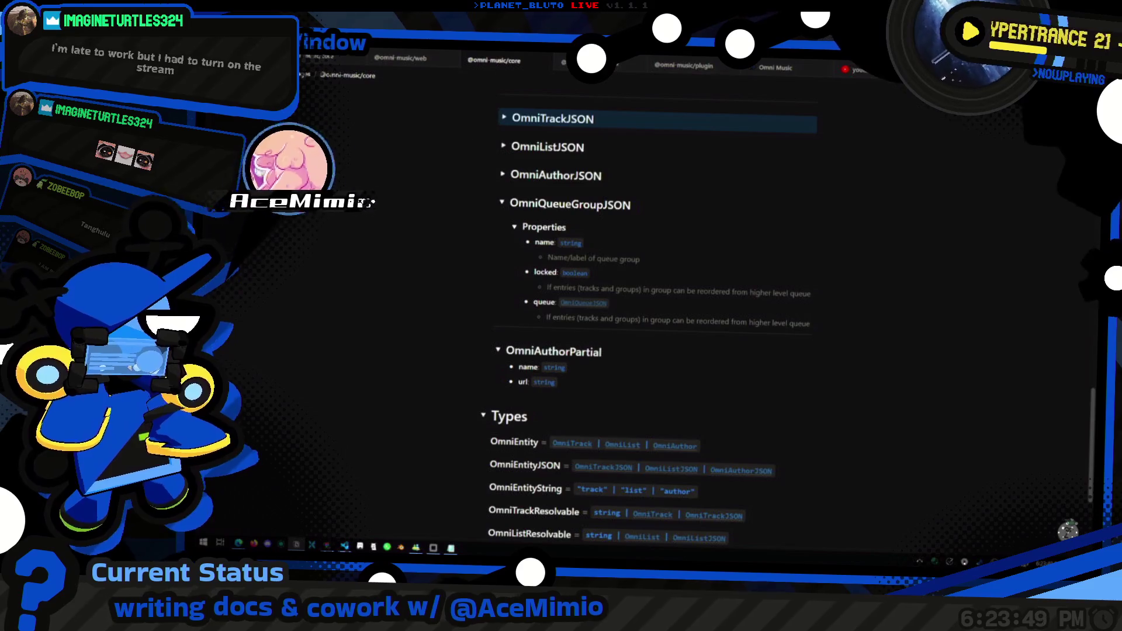
key("alt+Left")
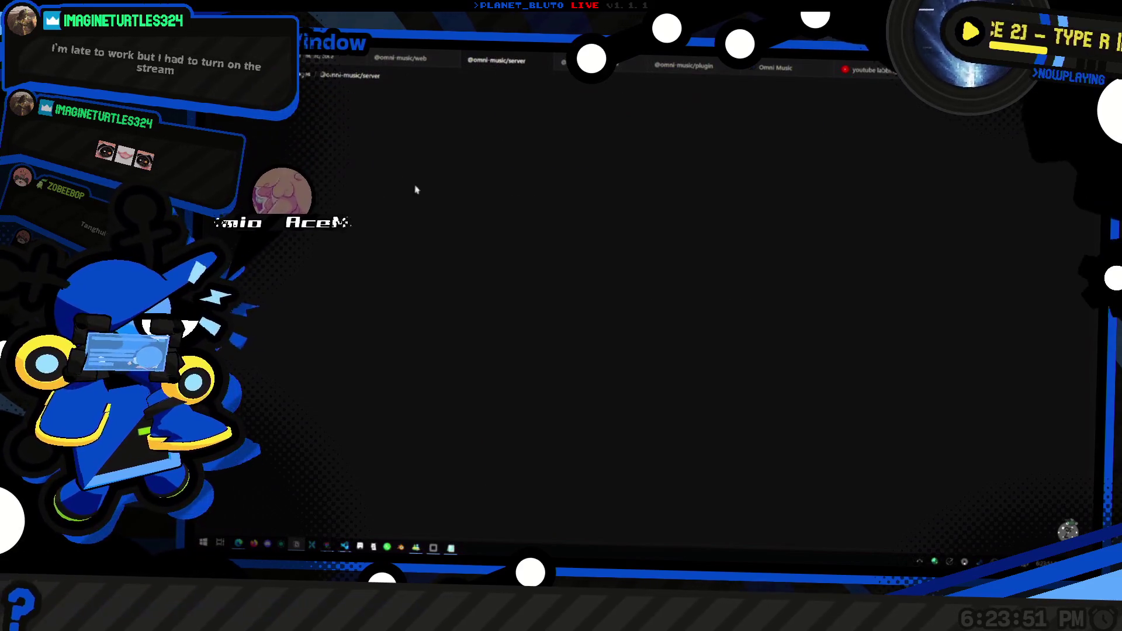
scroll(693, 292, "up", 6)
scroll(693, 292, "up", 5)
scroll(647, 350, "down", 3)
scroll(647, 351, "up", 10)
scroll(651, 403, "up", 5)
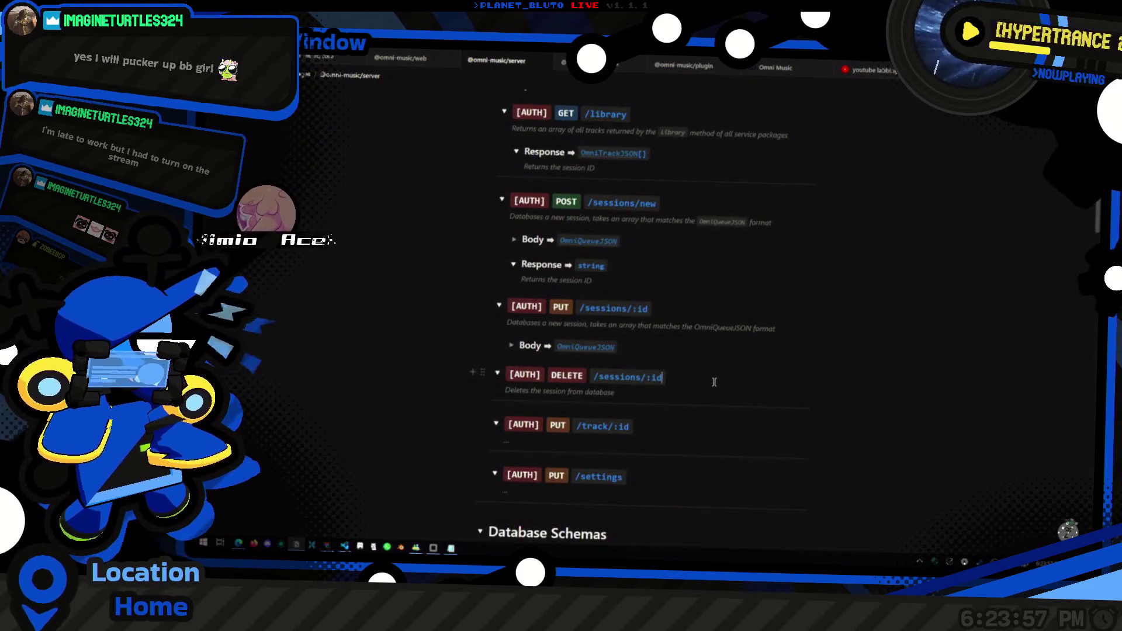
scroll(713, 380, "up", 4)
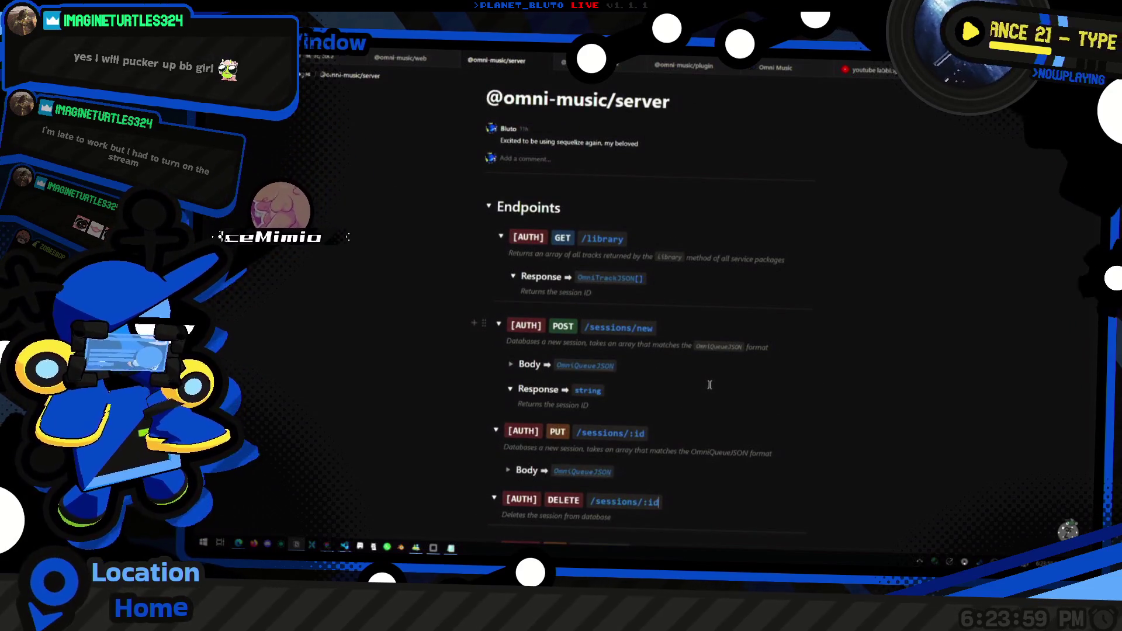
scroll(709, 385, "up", 2)
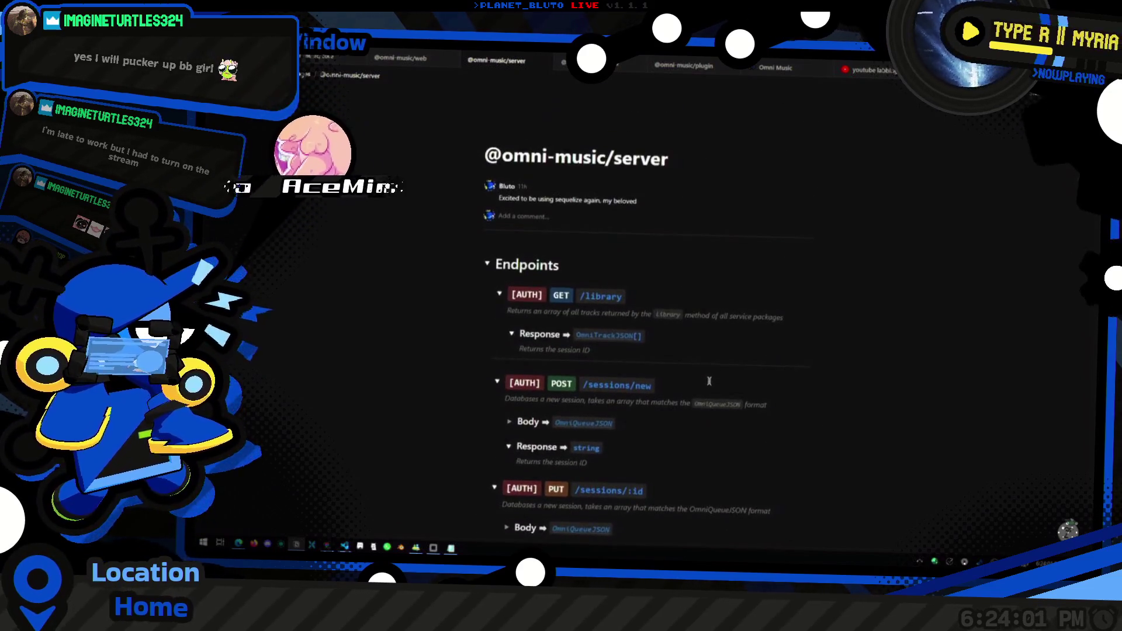
scroll(707, 380, "down", 5)
scroll(675, 360, "up", 3)
scroll(655, 344, "down", 2)
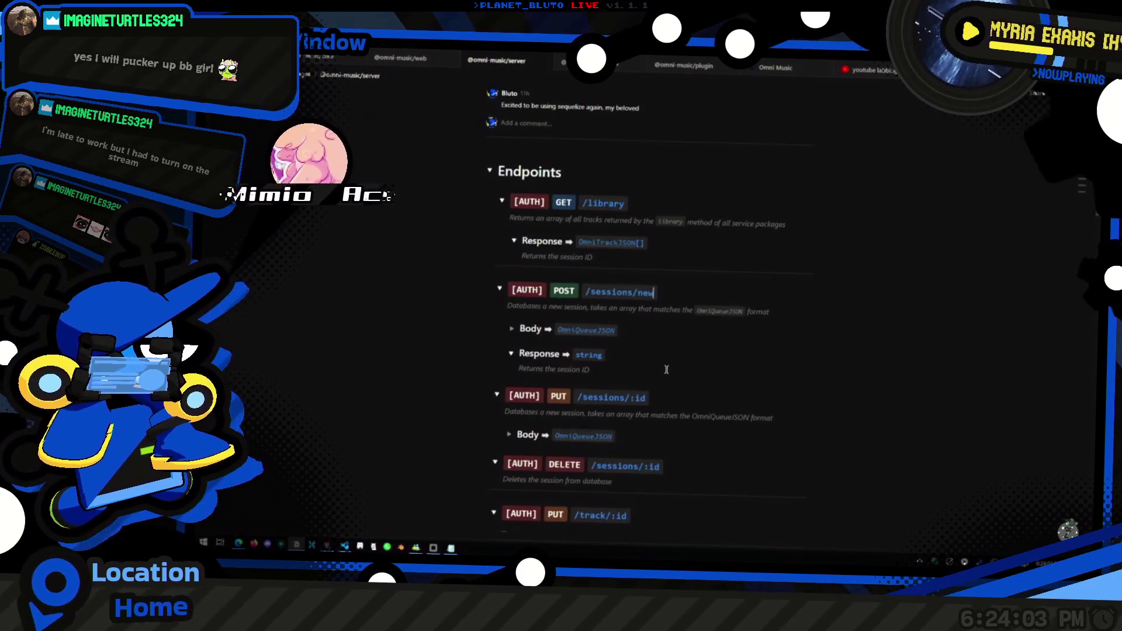
left_click(649, 356)
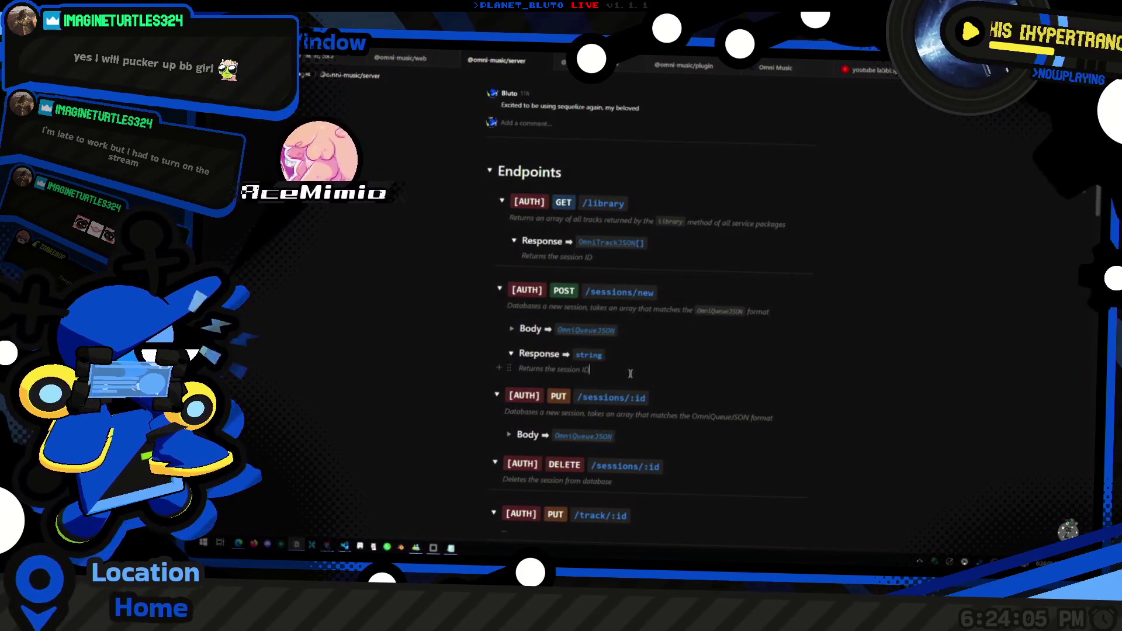
Step: Paste the POST /sessions/new Response ⇒ string block under the PUT /sessions/:id body
scroll(631, 372, "down", 2)
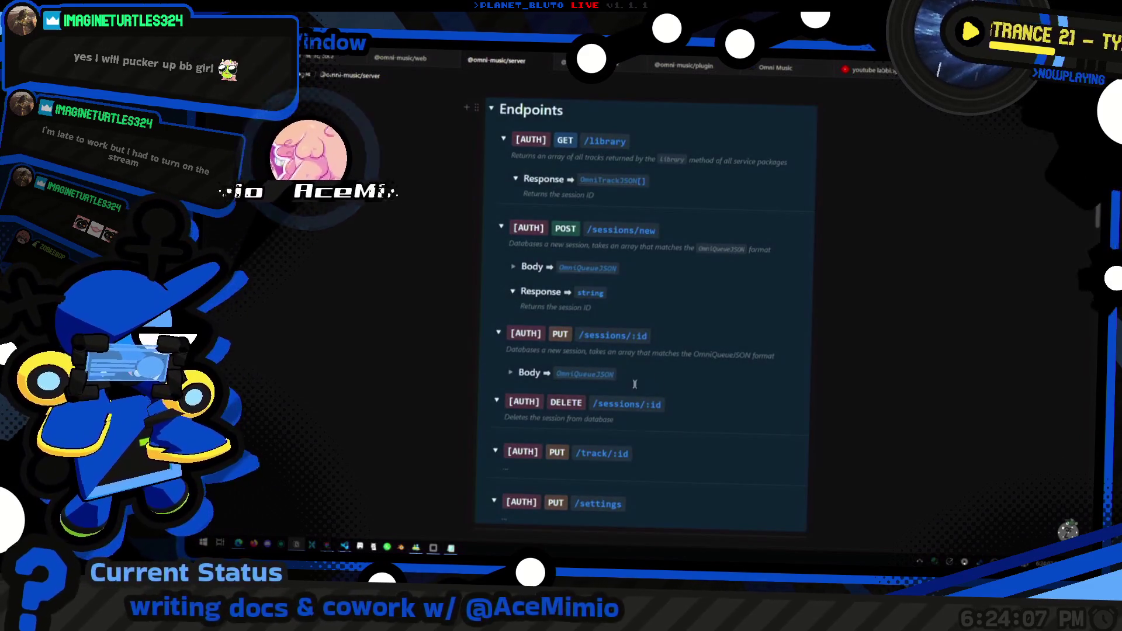
scroll(681, 411, "down", 1)
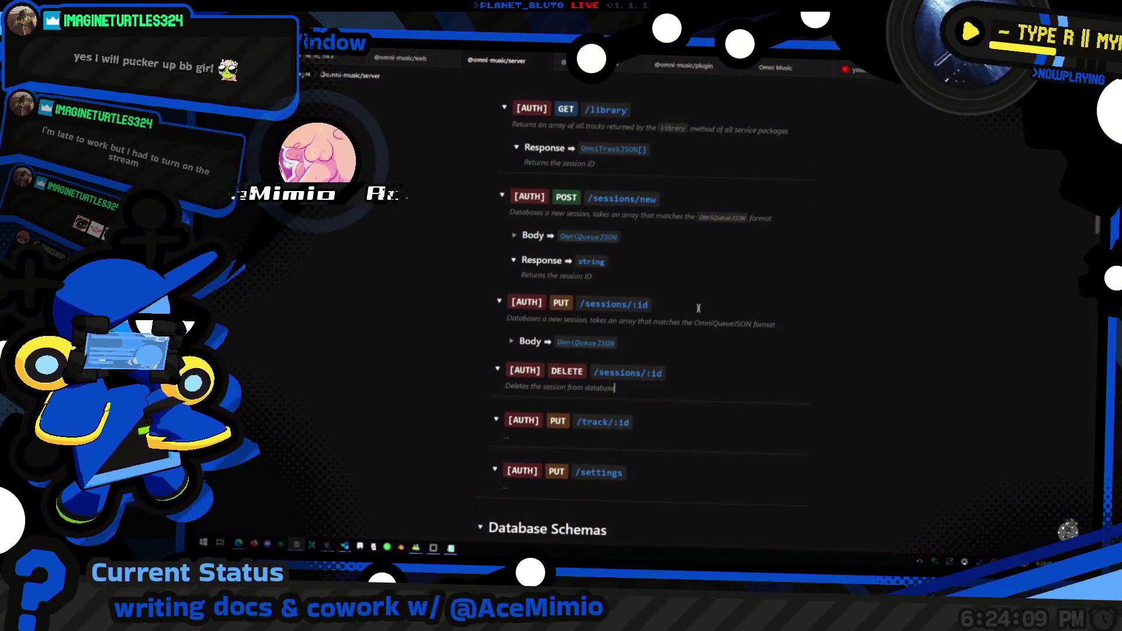
left_click(664, 282)
scroll(664, 281, "up", 3)
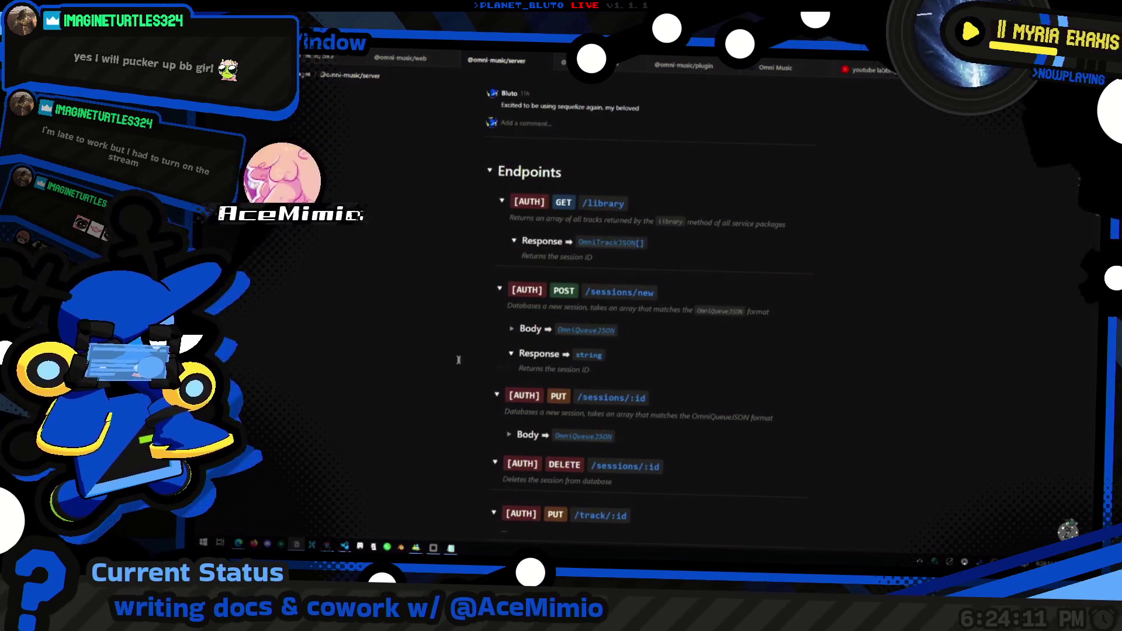
key("Escape")
scroll(661, 396, "down", 3)
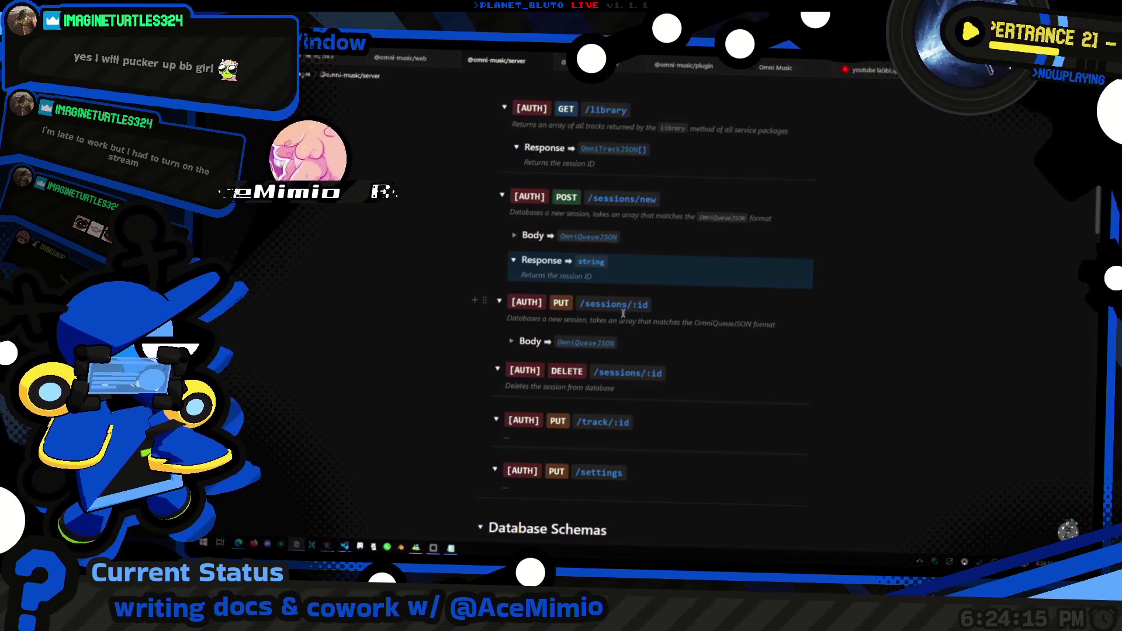
left_click(643, 342)
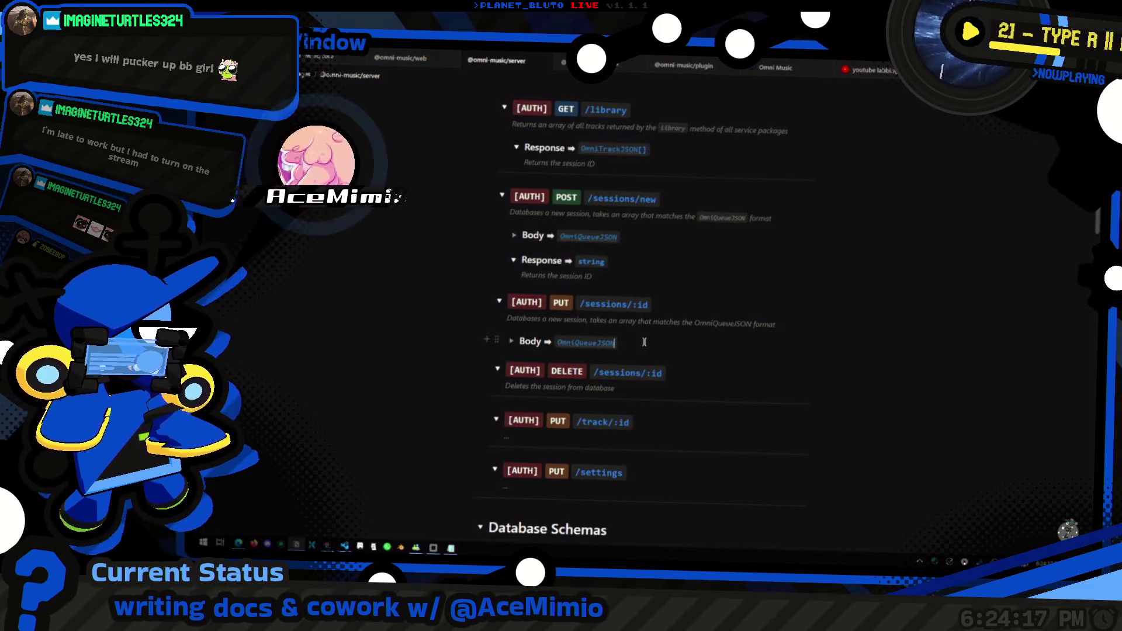
key("ctrl+v")
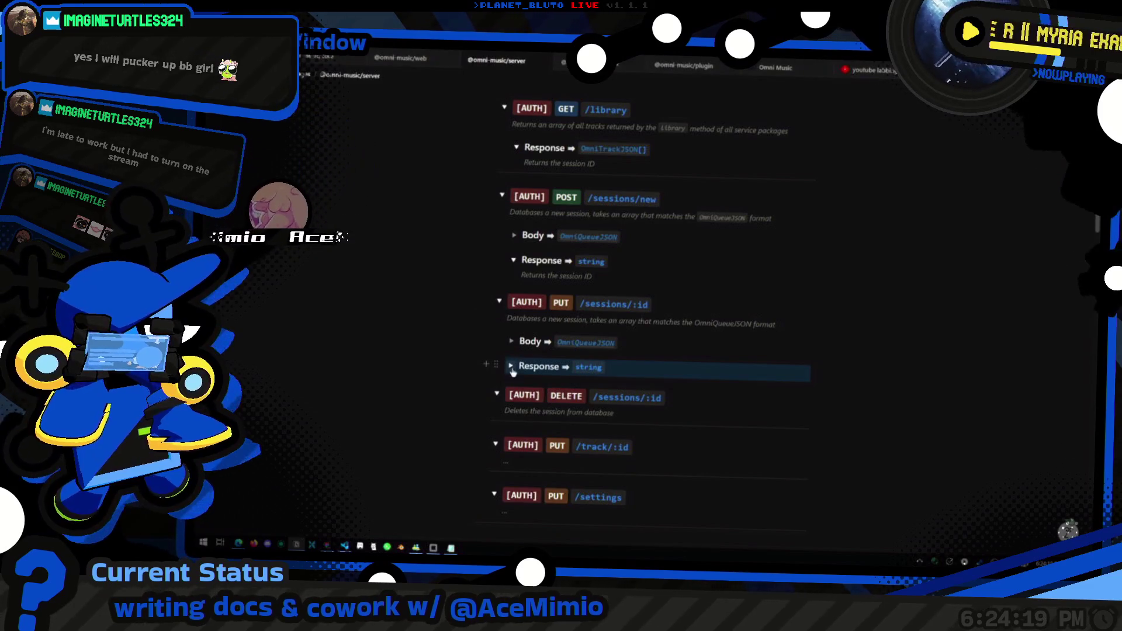
Step: Delete the pasted Response block from PUT /sessions/:id, leaving only the OmniQueueJSON body
left_click(512, 367)
left_click(653, 432)
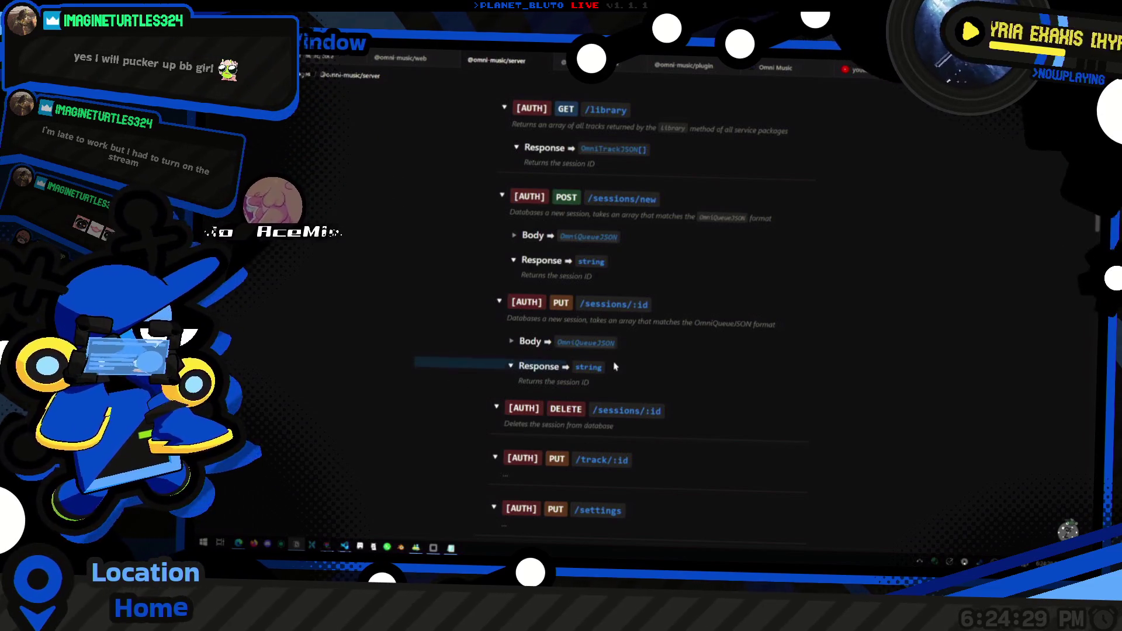
key("BackSpace")
left_click(669, 259)
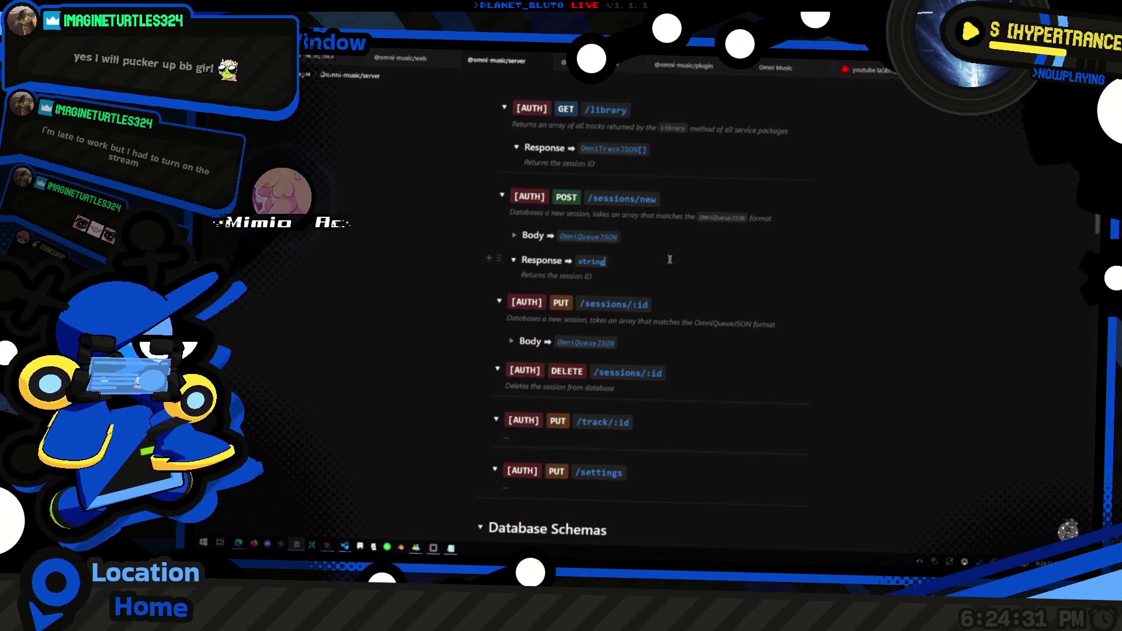
scroll(669, 259, "up", 2)
scroll(608, 351, "down", 3)
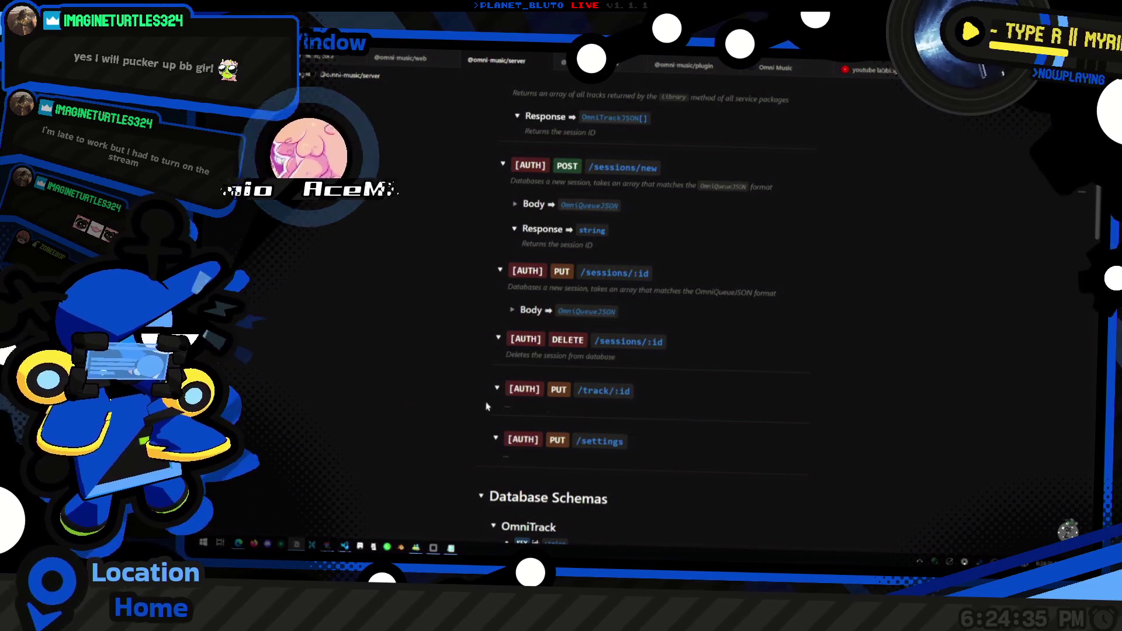
left_click(529, 406)
Step: Paste the Response block under PUT /track/:id and expand it to show its description
key("ctrl+v")
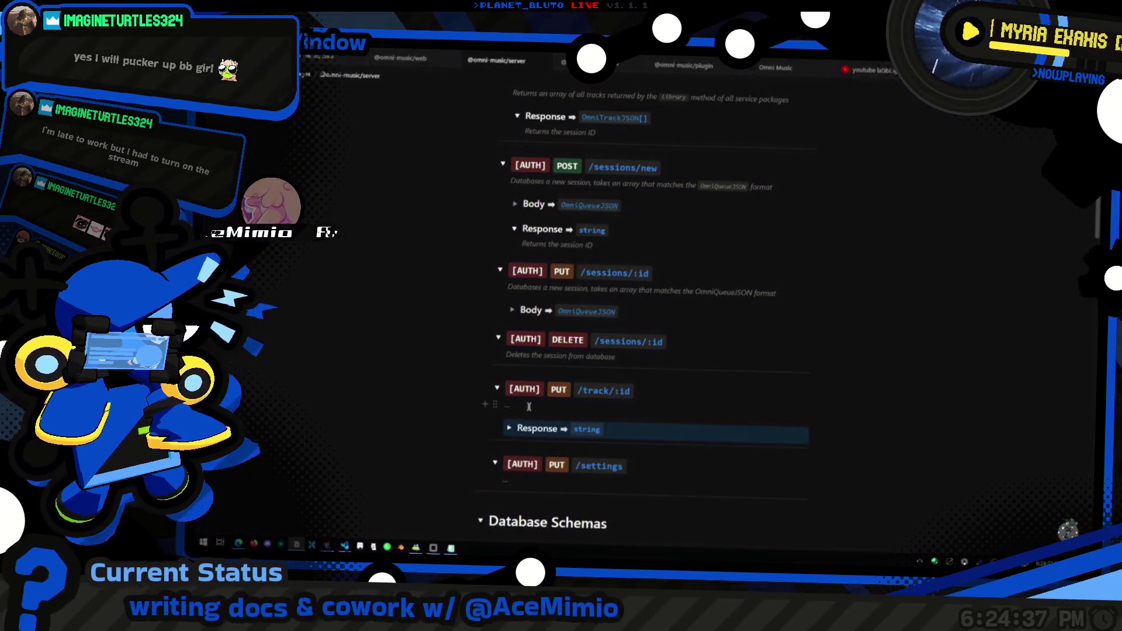
key("Escape")
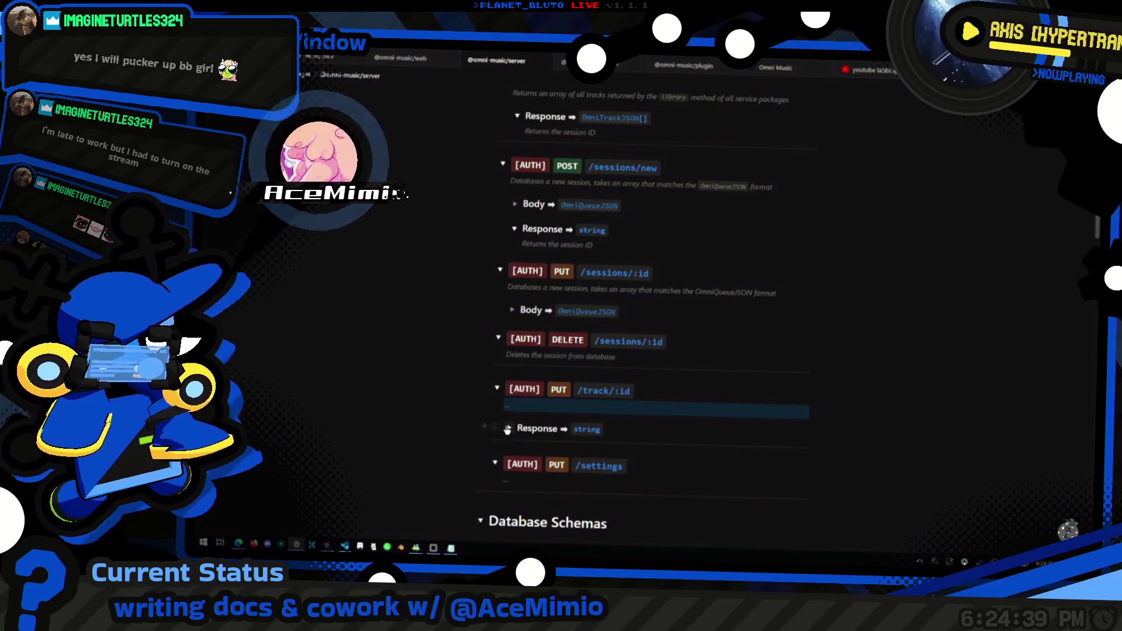
key("Down")
key("Return")
key("ctrl+Return")
scroll(717, 404, "up", 3)
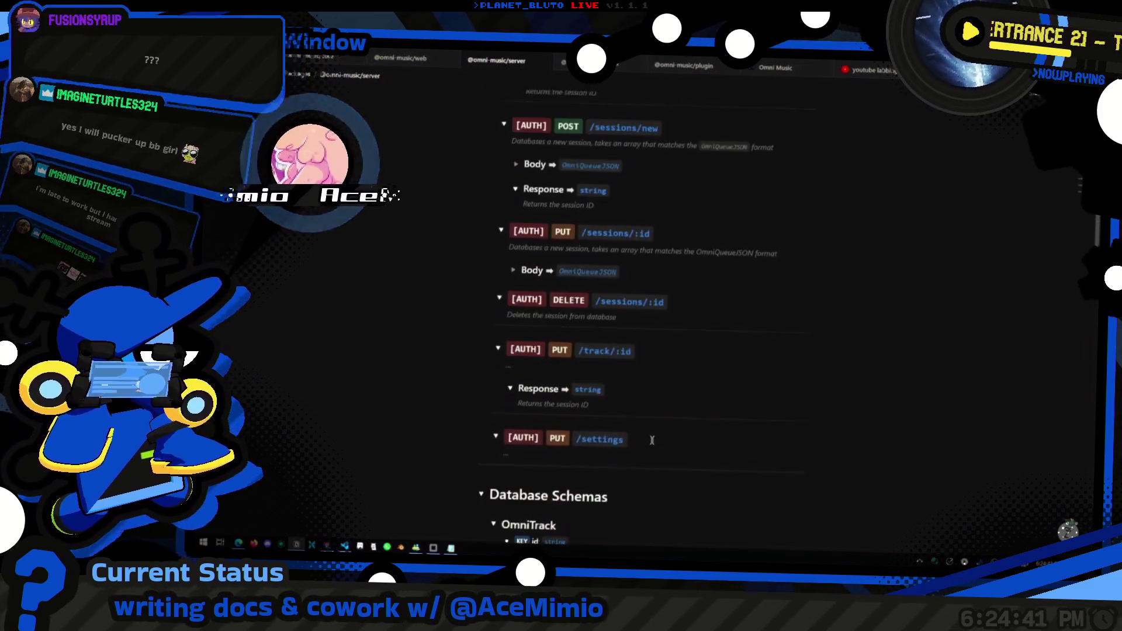
scroll(652, 440, "down", 3)
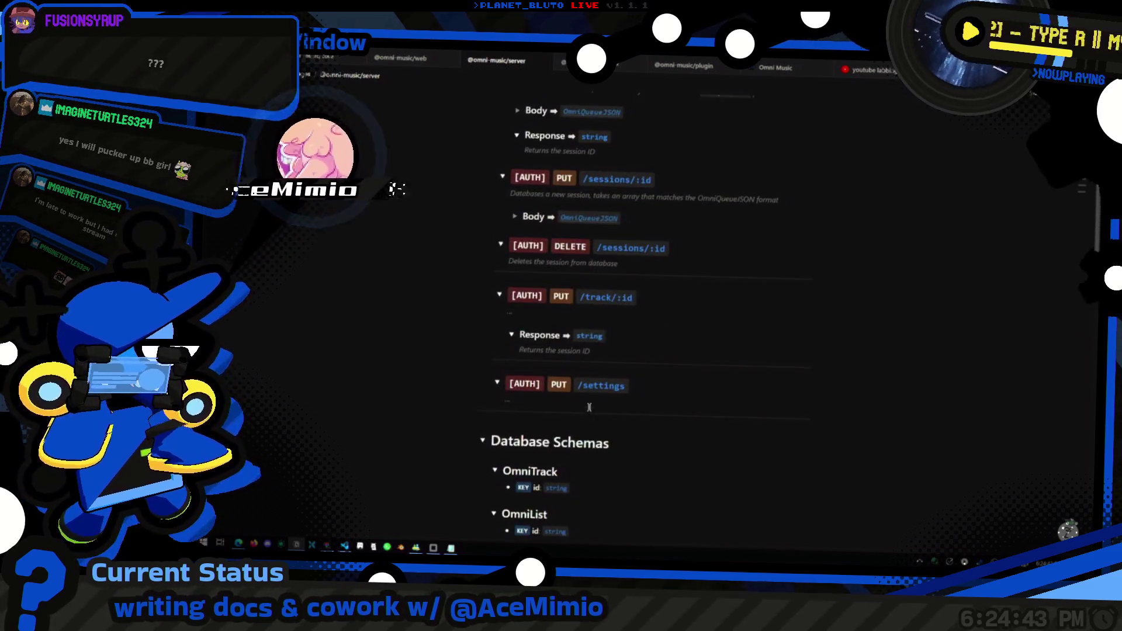
left_click(653, 398)
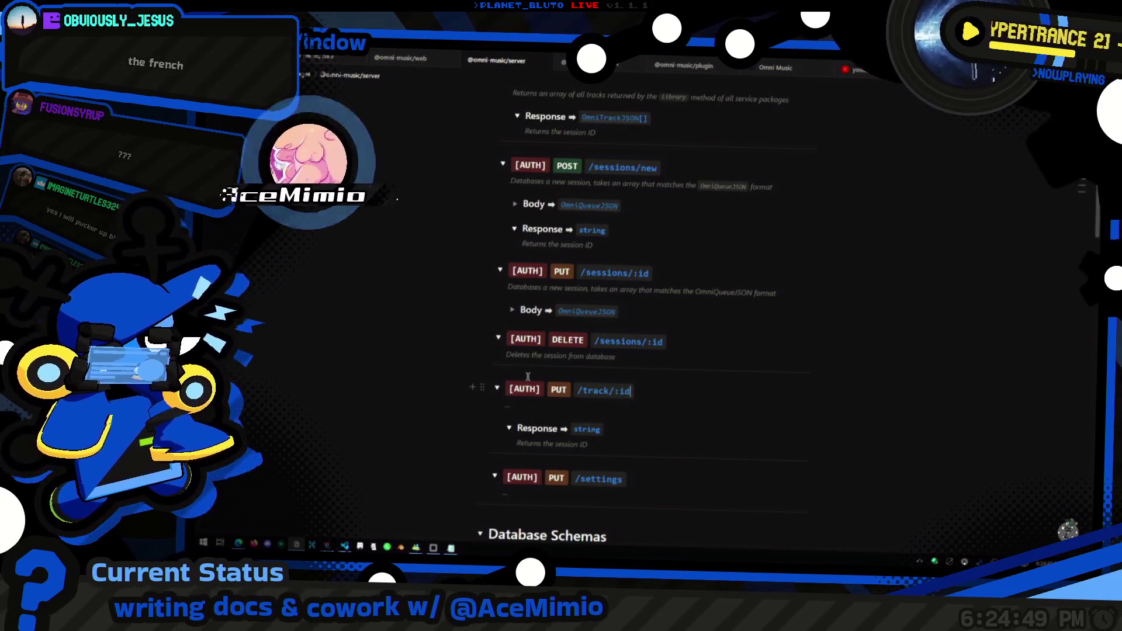
left_click(624, 433)
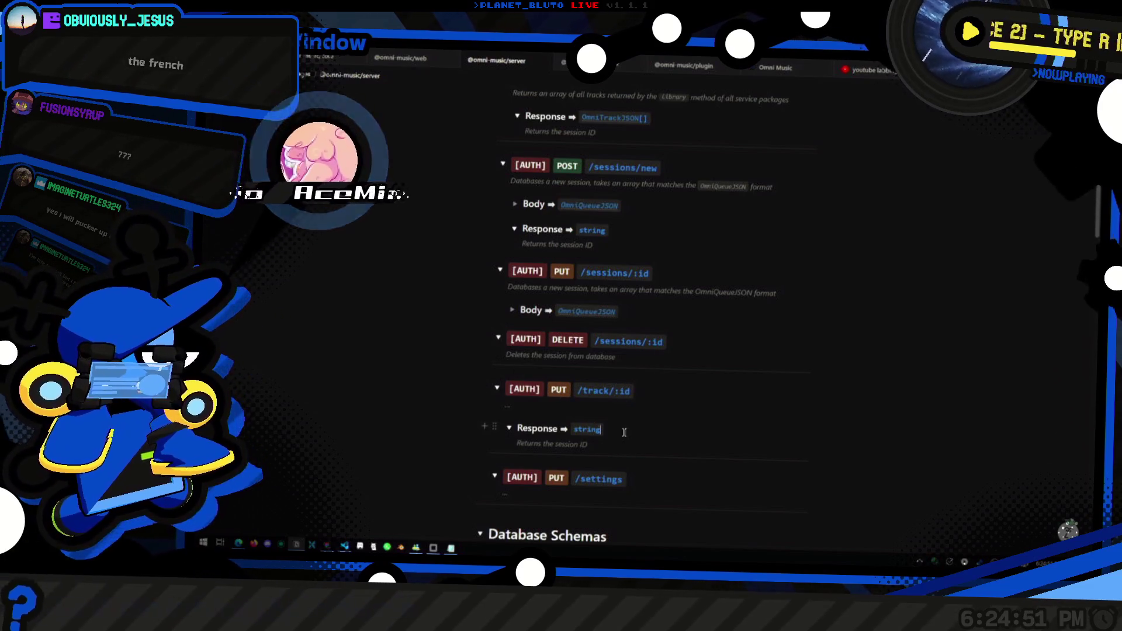
left_click(660, 448)
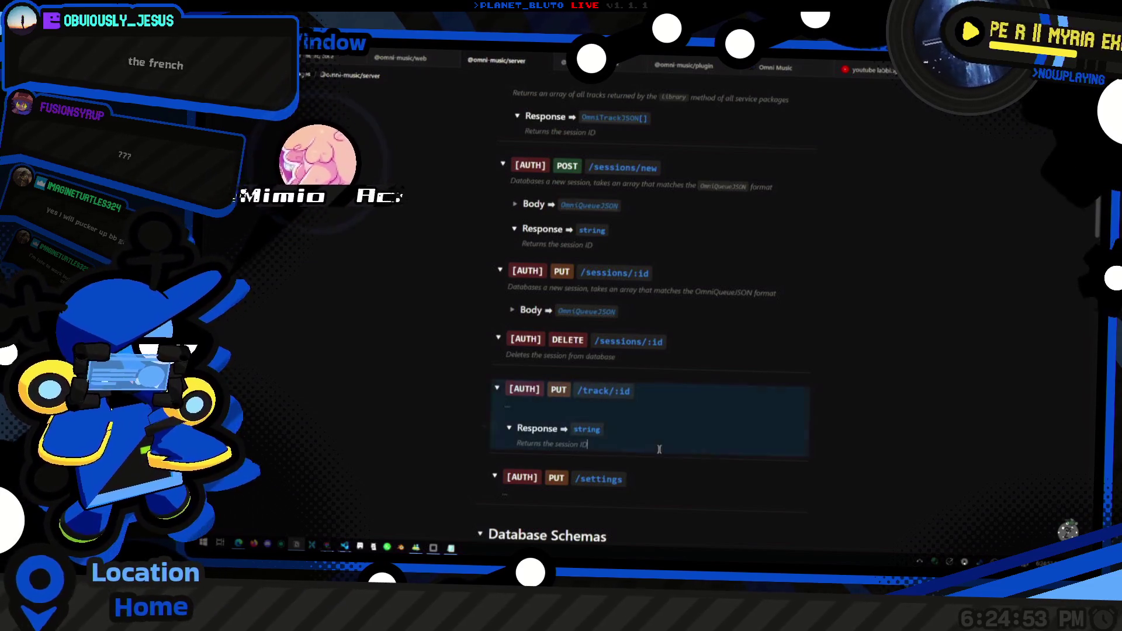
scroll(704, 388, "down", 2)
left_click(519, 368)
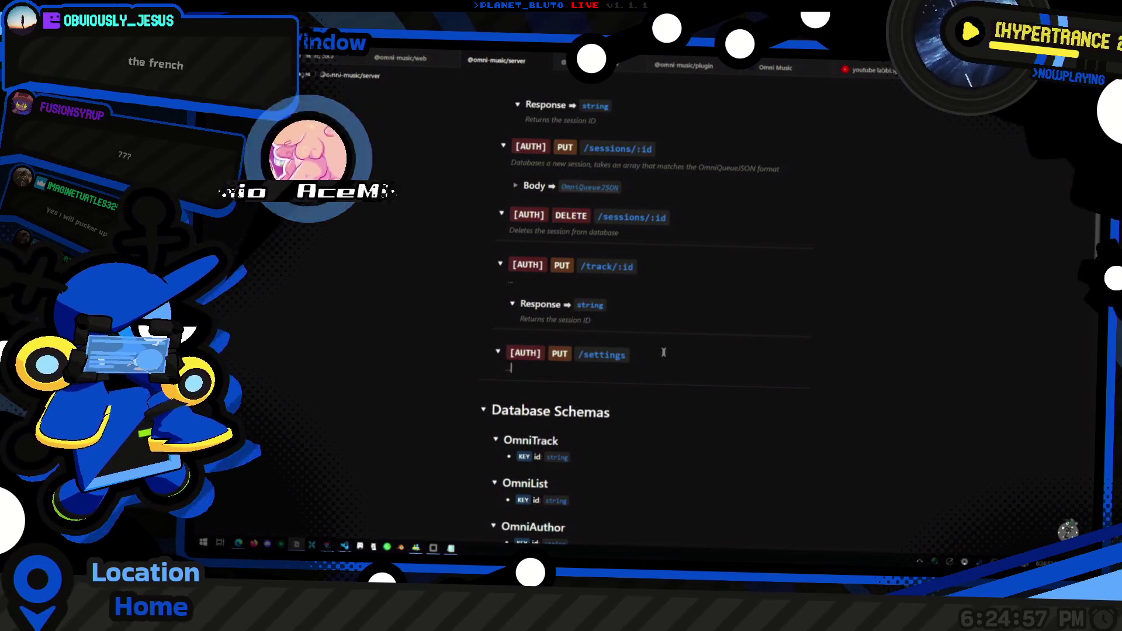
scroll(663, 352, "up", 5)
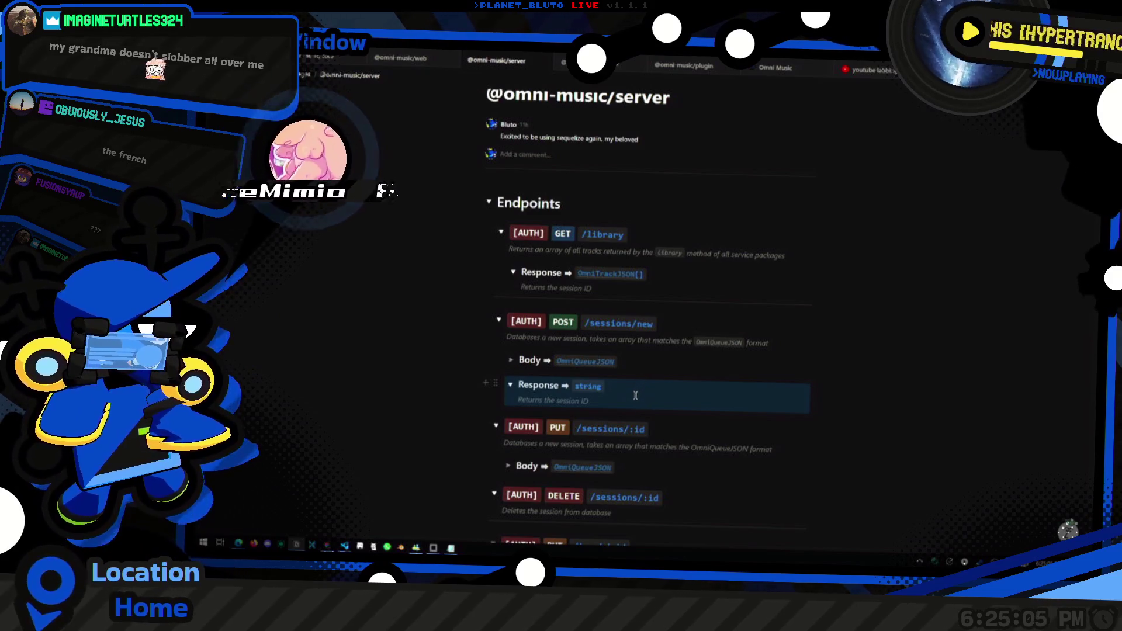
scroll(631, 401, "down", 4)
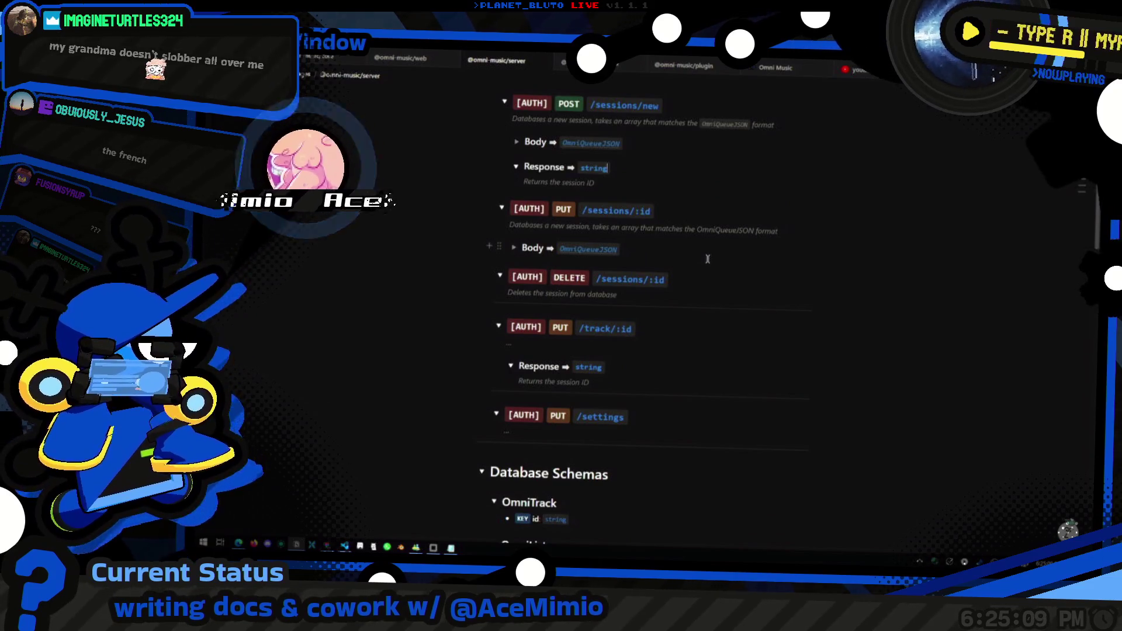
Step: Change the PUT /track/:id response type from string to OmniTrackJSON
double_click(617, 364)
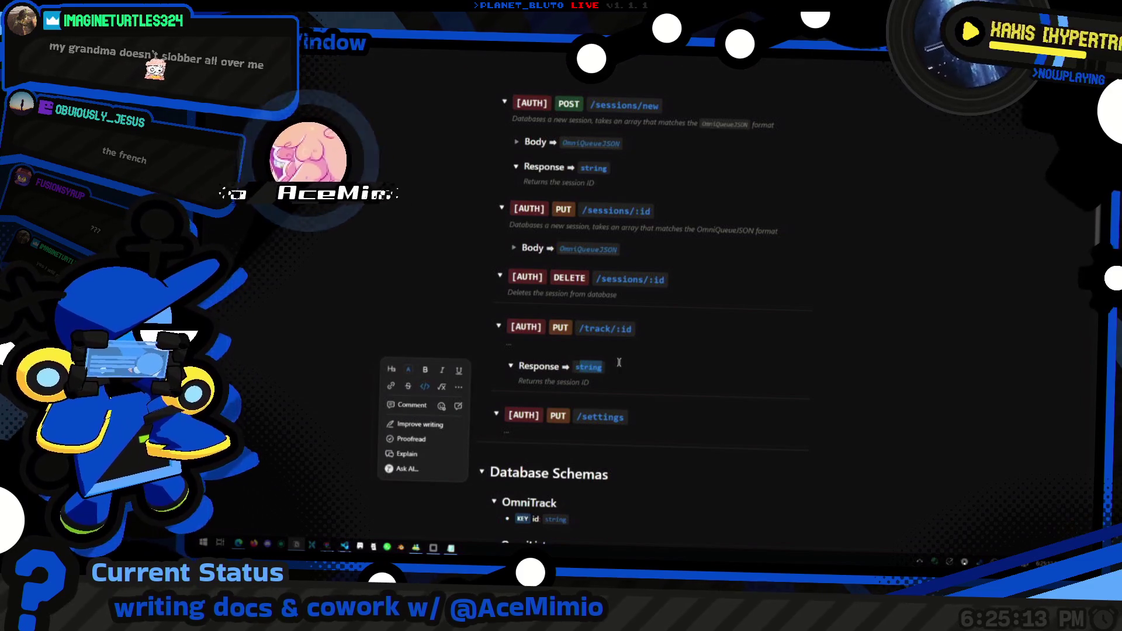
left_click(625, 367)
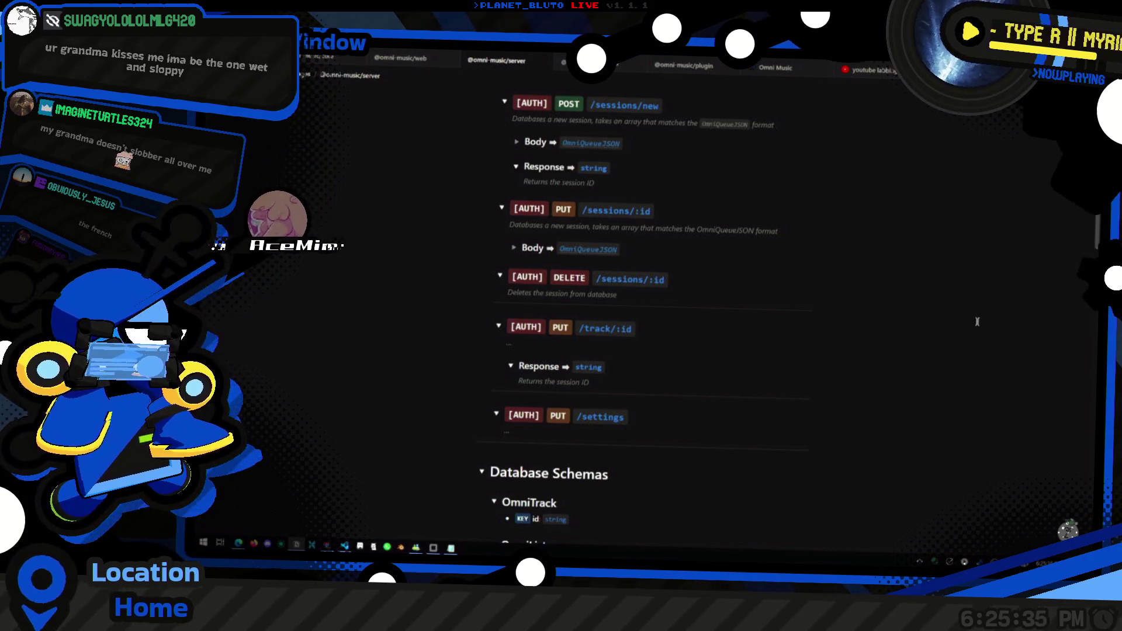
left_click_drag(668, 377, 687, 363)
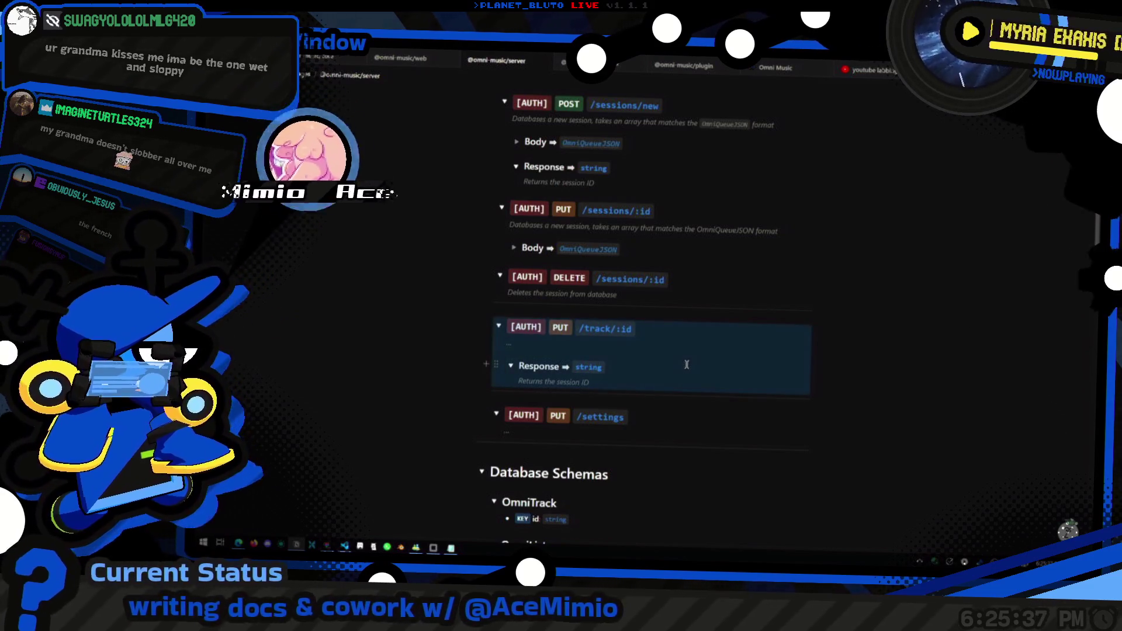
key("ctrl+slash")
scroll(669, 328, "up", 2)
left_click(678, 308)
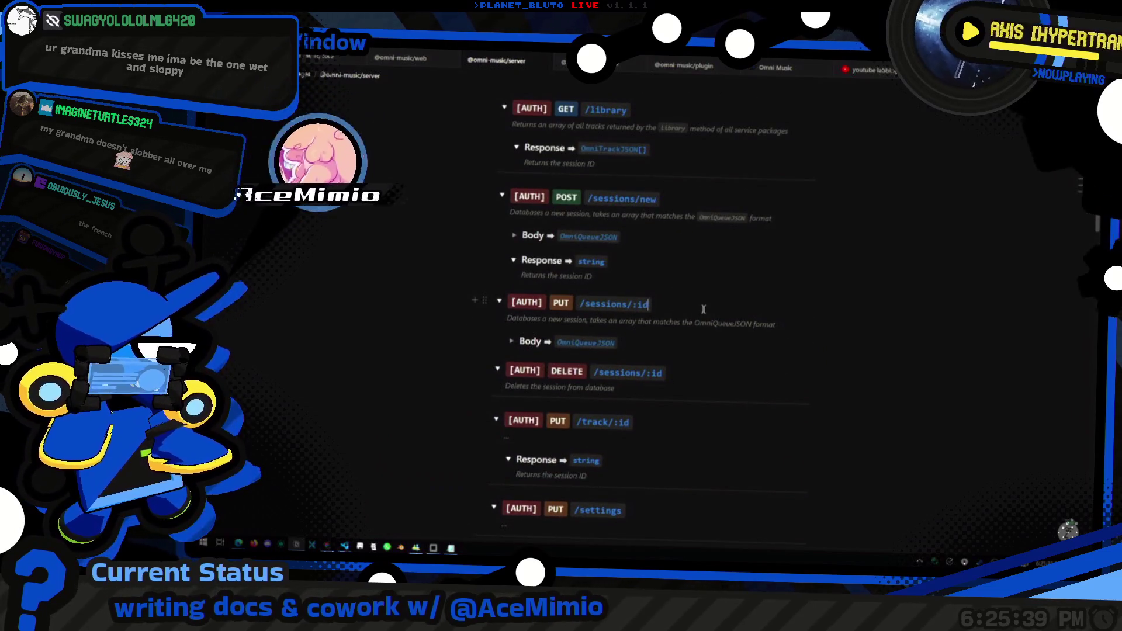
scroll(701, 312, "up", 1)
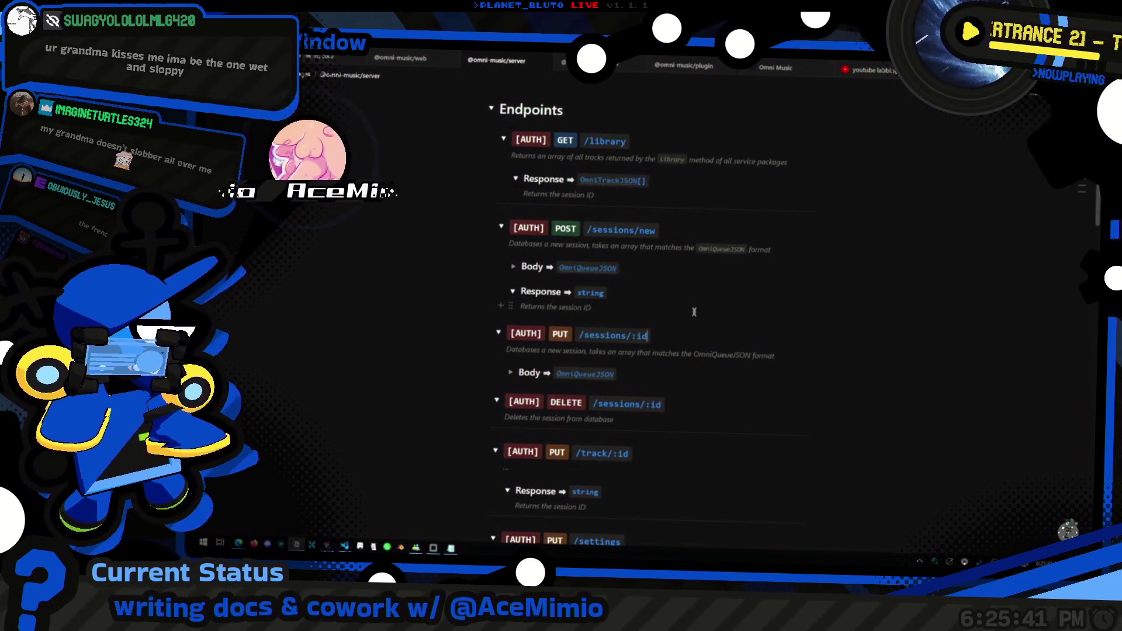
scroll(695, 312, "down", 1)
scroll(672, 327, "down", 5)
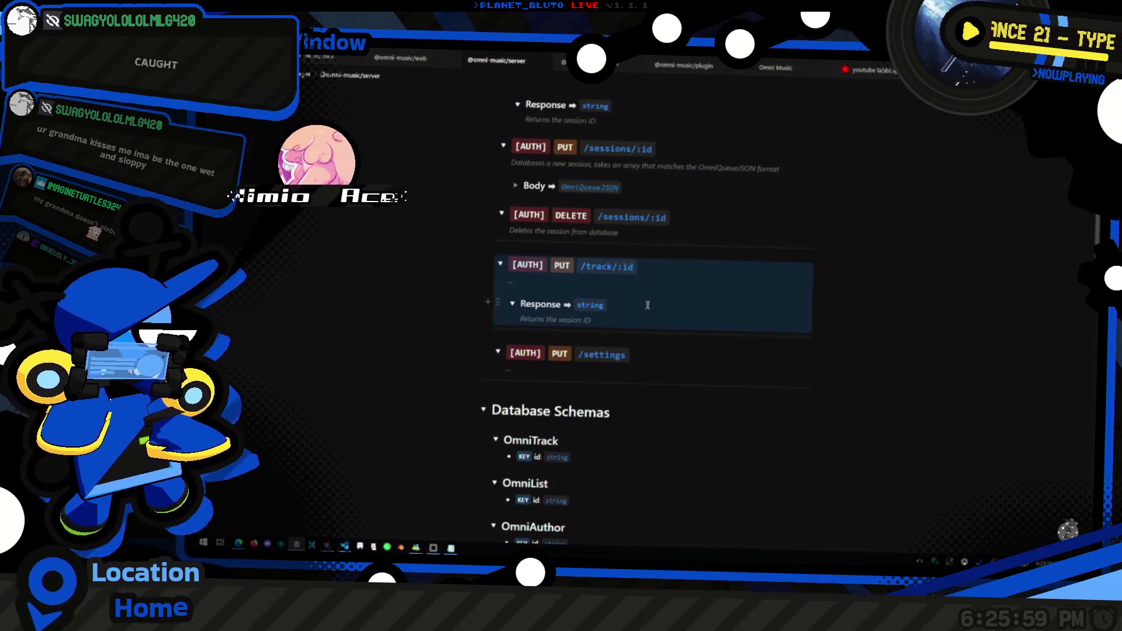
scroll(625, 327, "up", 3)
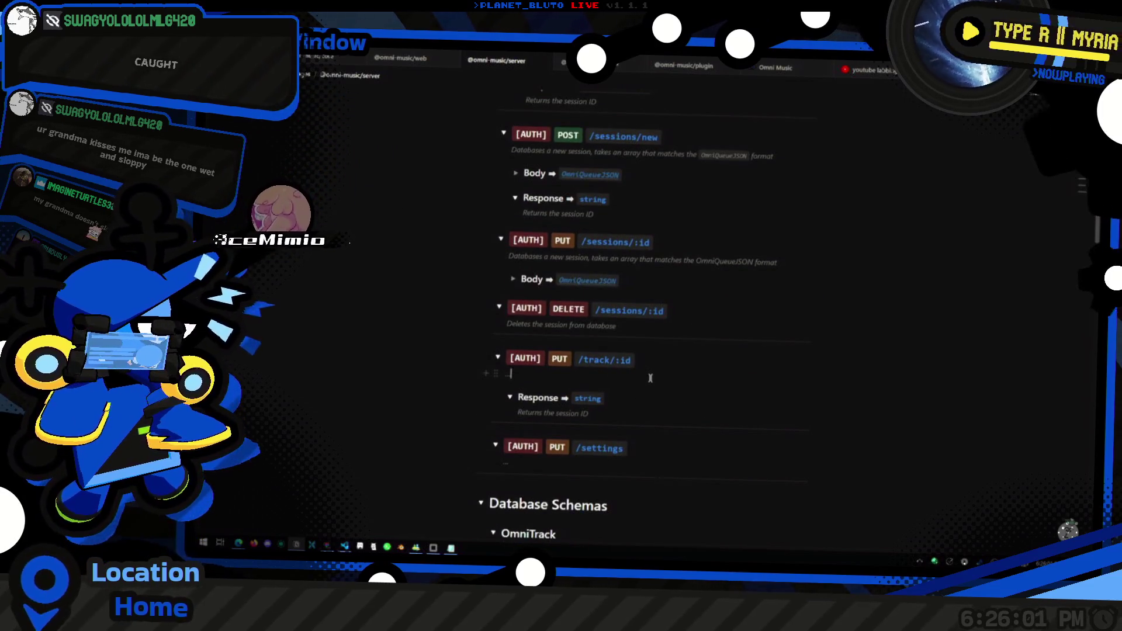
left_click(647, 410)
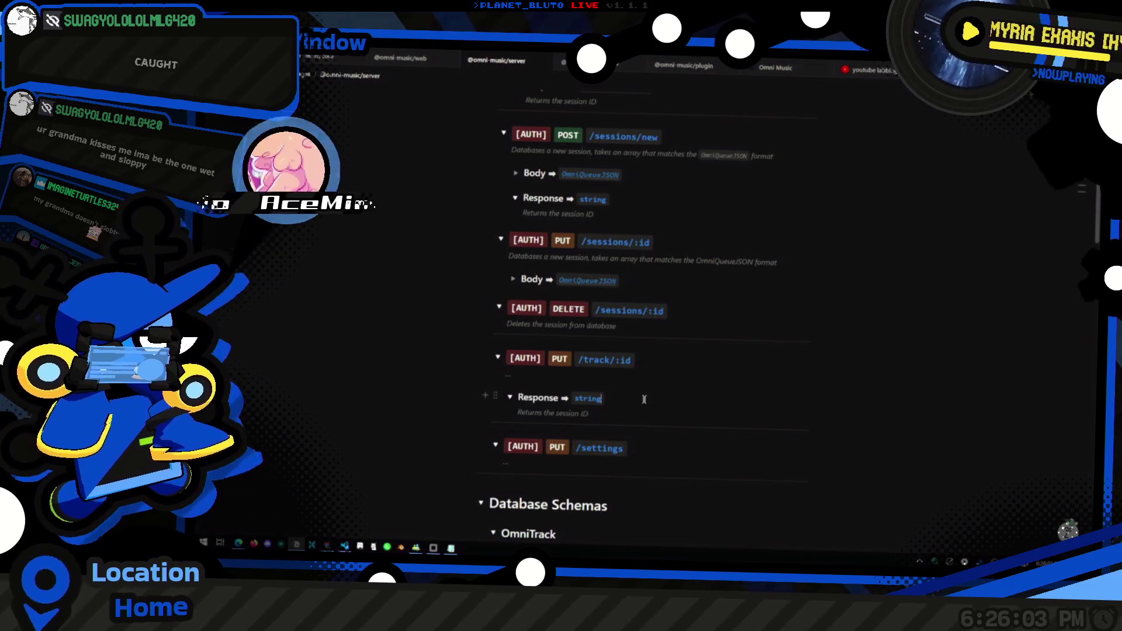
left_click(645, 400)
scroll(644, 400, "up", 1)
scroll(644, 399, "down", 2)
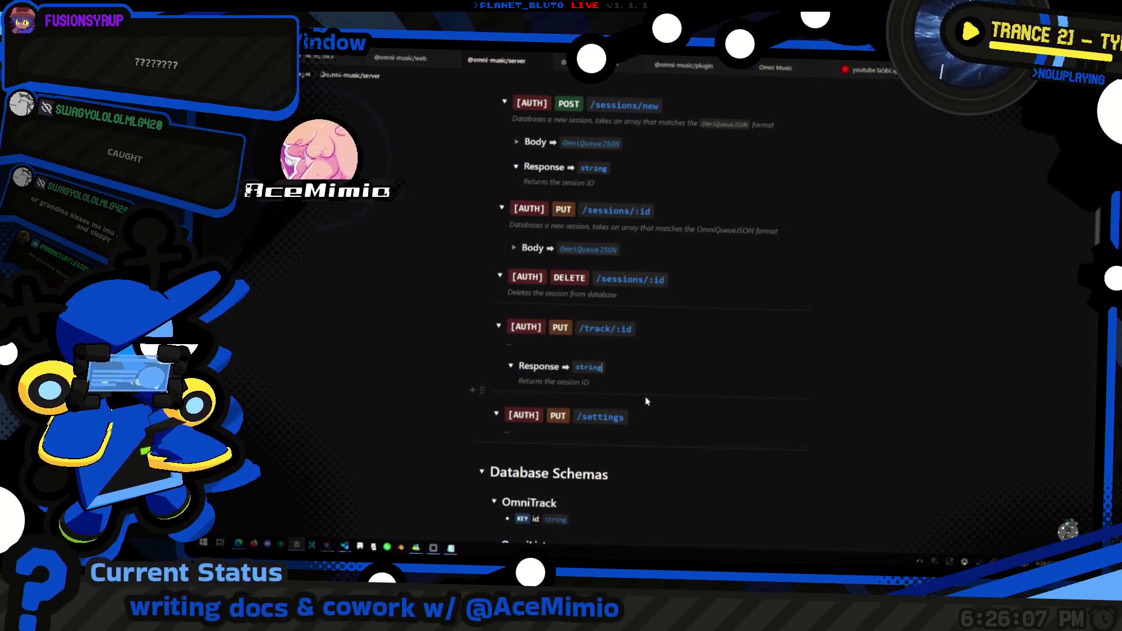
double_click(588, 367)
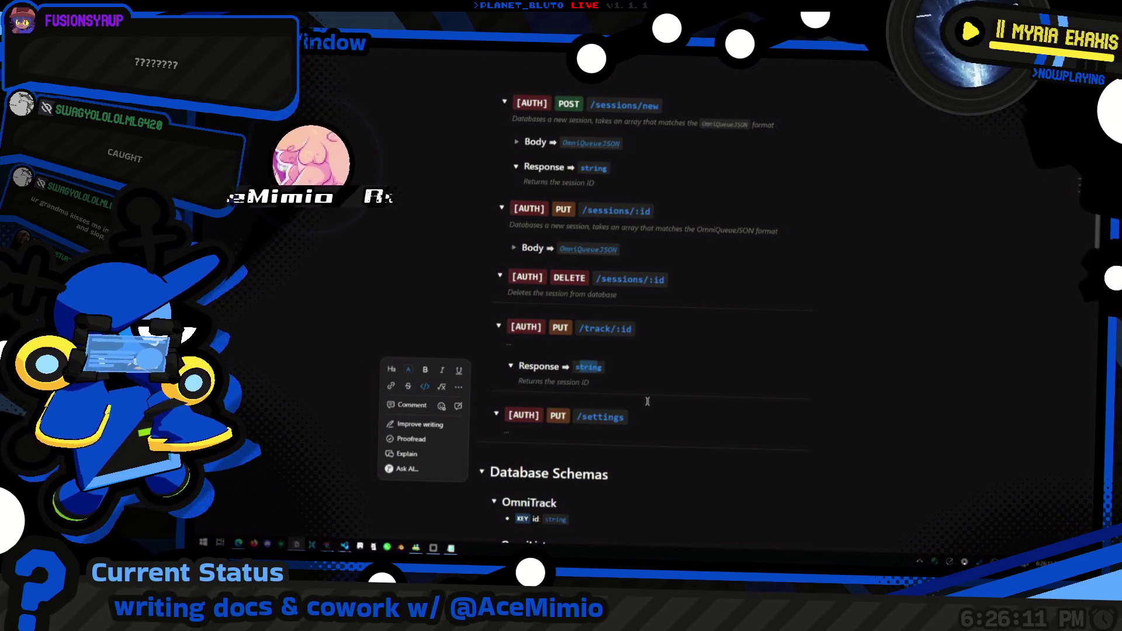
type("OmniTrackJSON")
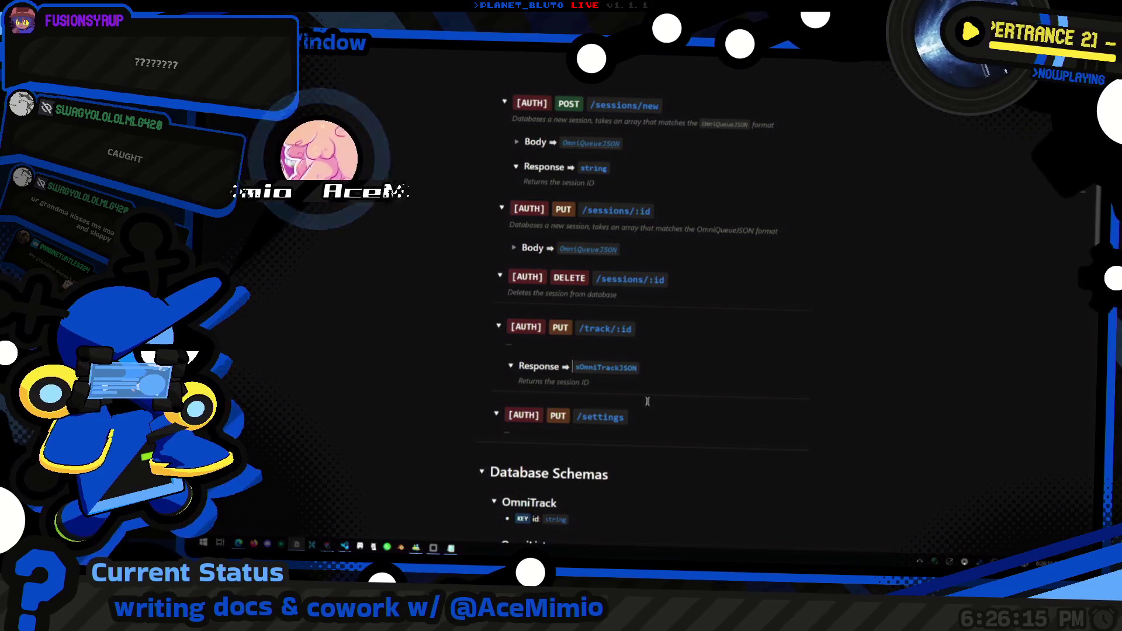
Step: Copy the link behind the OmniTrackJSON[] type in the /library response
scroll(647, 402, "down", 5)
scroll(644, 421, "down", 2)
scroll(608, 380, "up", 1)
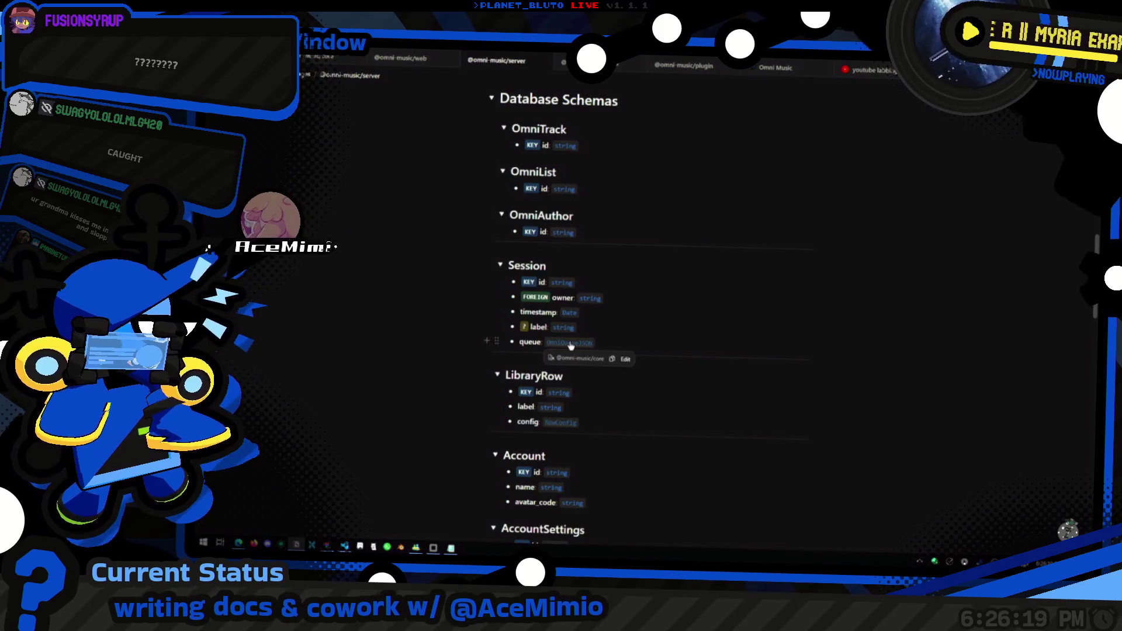
scroll(571, 346, "down", 13)
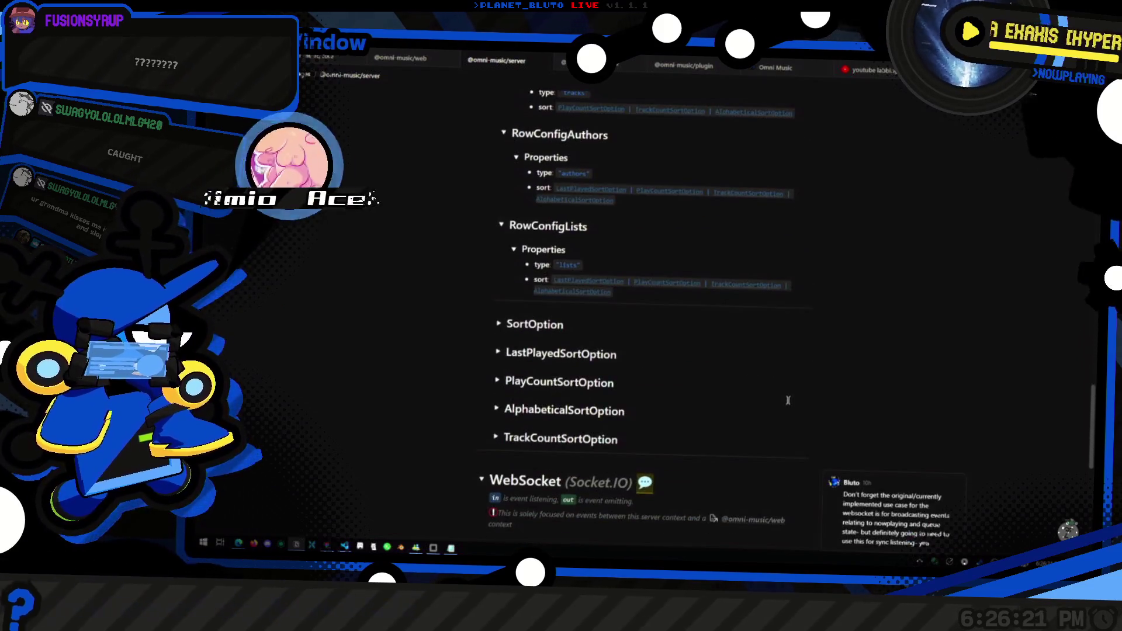
scroll(788, 400, "down", 4)
scroll(759, 406, "down", 4)
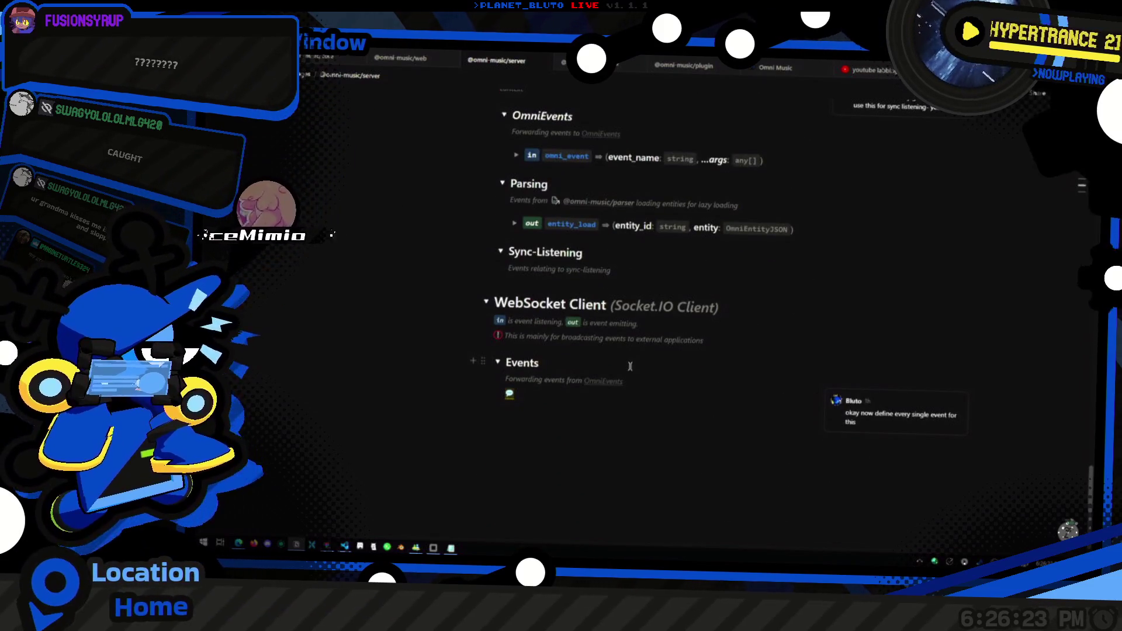
scroll(634, 368, "up", 12)
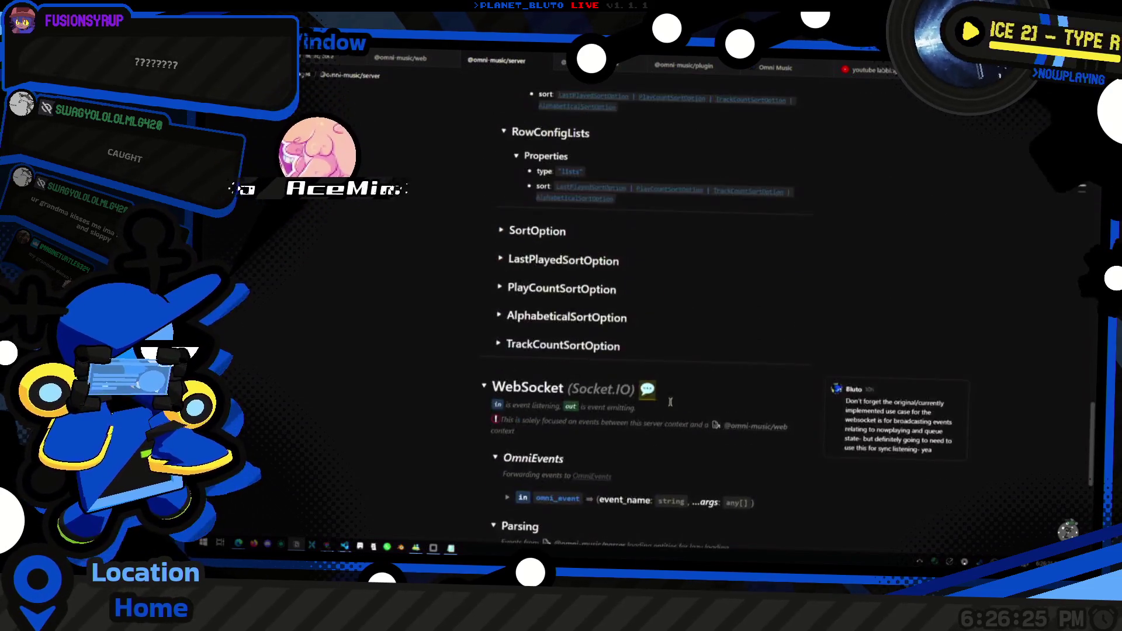
scroll(710, 398, "up", 15)
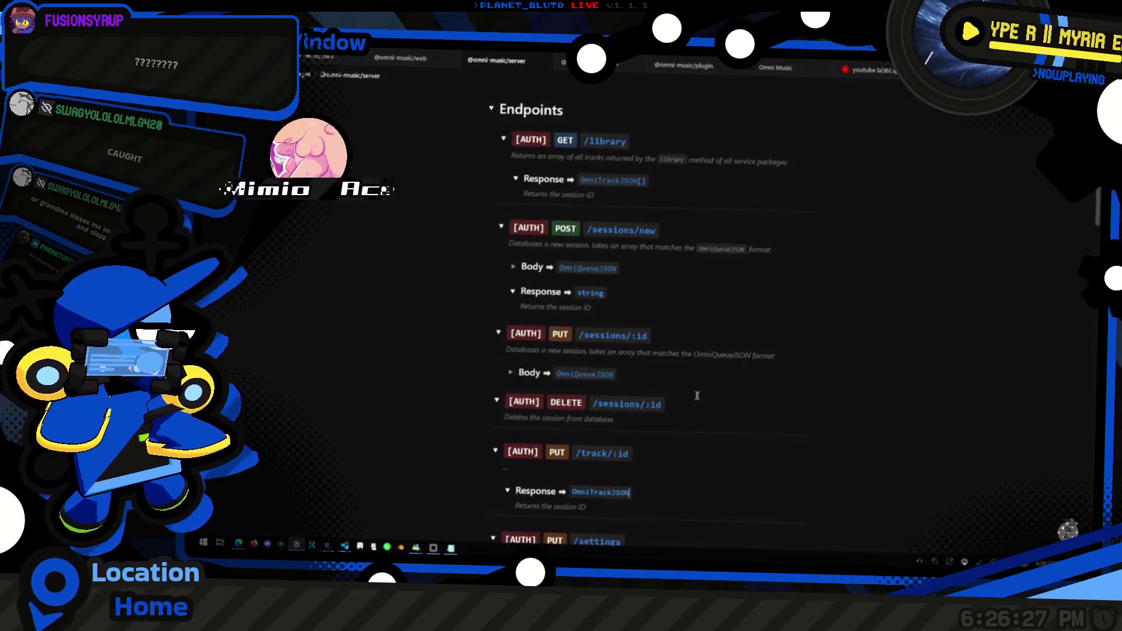
scroll(671, 412, "down", 3)
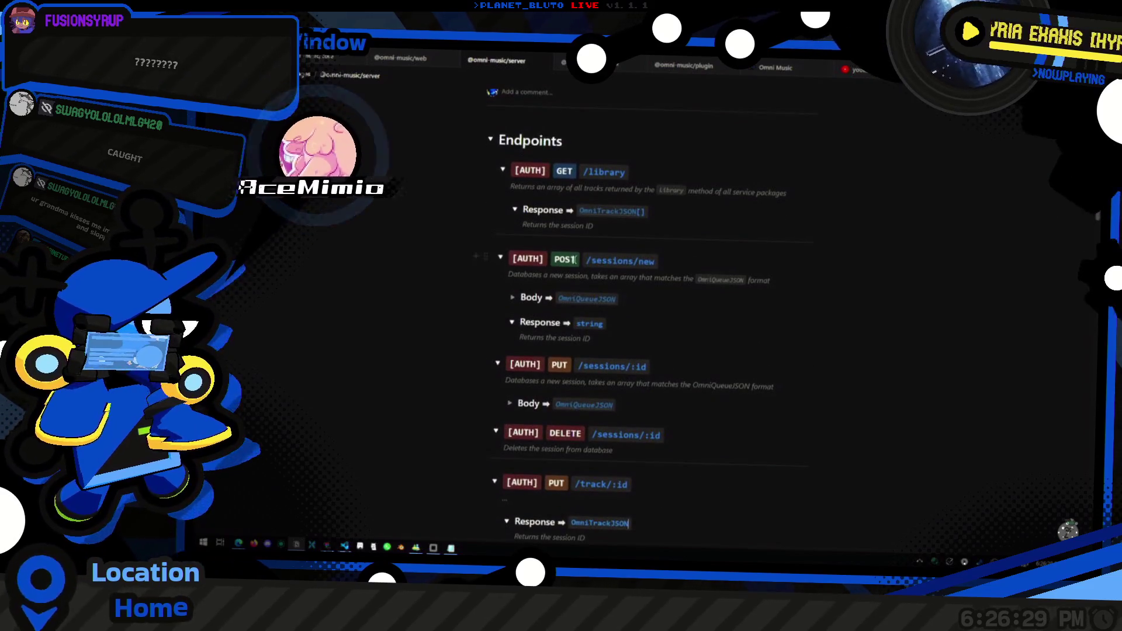
mouse_move(610, 219)
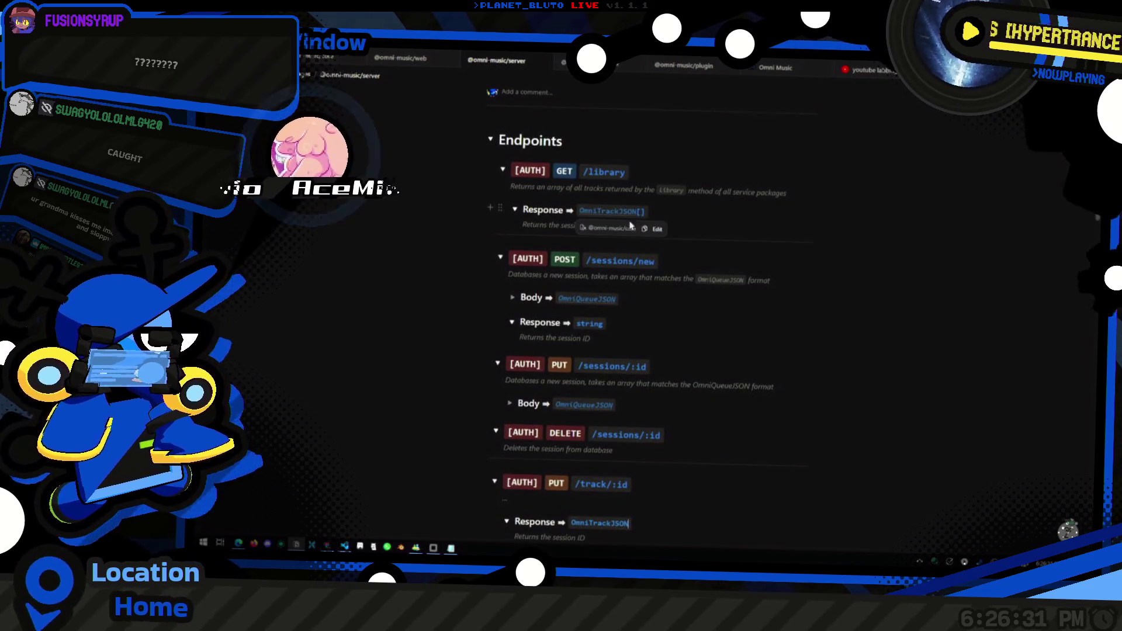
left_click(645, 229)
Step: Scroll the endpoints to PUT /track/:id, PUT /settings and Database Schemas
scroll(664, 351, "down", 4)
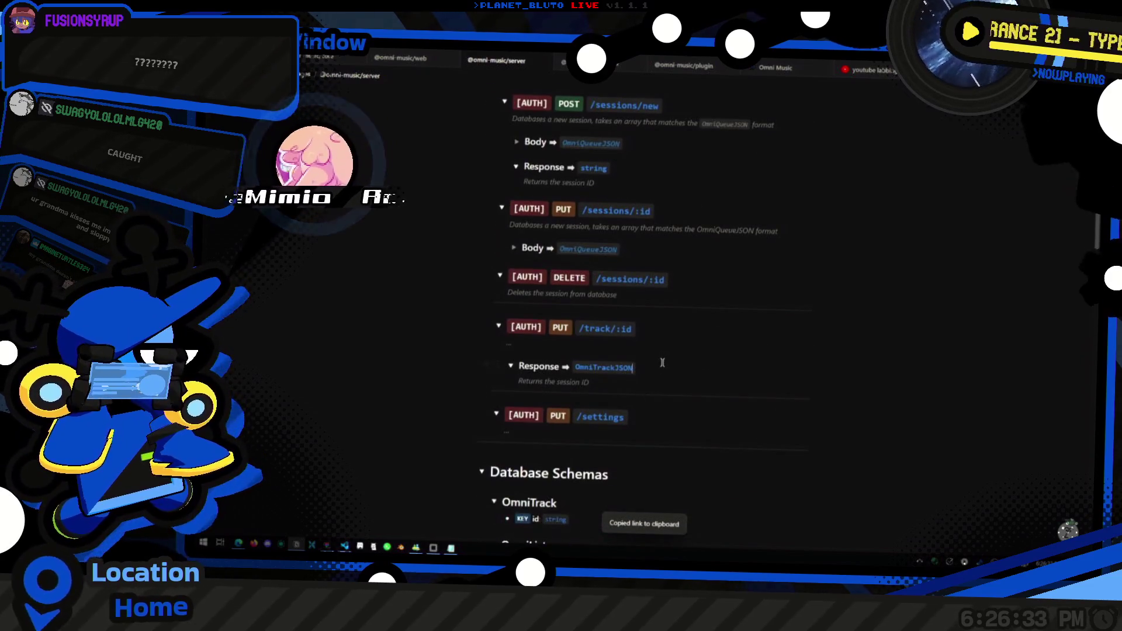
scroll(663, 363, "up", 2)
scroll(665, 369, "down", 3)
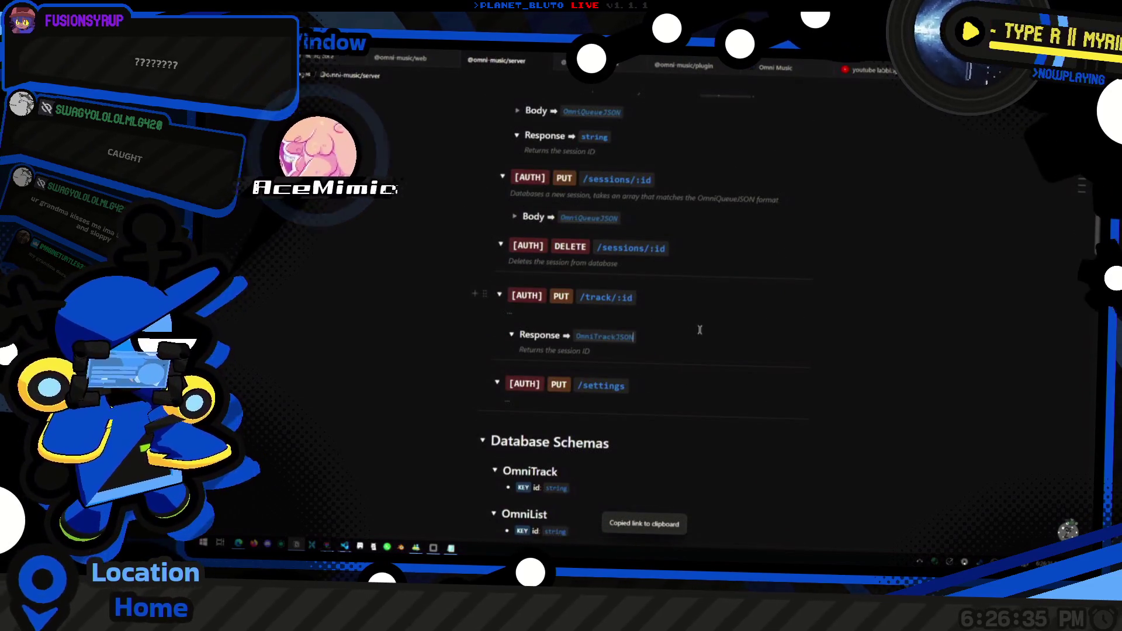
scroll(665, 382, "up", 1)
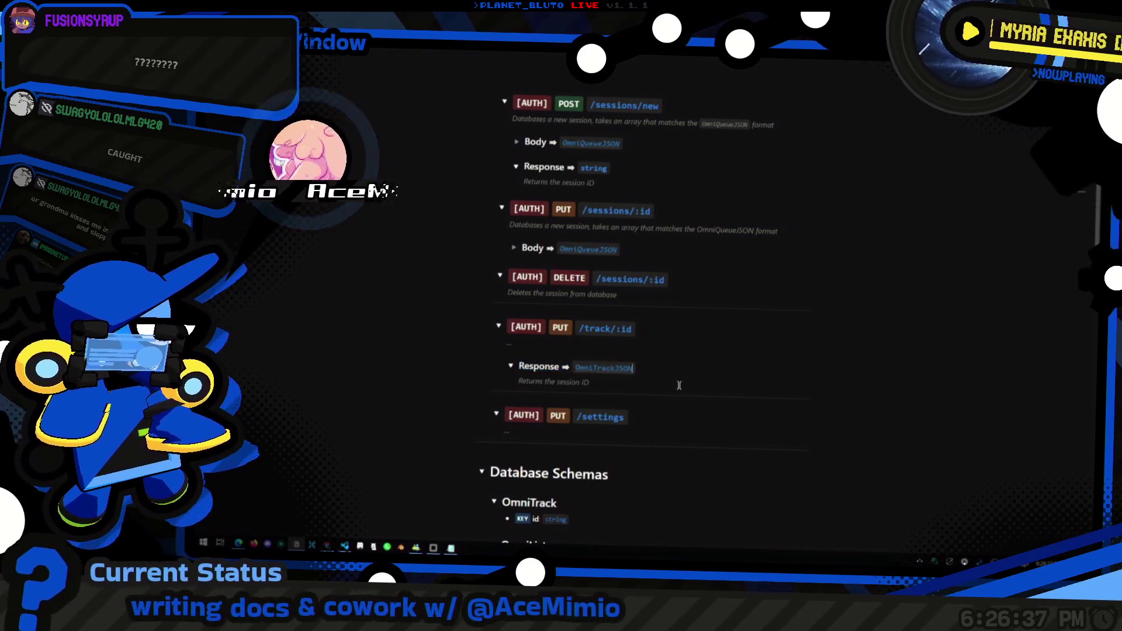
scroll(666, 350, "up", 2)
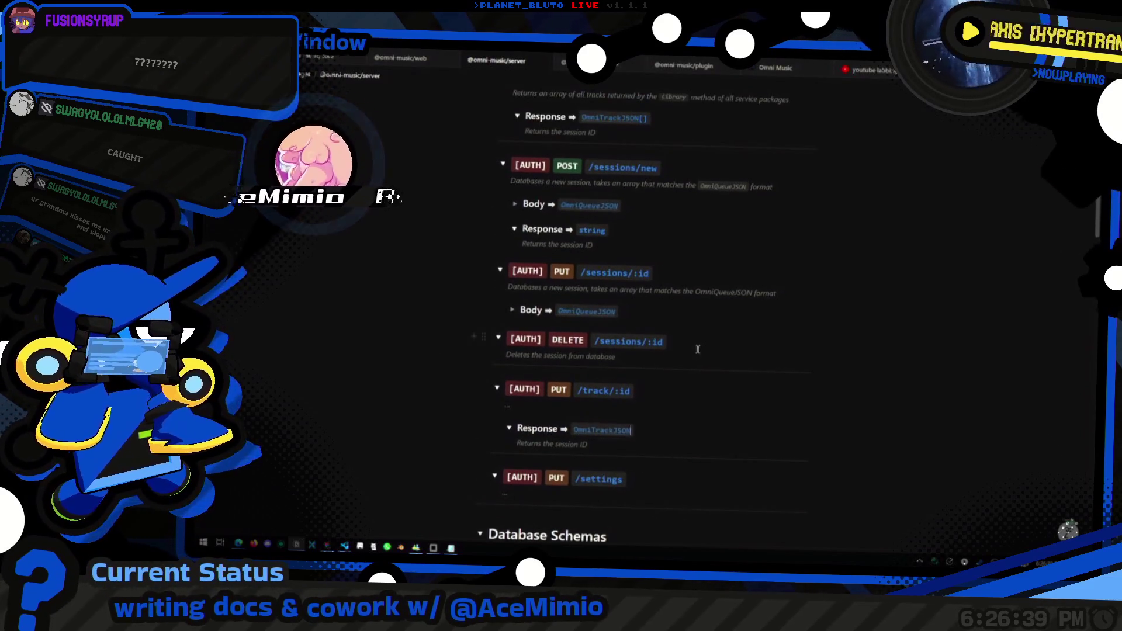
Step: Duplicate the Body row under PUT /sessions/:id
type("/core")
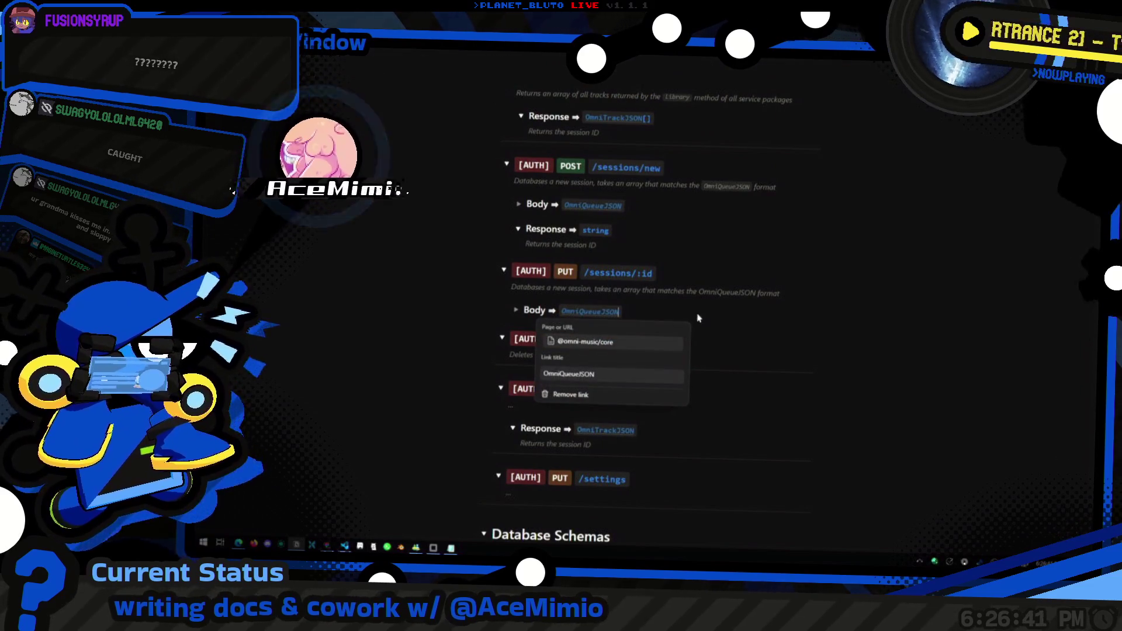
key("BackSpace")
key("BackSpace")
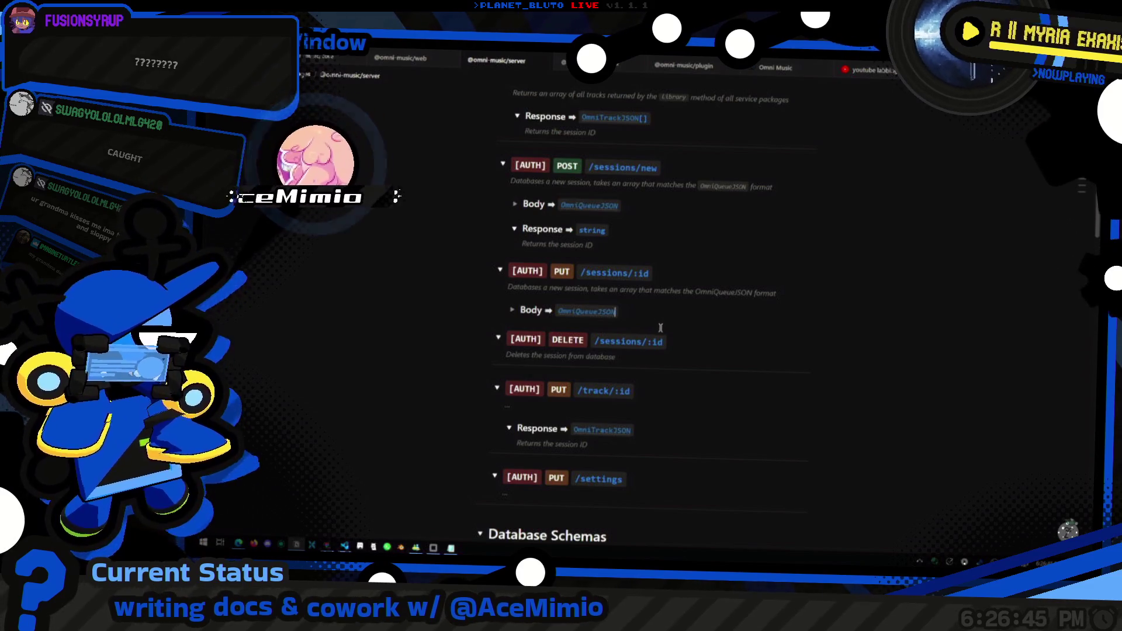
left_click_drag(430, 422, 703, 441)
left_click_drag(416, 293, 687, 315)
key("ctrl+d")
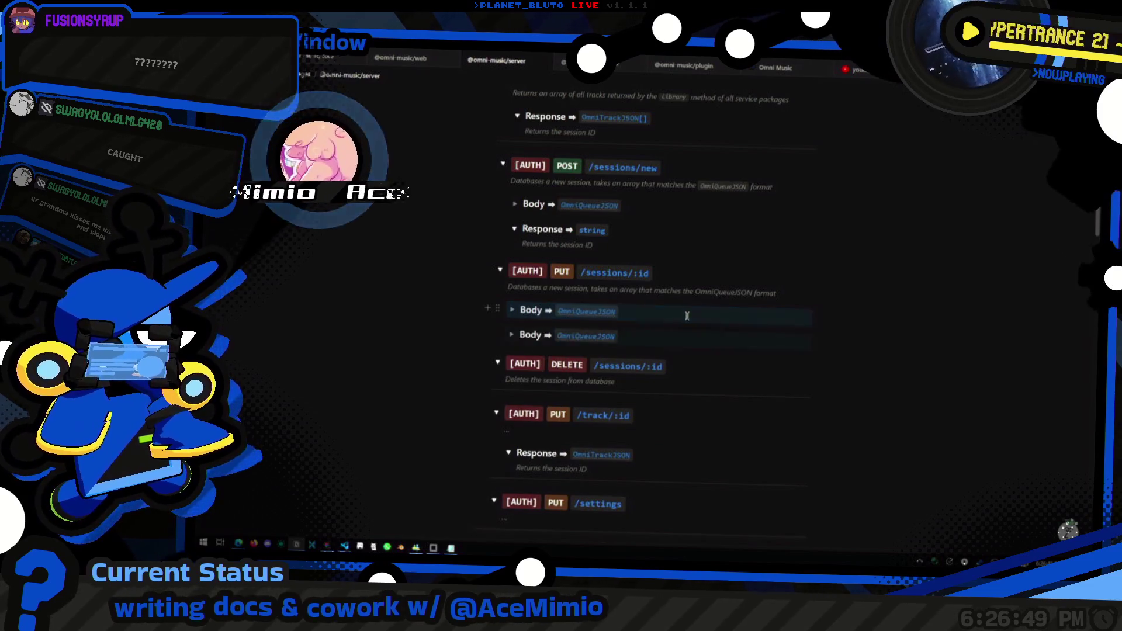
key("ctrl+z")
key("ctrl+shift+z")
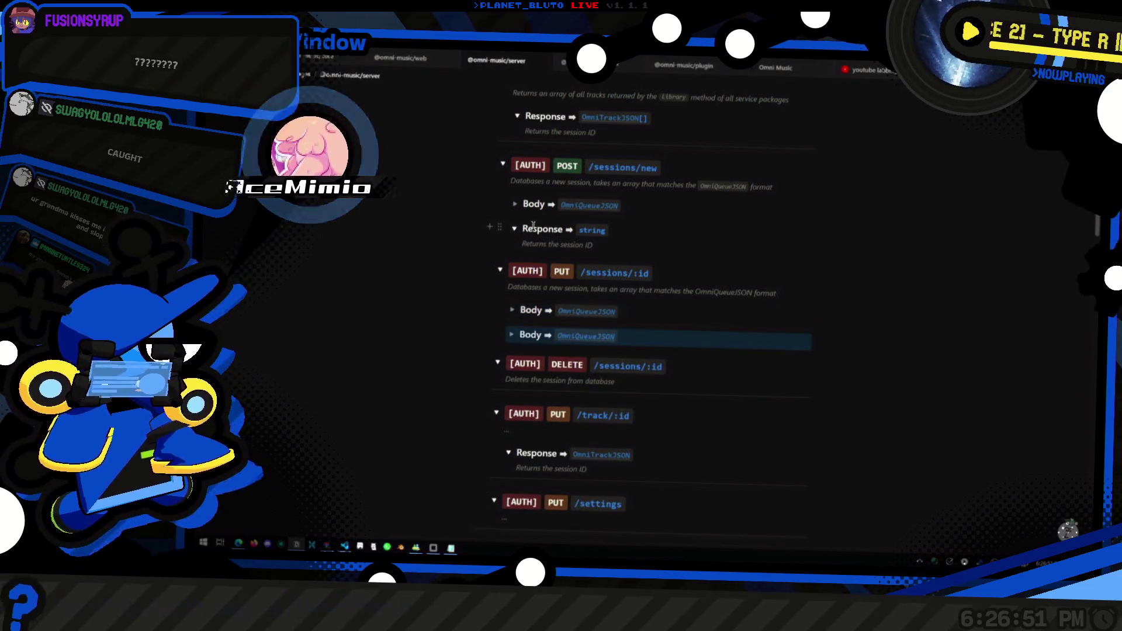
Step: Relabel the copied row from 'Body' to 'Response', returning OmniQueueJSON
left_click(533, 225)
left_click(500, 227)
left_click(543, 335)
key("ctrl+shift+Left")
type("Response")
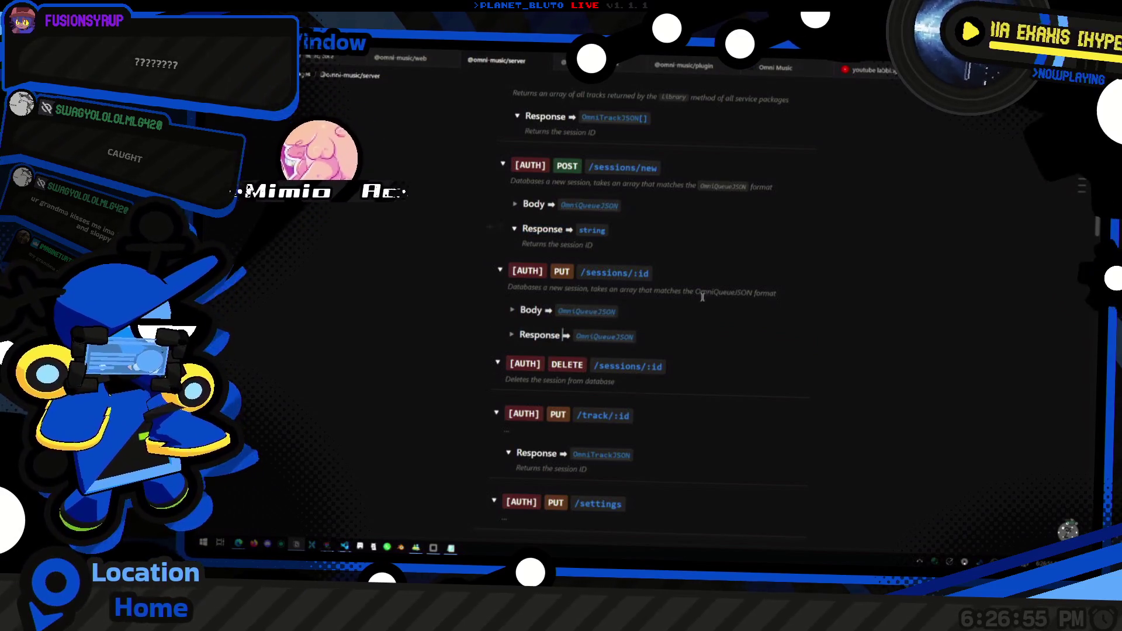
mouse_move(410, 61)
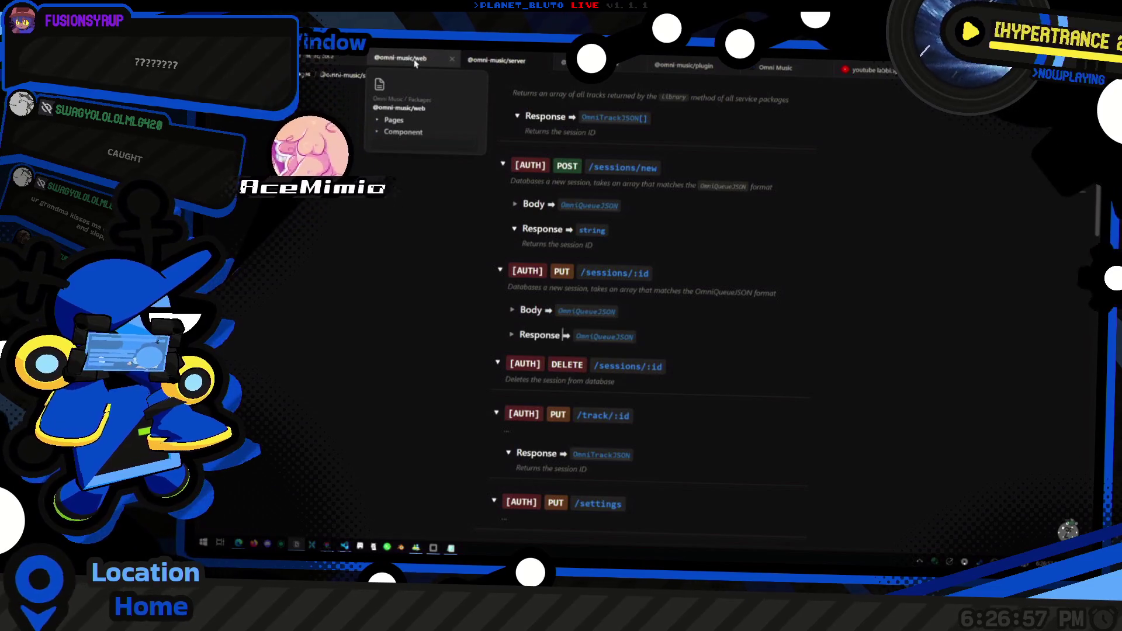
left_click(344, 62)
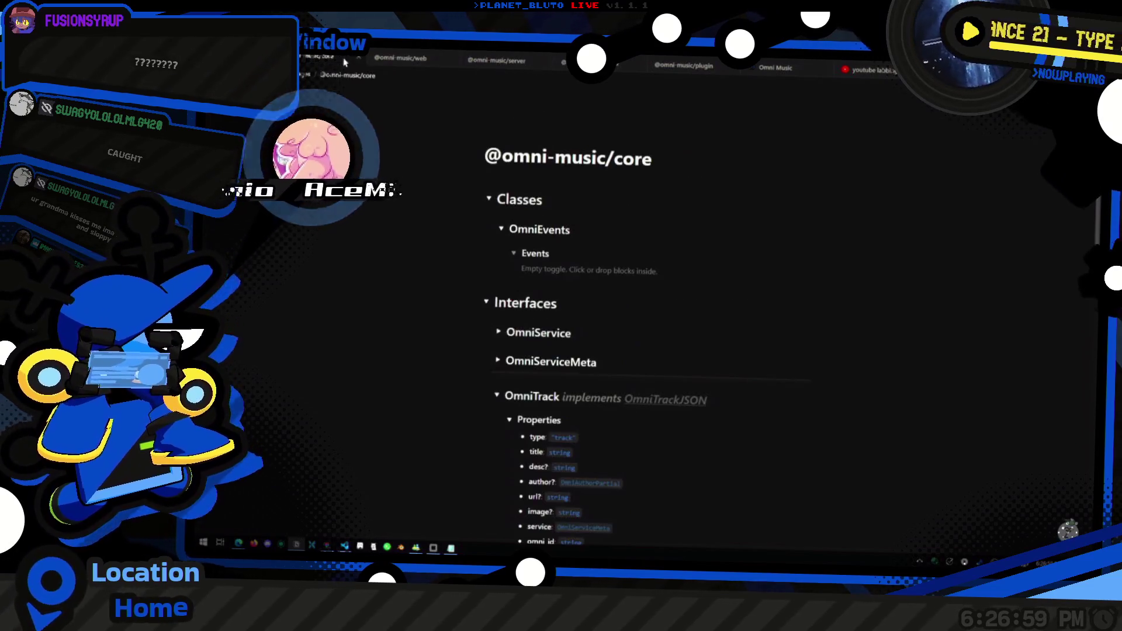
scroll(589, 190, "down", 10)
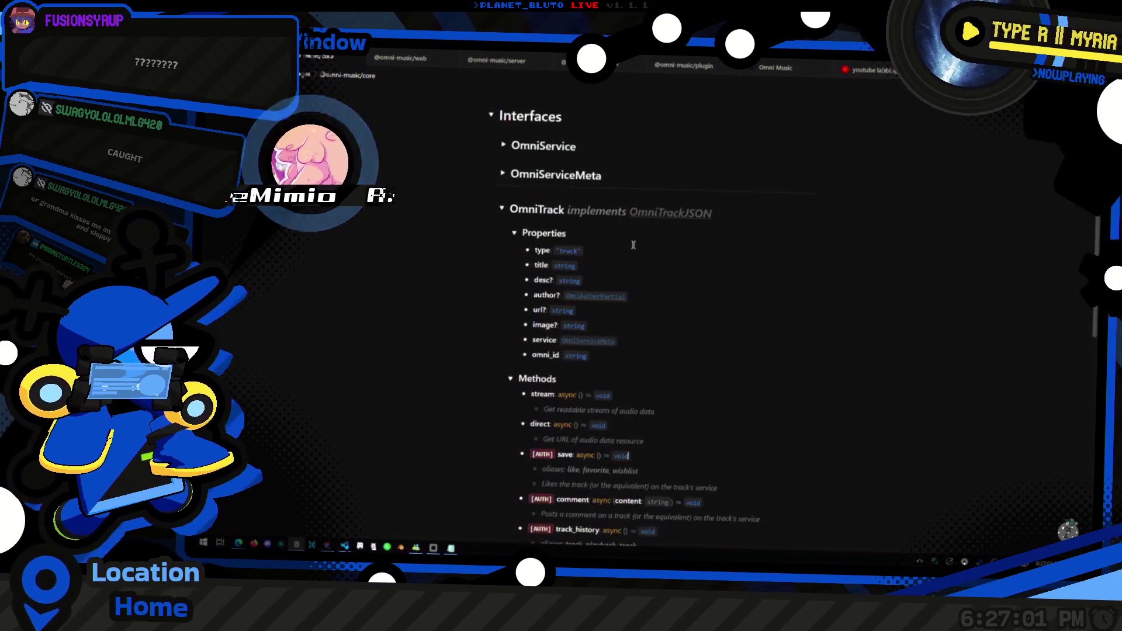
scroll(591, 333, "down", 1)
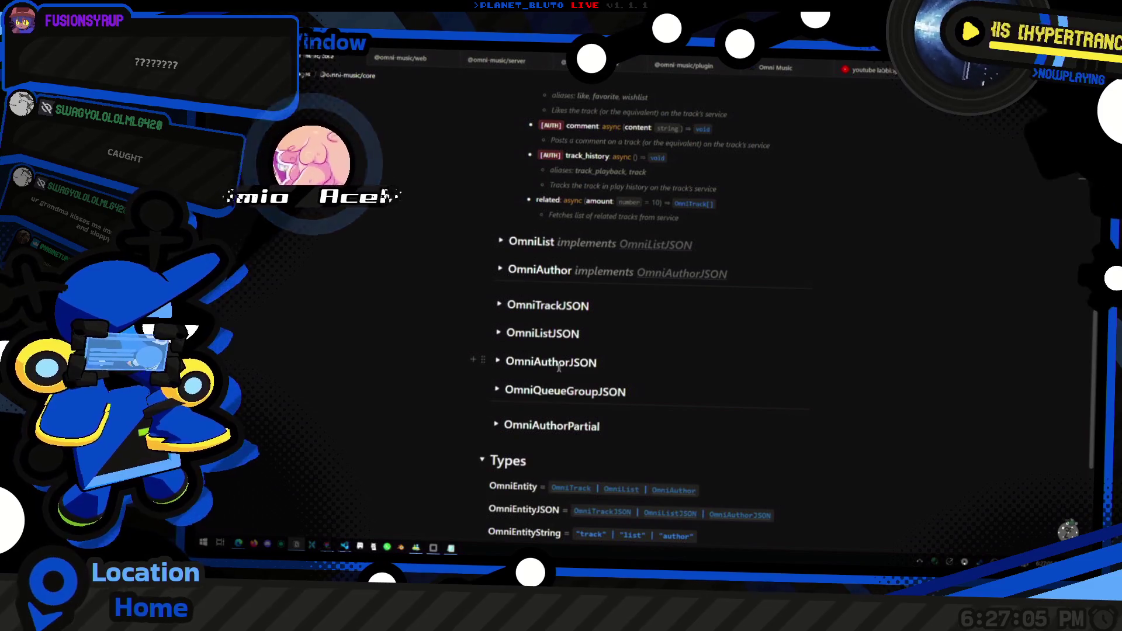
scroll(559, 367, "down", 1)
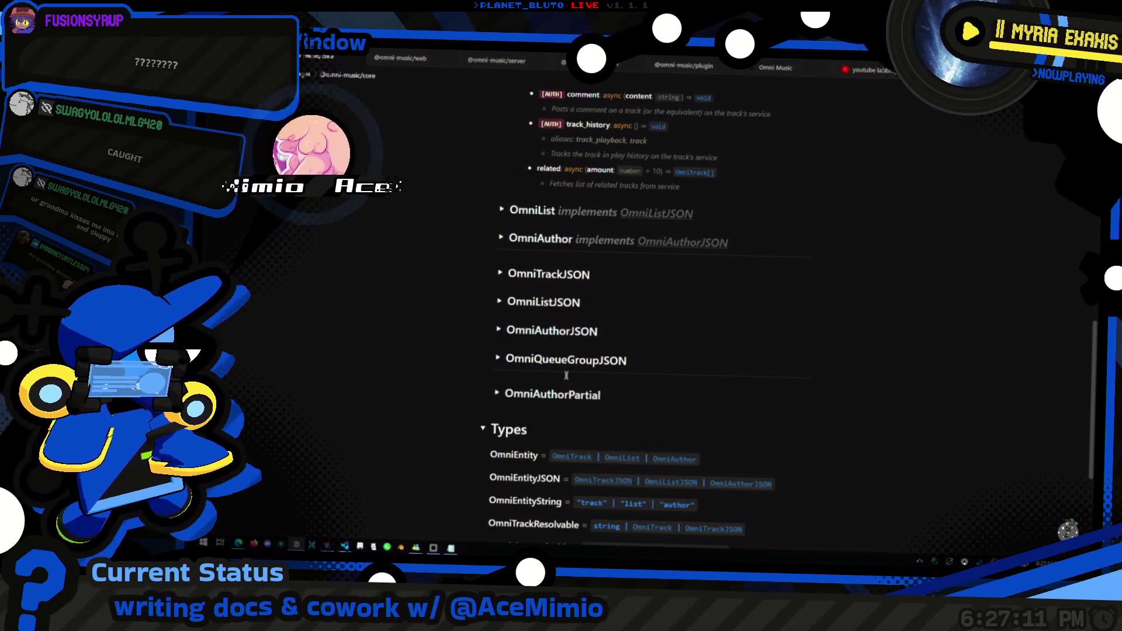
scroll(565, 375, "down", 3)
scroll(567, 376, "up", 4)
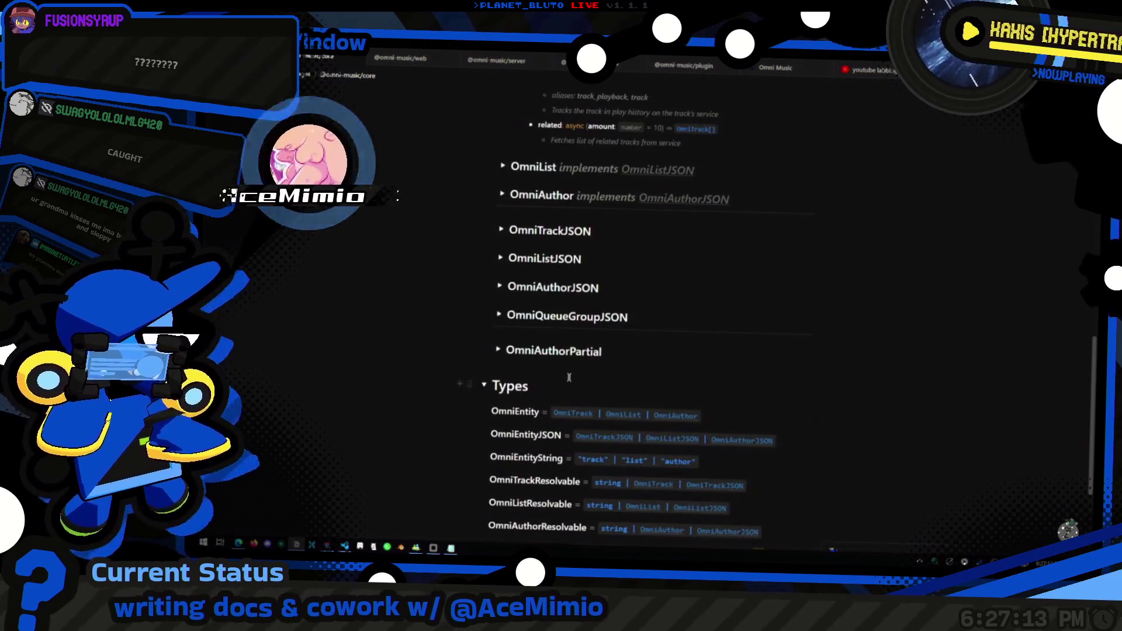
scroll(552, 378, "up", 1)
scroll(474, 325, "up", 10)
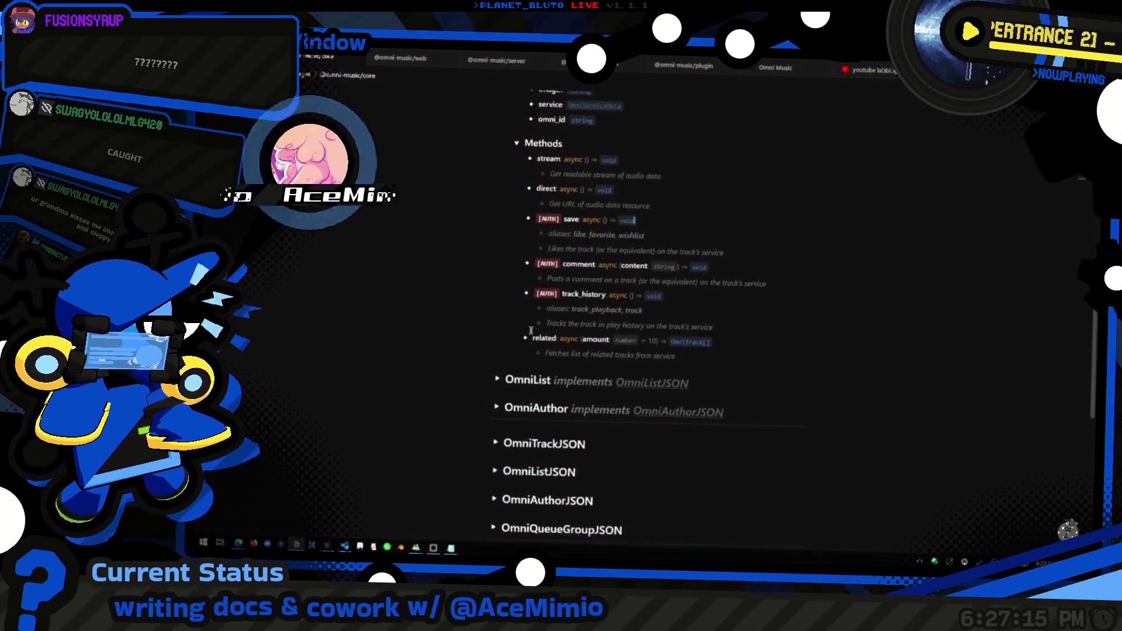
left_click(499, 321)
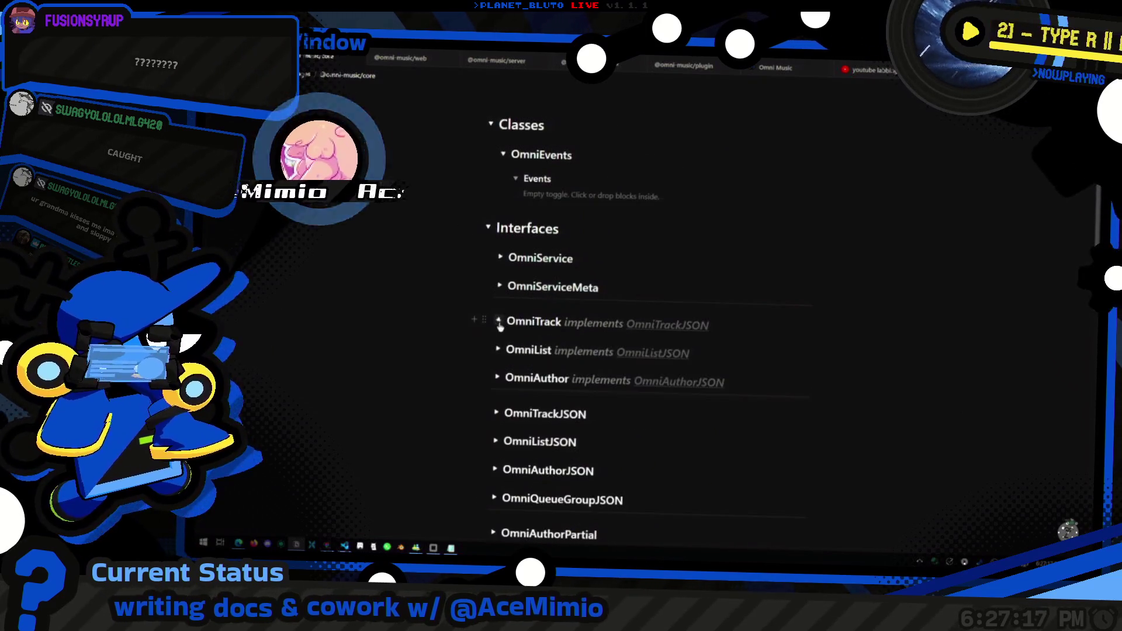
Step: Collapse the OmniEvents class and then the whole Classes section
scroll(549, 374, "up", 2)
scroll(554, 381, "down", 4)
scroll(554, 381, "down", 3)
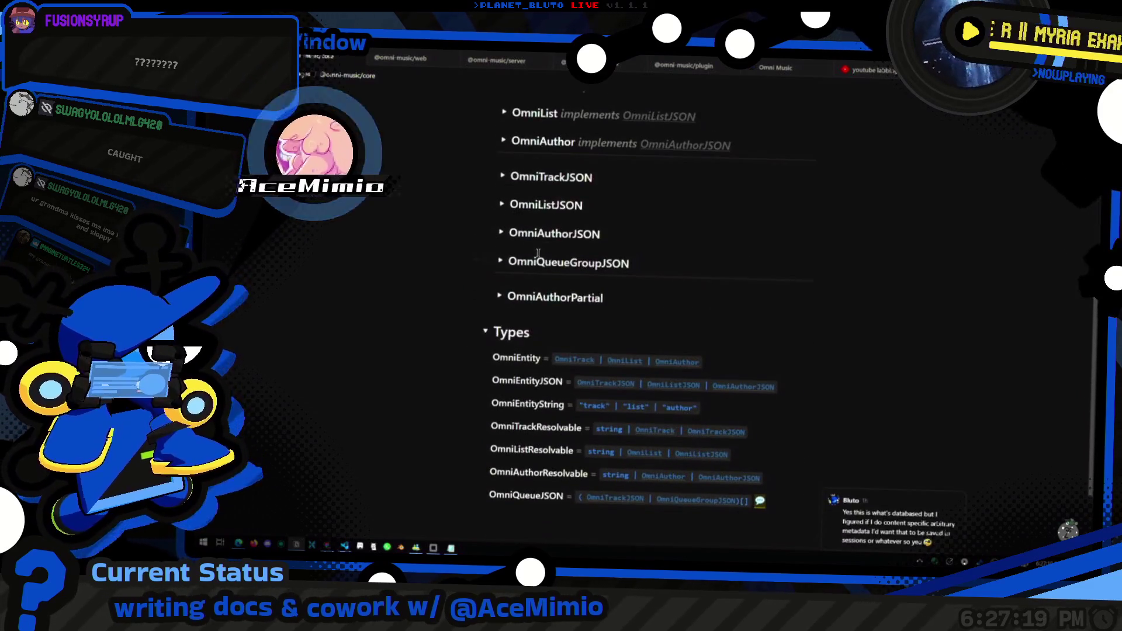
scroll(514, 422, "up", 5)
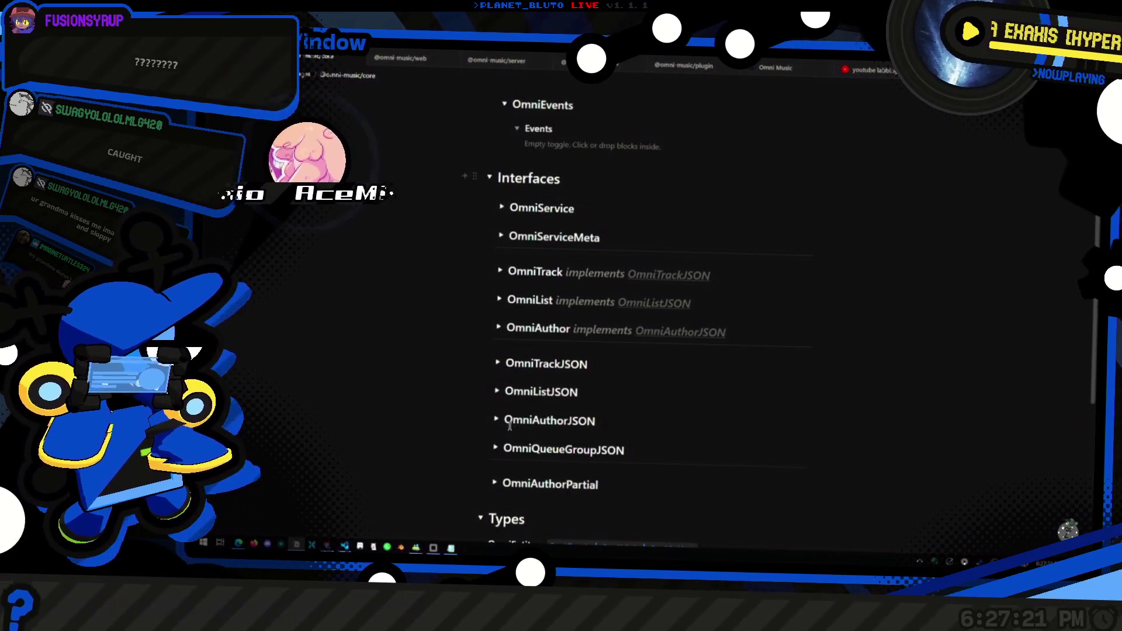
scroll(510, 424, "up", 3)
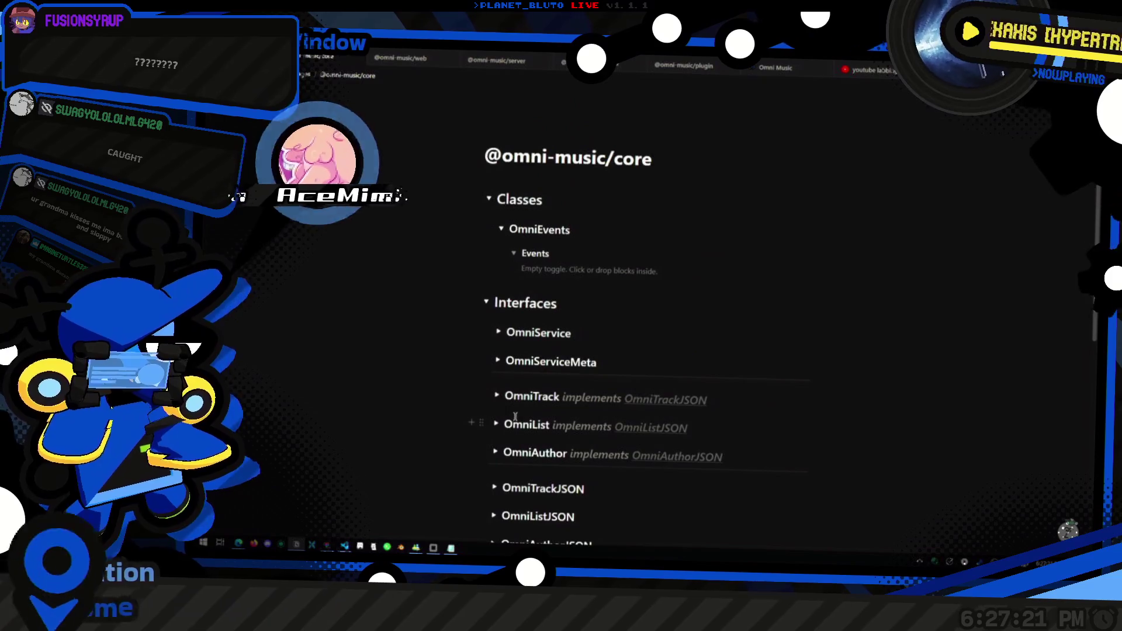
left_click(502, 230)
left_click(492, 200)
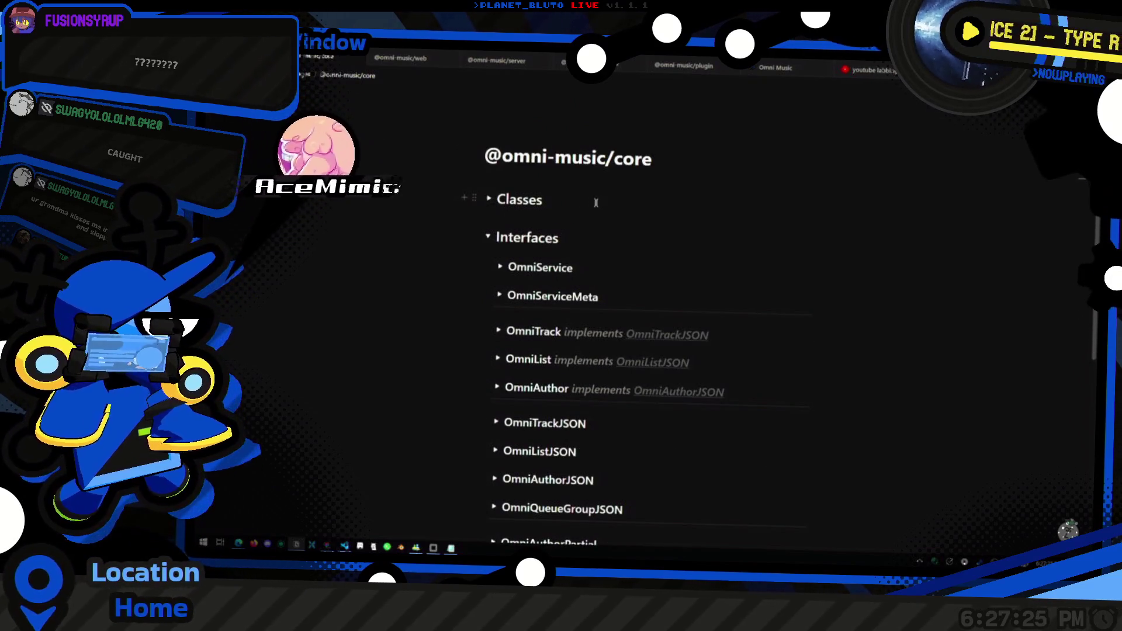
scroll(558, 321, "down", 3)
scroll(558, 320, "up", 3)
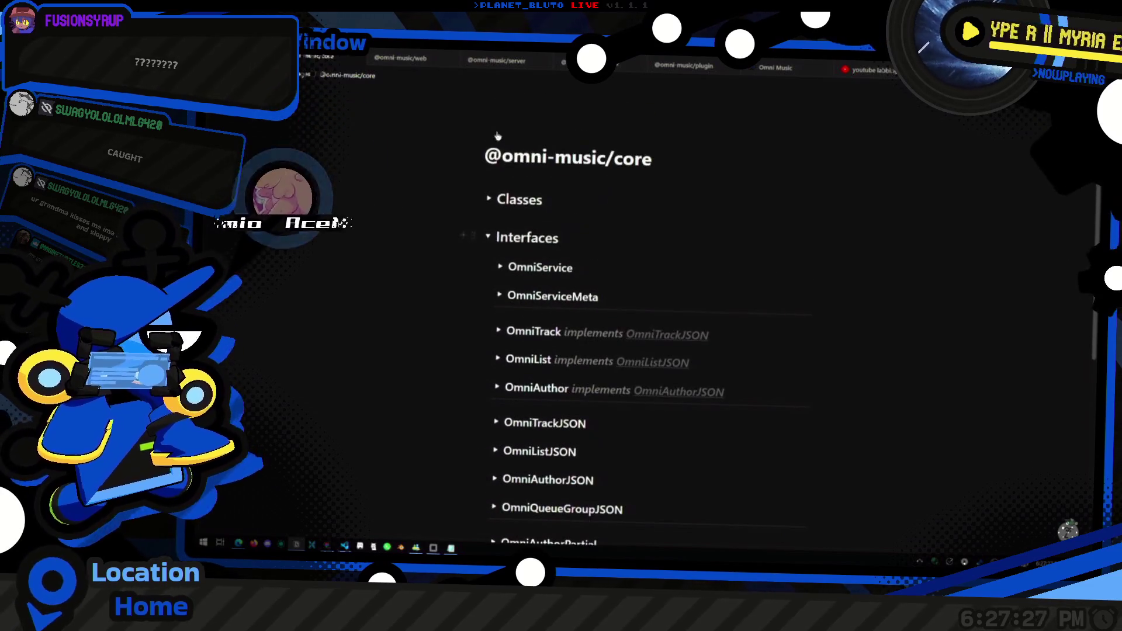
left_click(497, 60)
scroll(563, 339, "down", 6)
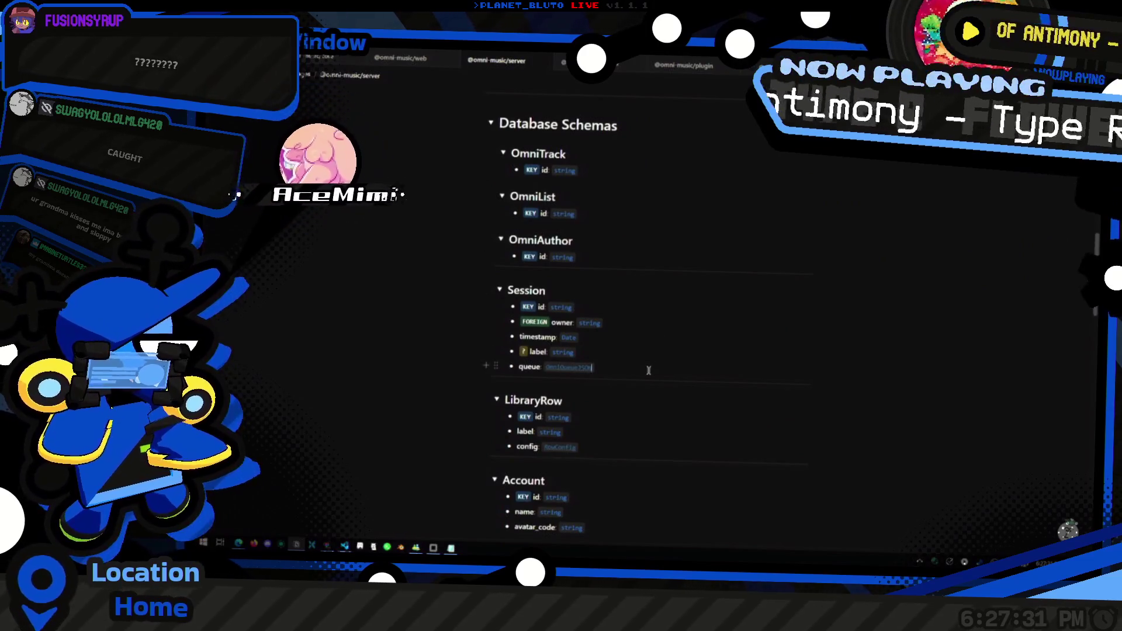
left_click(647, 370)
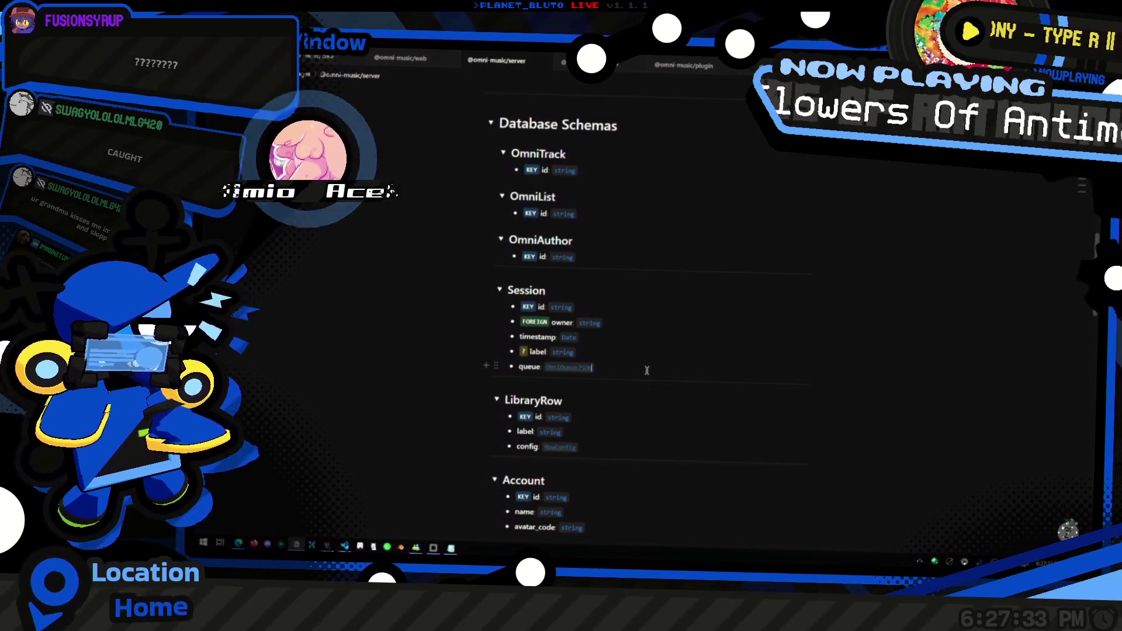
left_click(622, 353)
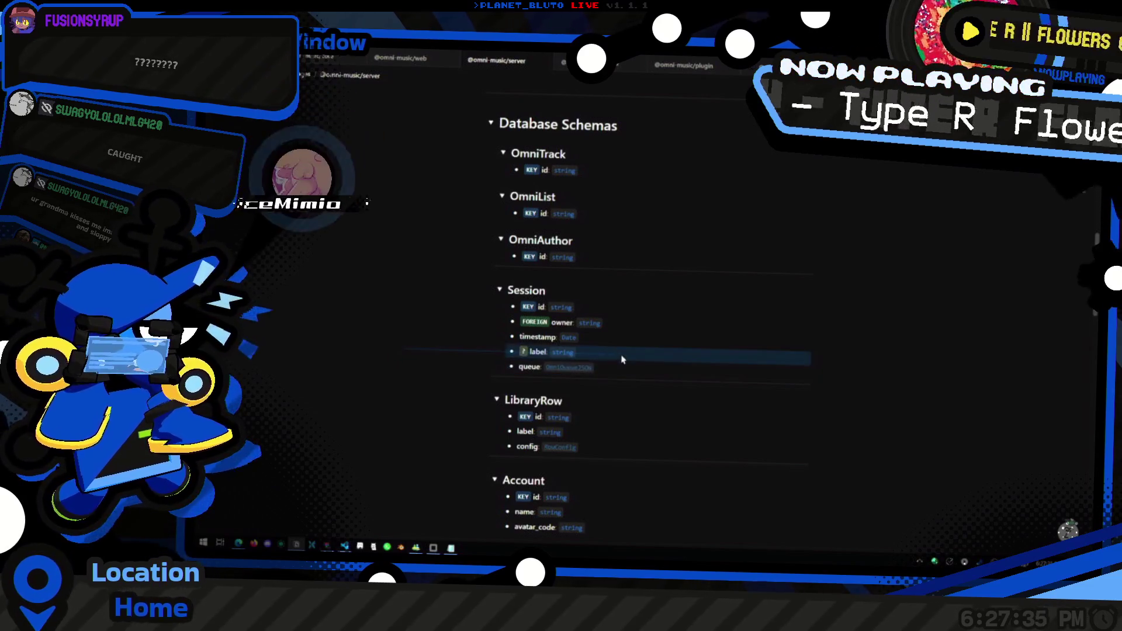
scroll(613, 358, "up", 2)
scroll(609, 361, "up", 7)
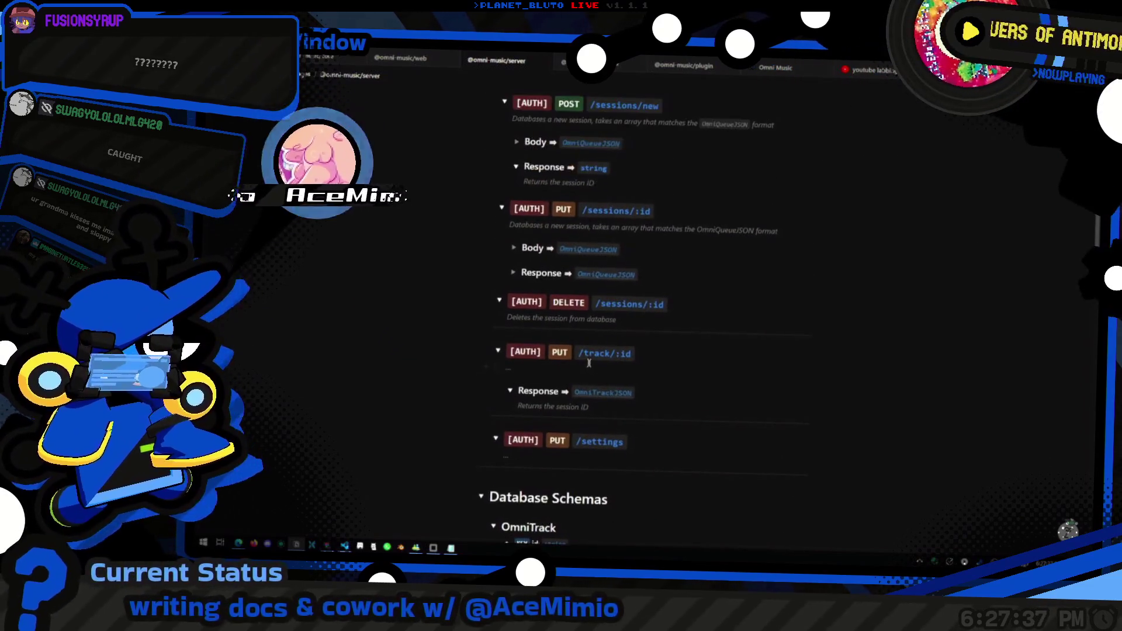
left_click_drag(395, 302, 673, 305)
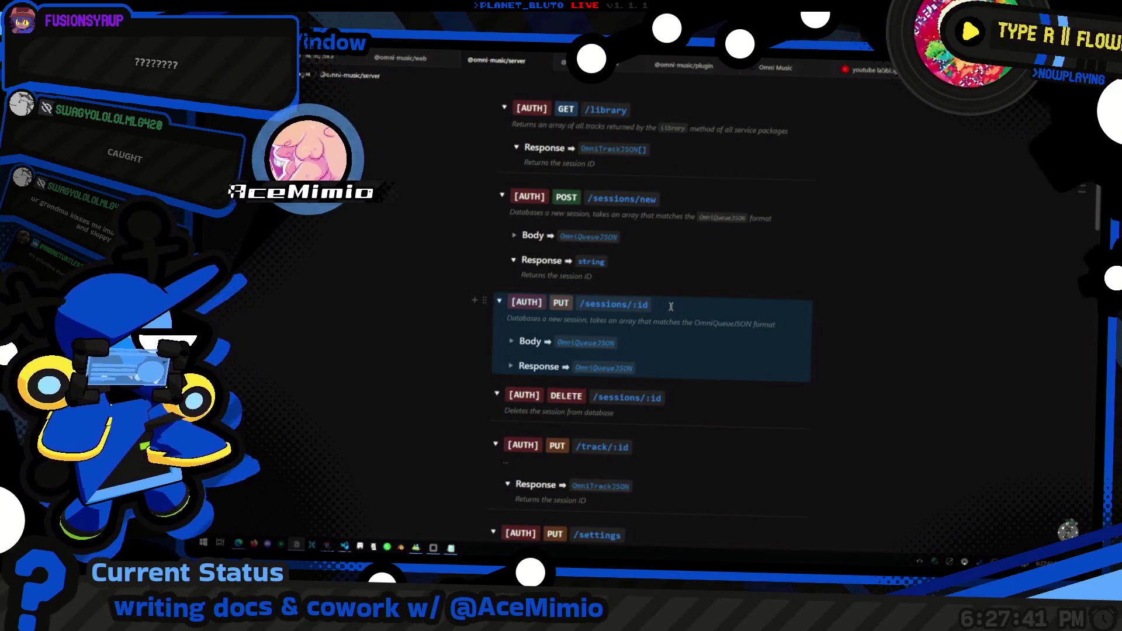
scroll(671, 306, "down", 8)
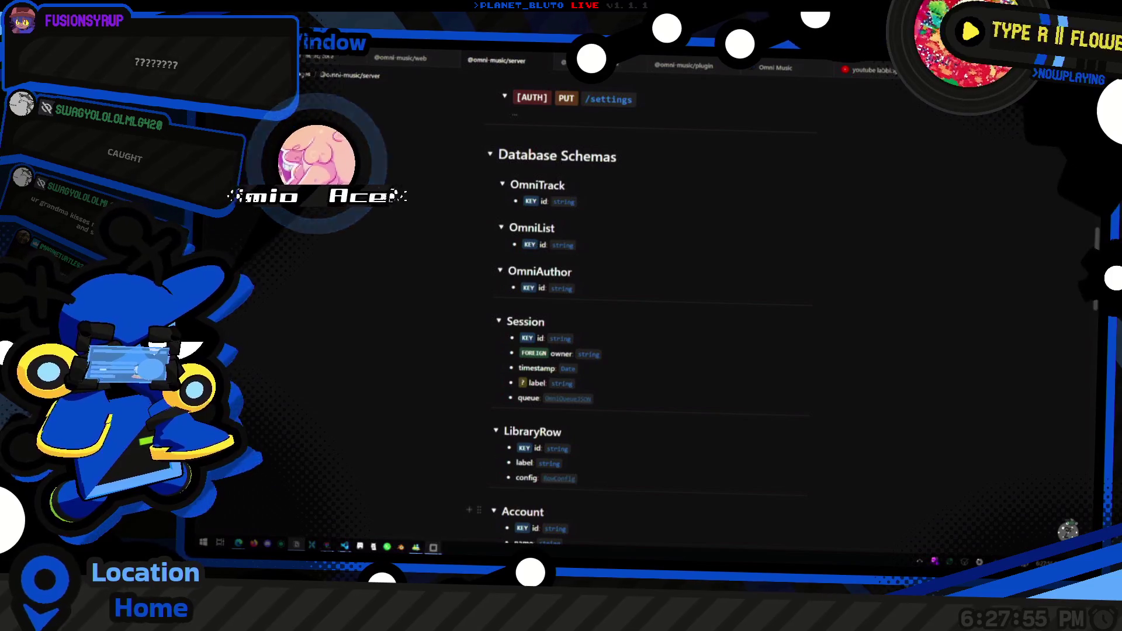
left_click(433, 546)
left_click(433, 546)
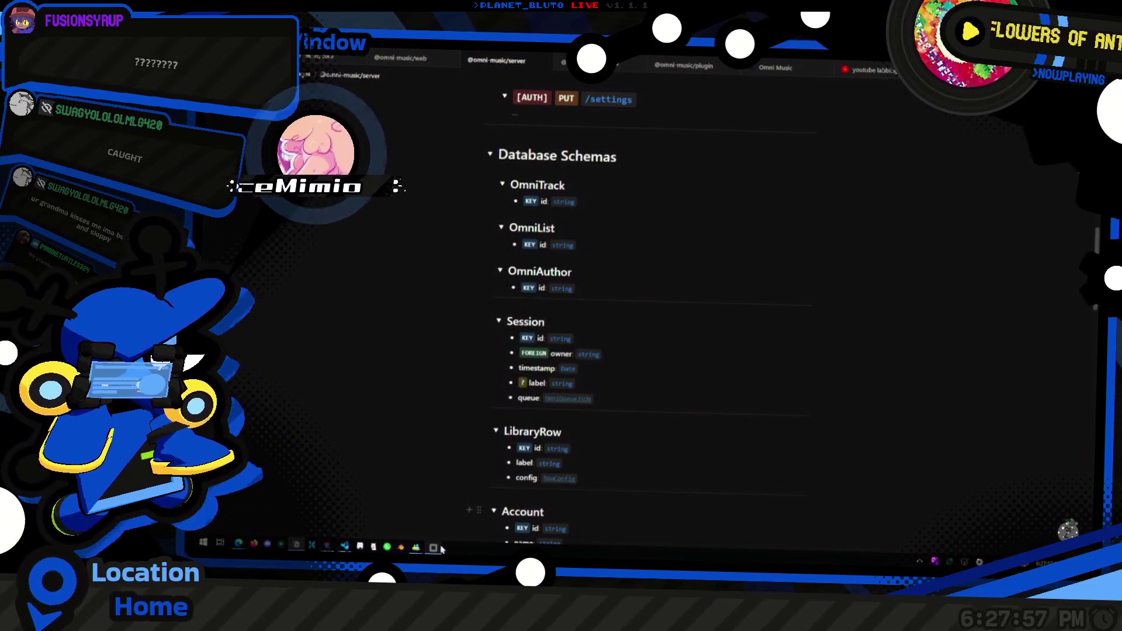
Step: Put away the Omni settings window and dismiss the hidden tray icons popup
left_click(433, 547)
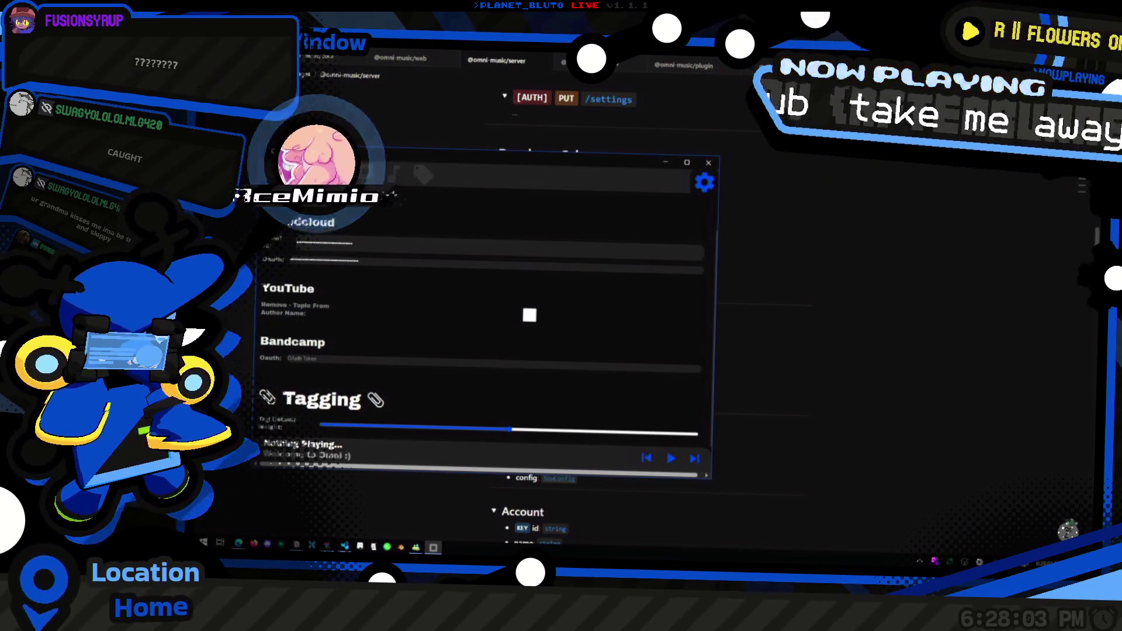
left_click(665, 162)
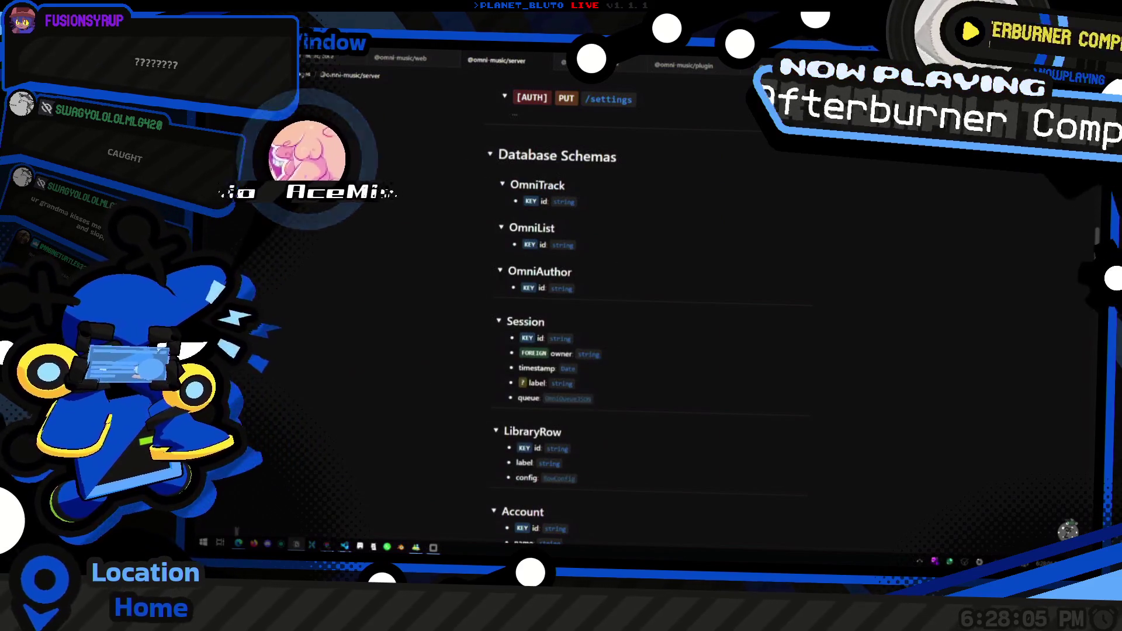
mouse_move(239, 543)
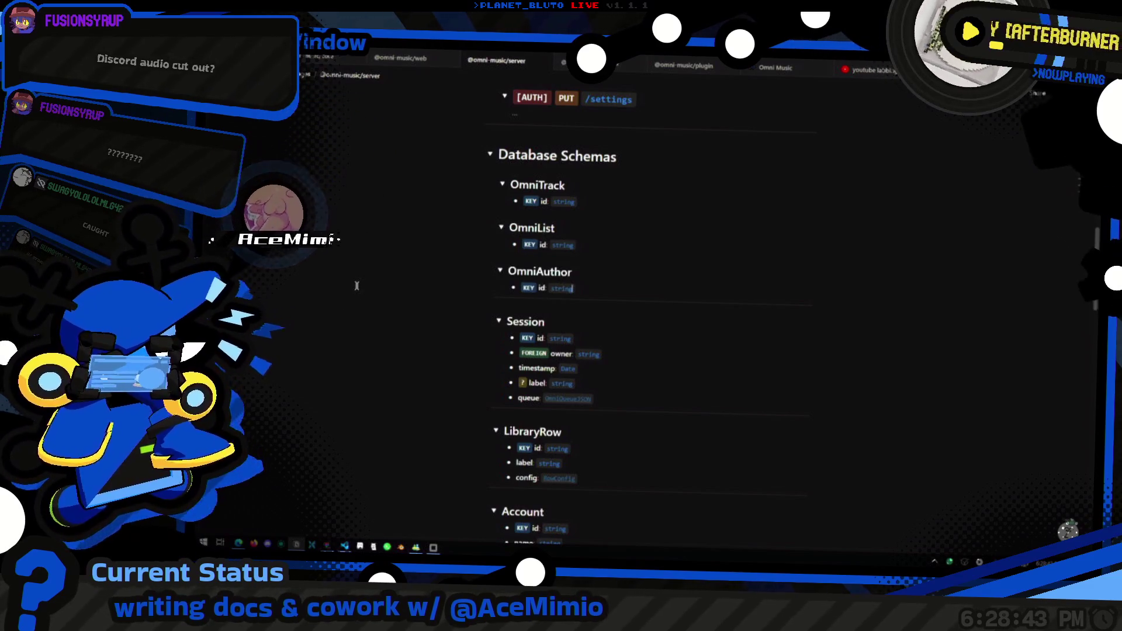
left_click(935, 561)
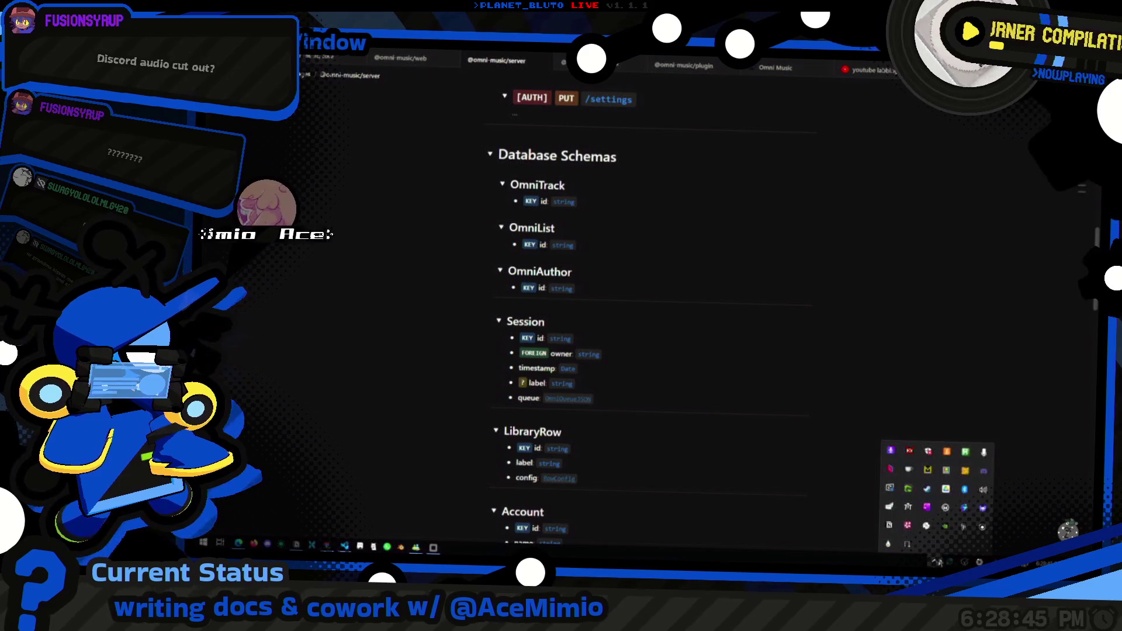
left_click(671, 302)
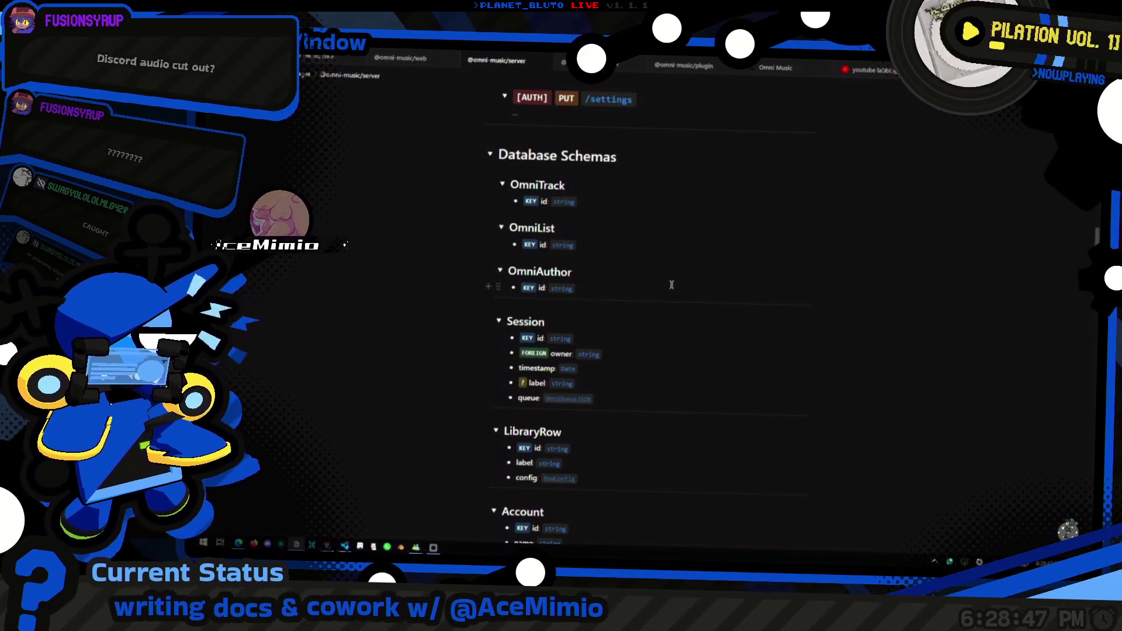
Step: Close the Start menu search and resume editing the Notion Database Schemas section
key("super")
type("obs")
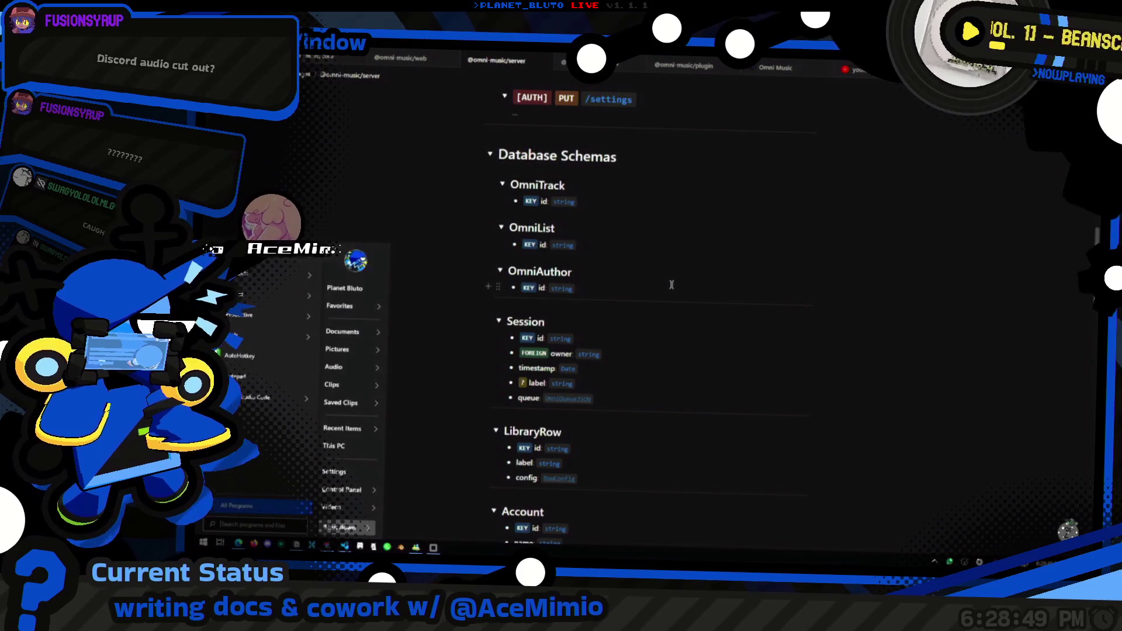
key("Escape")
left_click(603, 232)
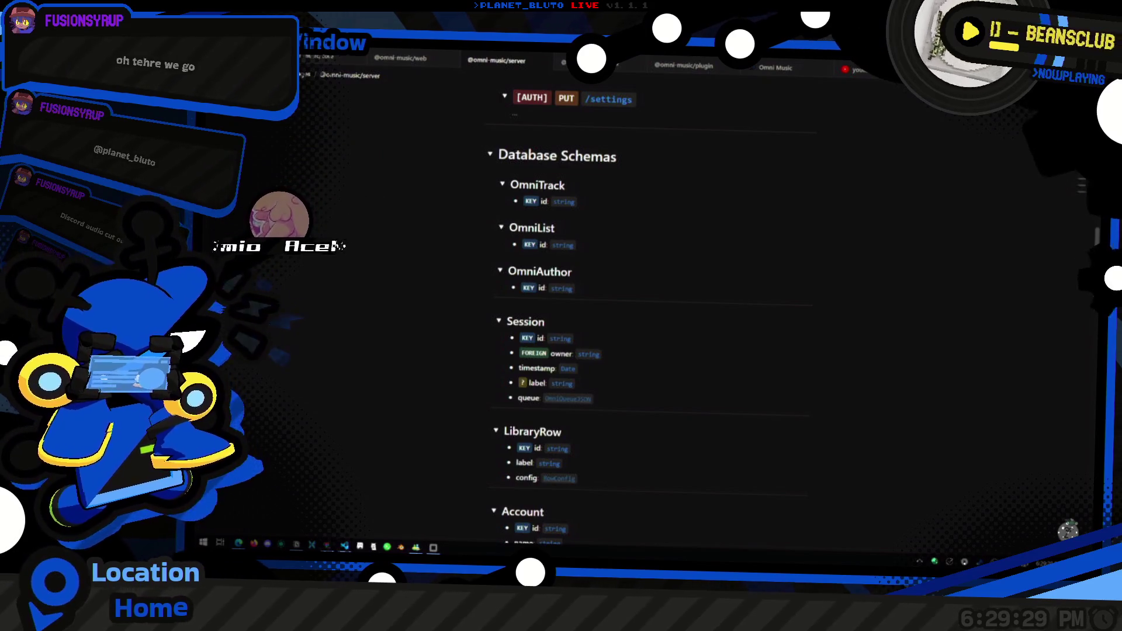
left_click(674, 382)
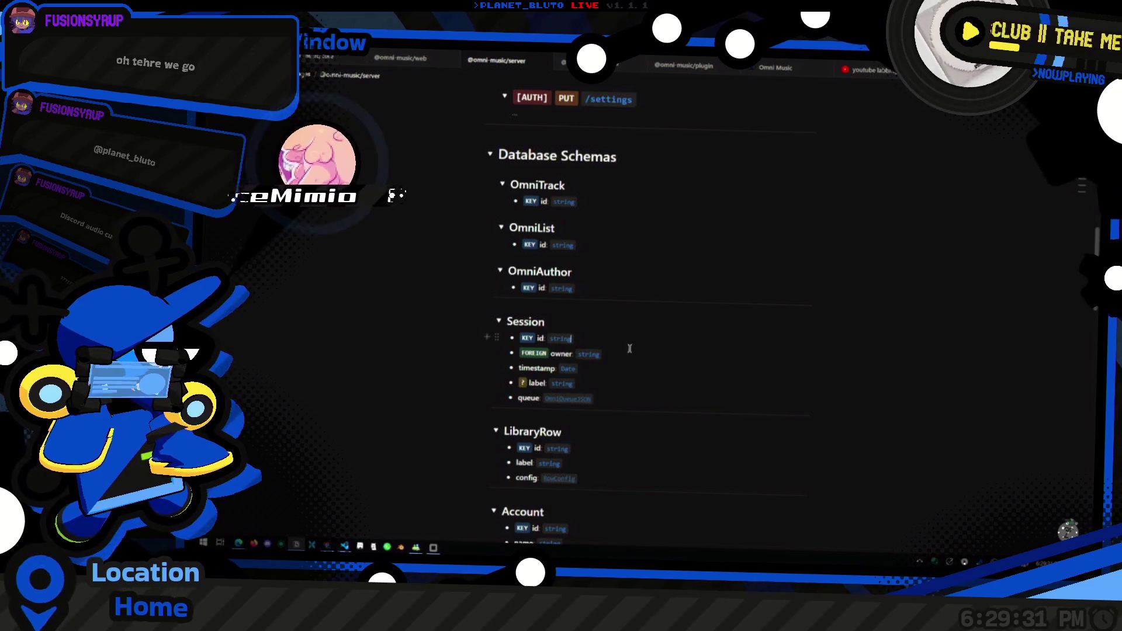
Step: Expand LastPlayedSortOption, its Properties list, and PlayCountSortOption to show type, ascending and date_range
scroll(558, 356, "up", 2)
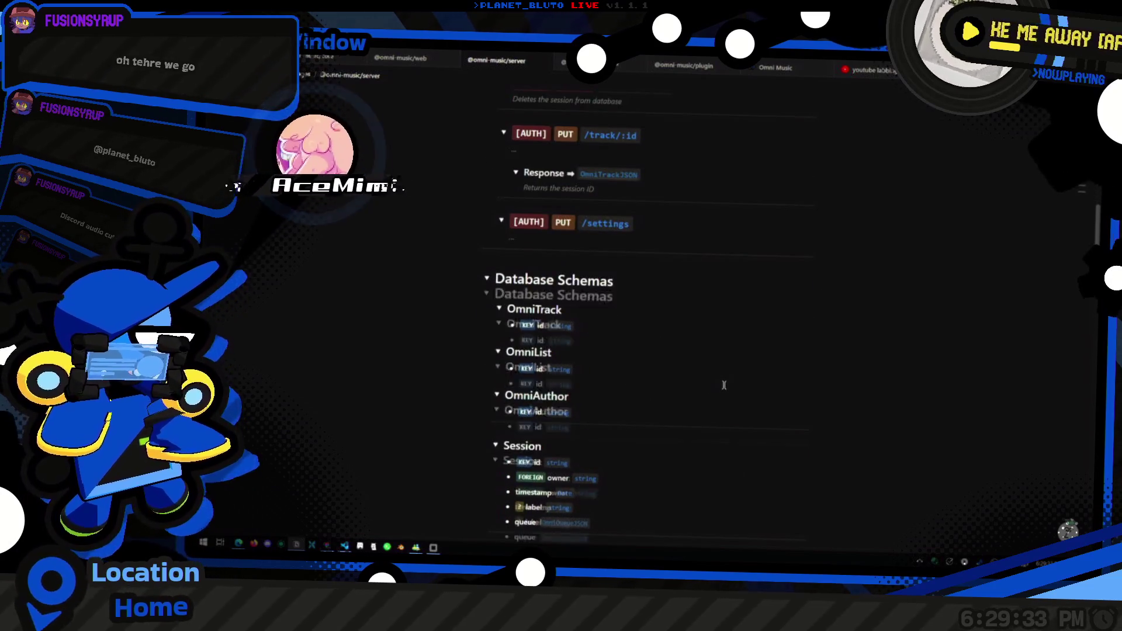
left_click(636, 366)
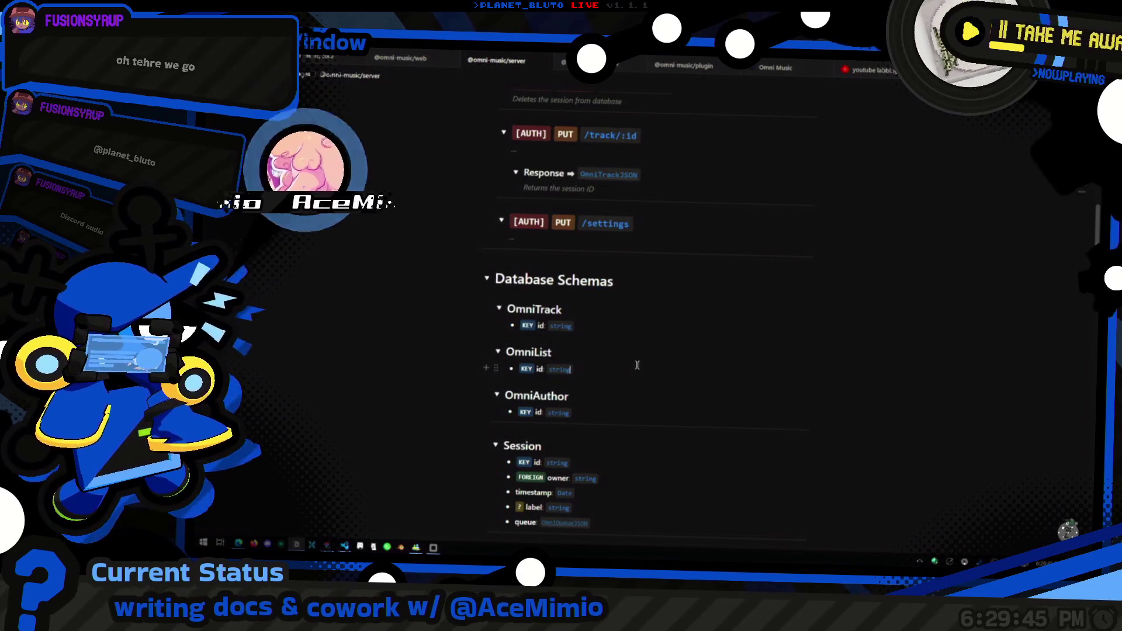
scroll(602, 330, "down", 3)
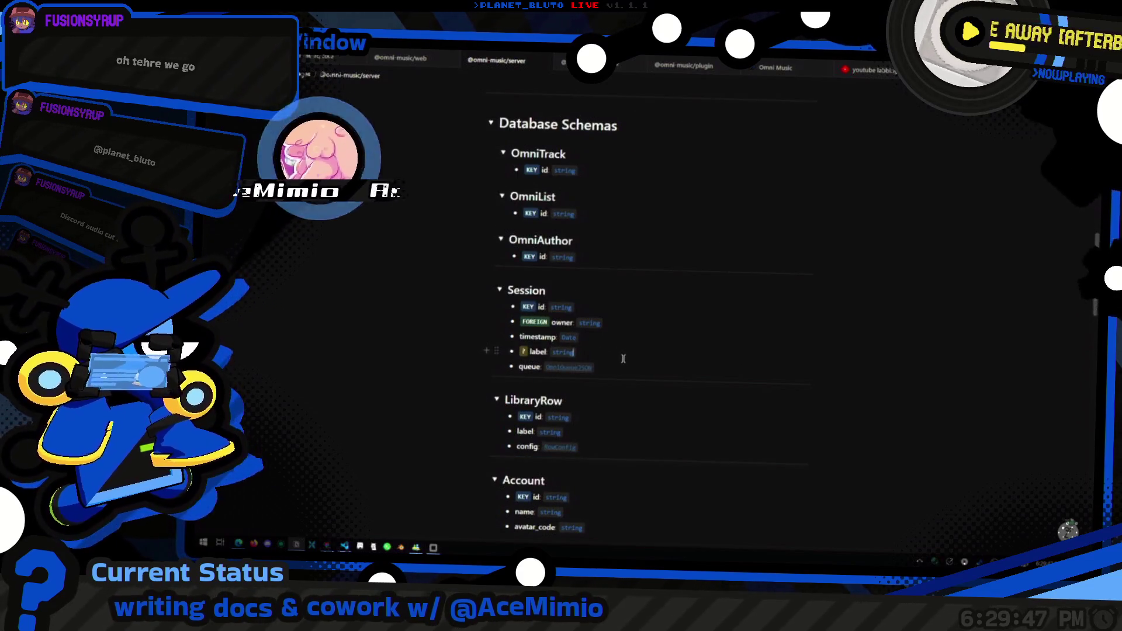
scroll(585, 351, "down", 2)
scroll(584, 350, "down", 6)
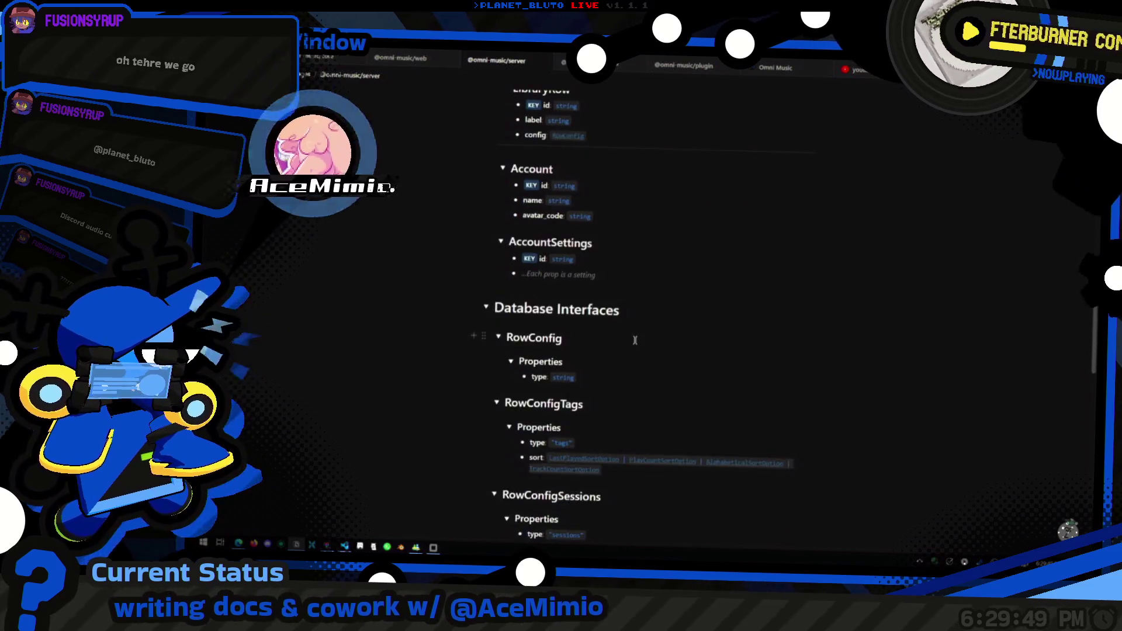
scroll(654, 370, "down", 8)
scroll(445, 397, "up", 2)
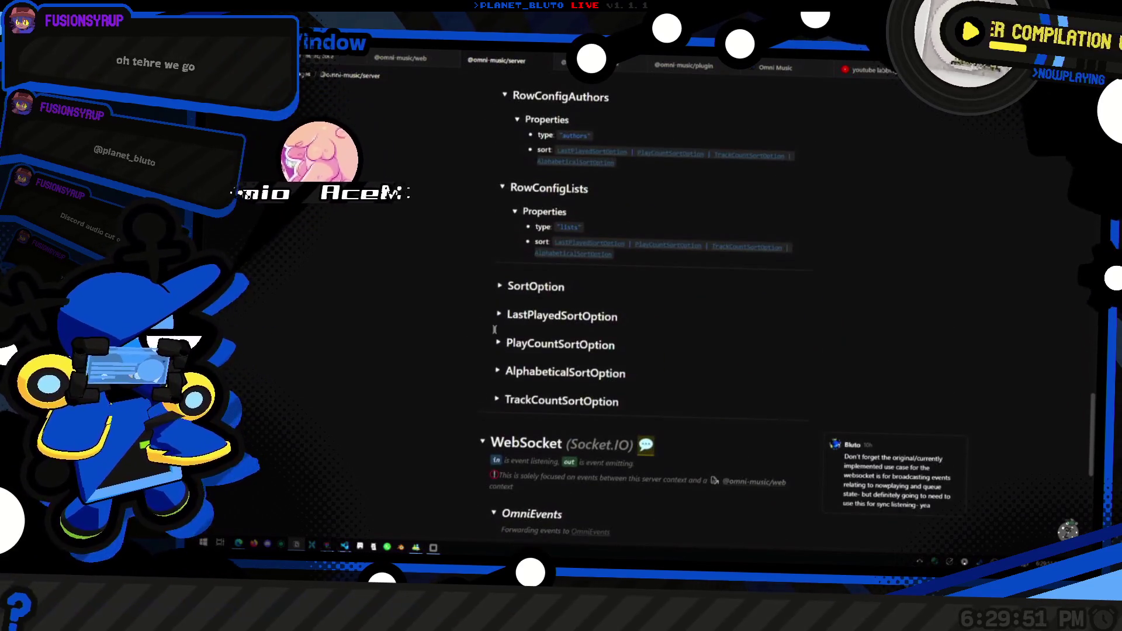
left_click(498, 315)
left_click(498, 366)
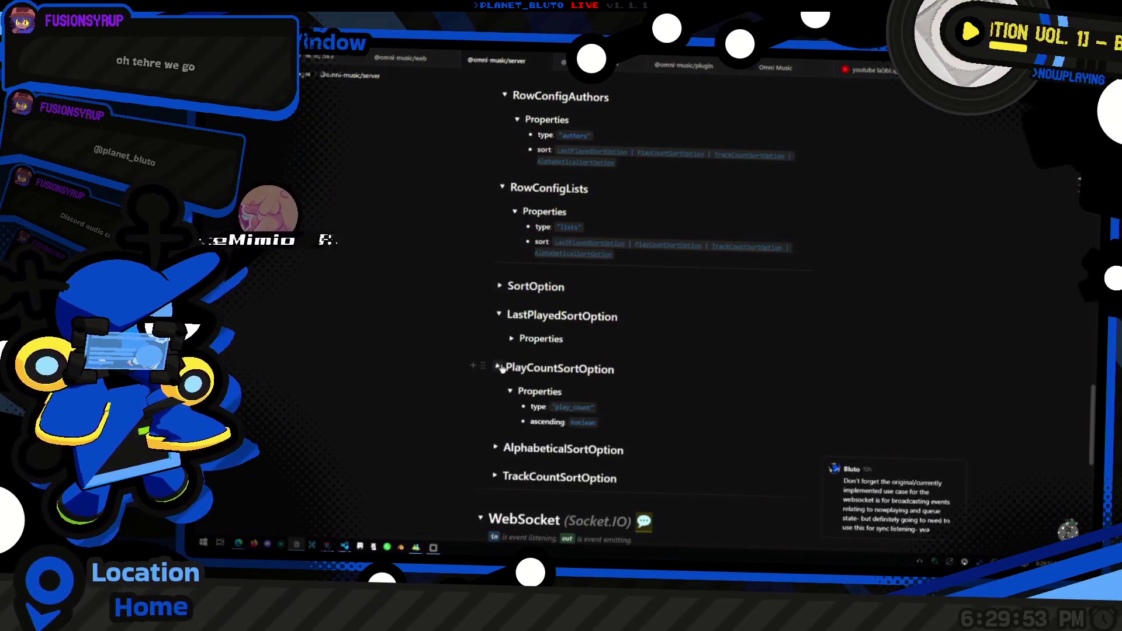
left_click(512, 340)
scroll(639, 399, "down", 1)
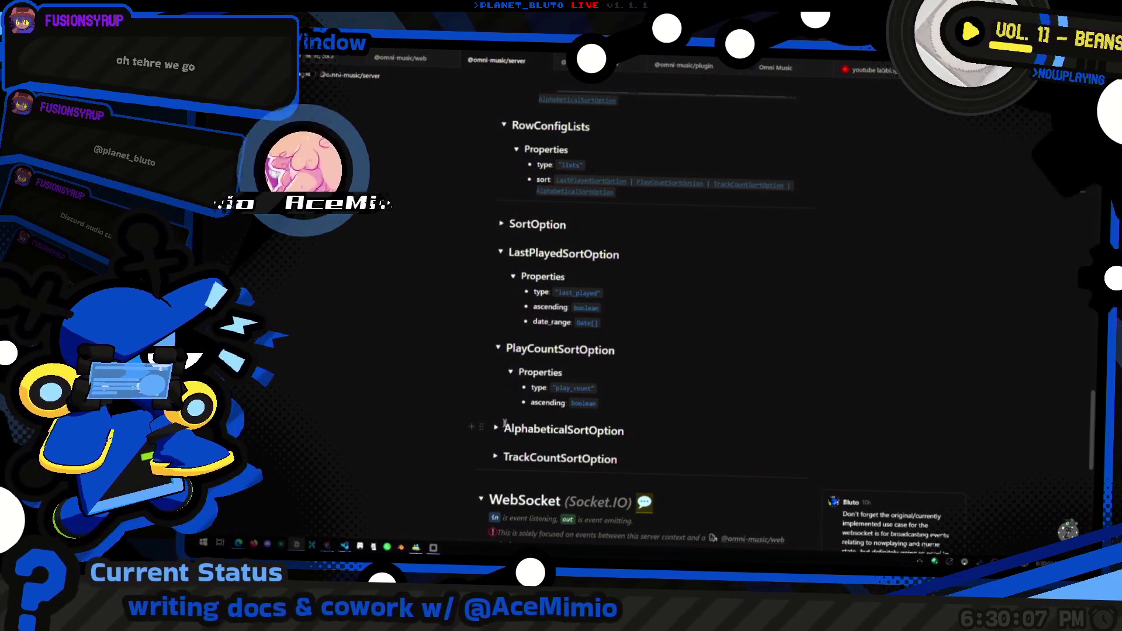
Step: Expand the AlphabeticalSortOption and TrackCountSortOption interfaces
left_click(496, 428)
scroll(492, 462, "down", 1)
scroll(492, 467, "down", 1)
left_click(496, 416)
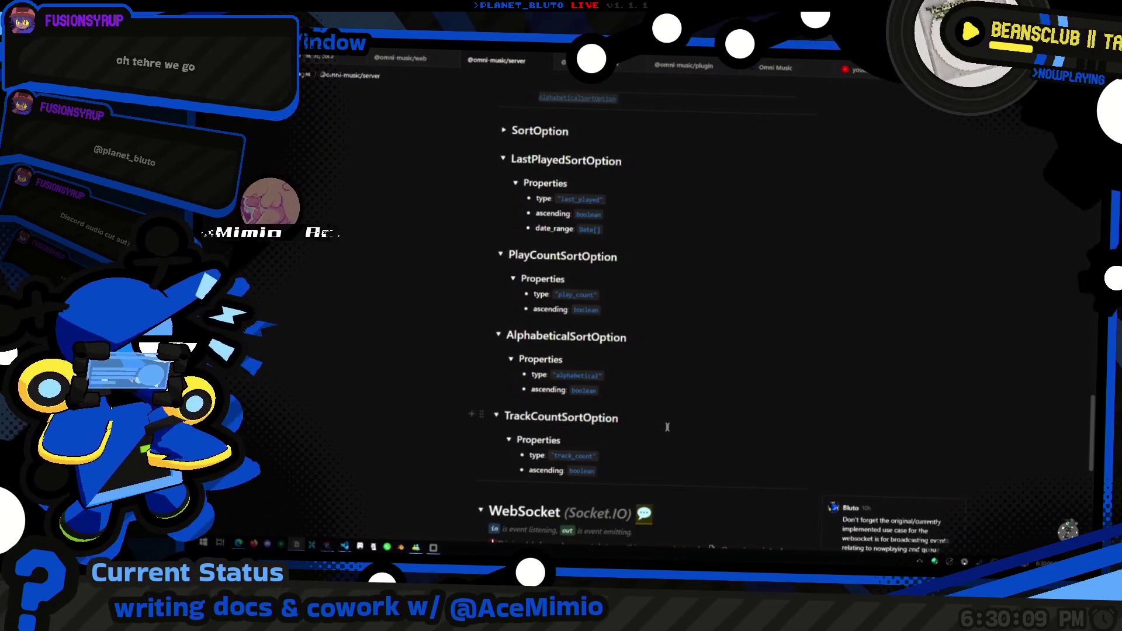
left_click(668, 426)
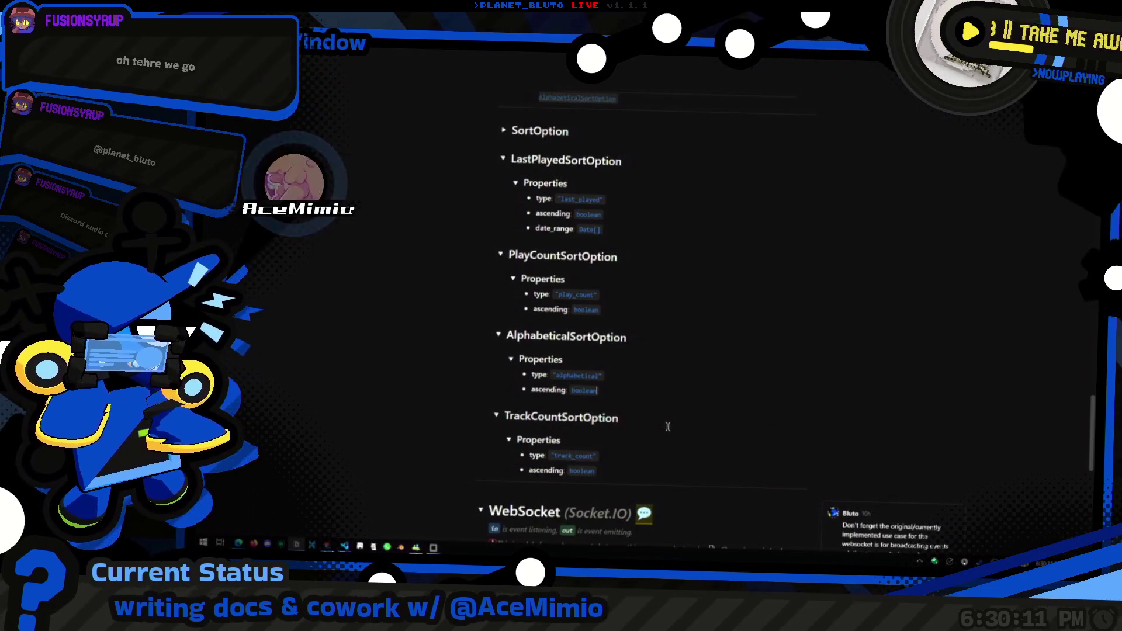
Step: Scroll through the page to review it, ending at the WebSocket omni_event and entity_load entries
scroll(665, 426, "down", 2)
scroll(643, 380, "up", 4)
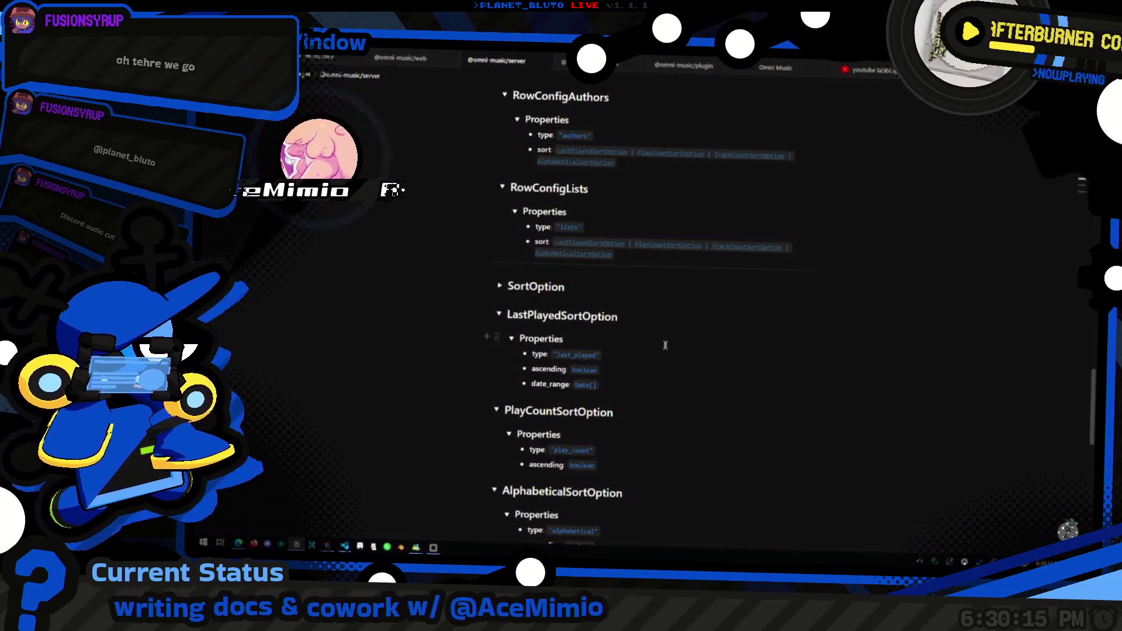
scroll(664, 360, "up", 2)
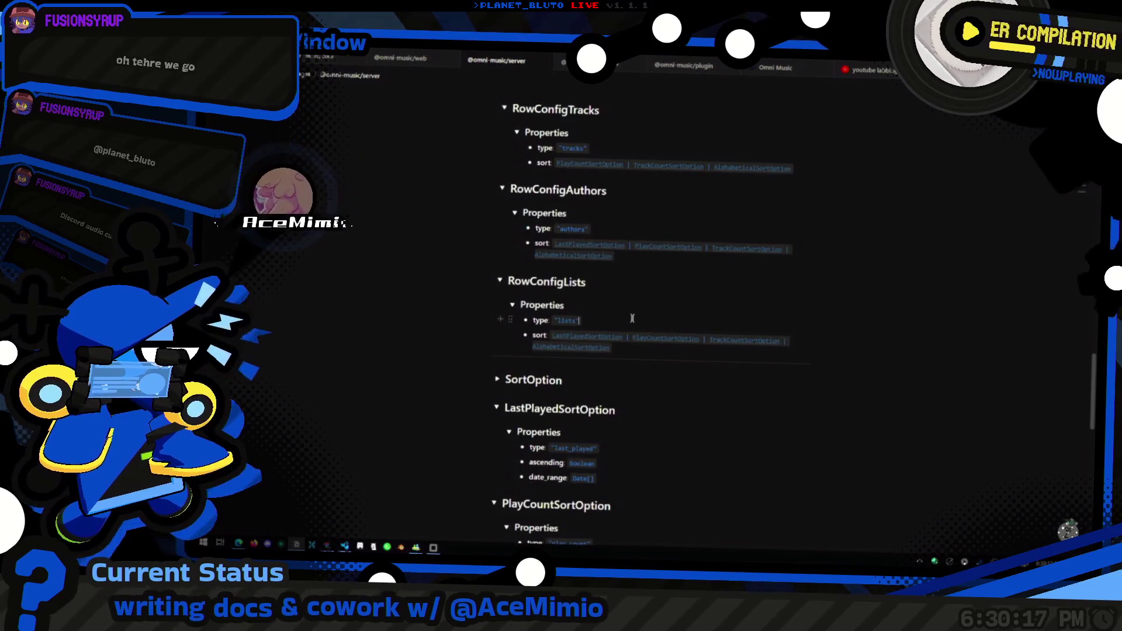
scroll(637, 319, "up", 7)
scroll(636, 267, "up", 3)
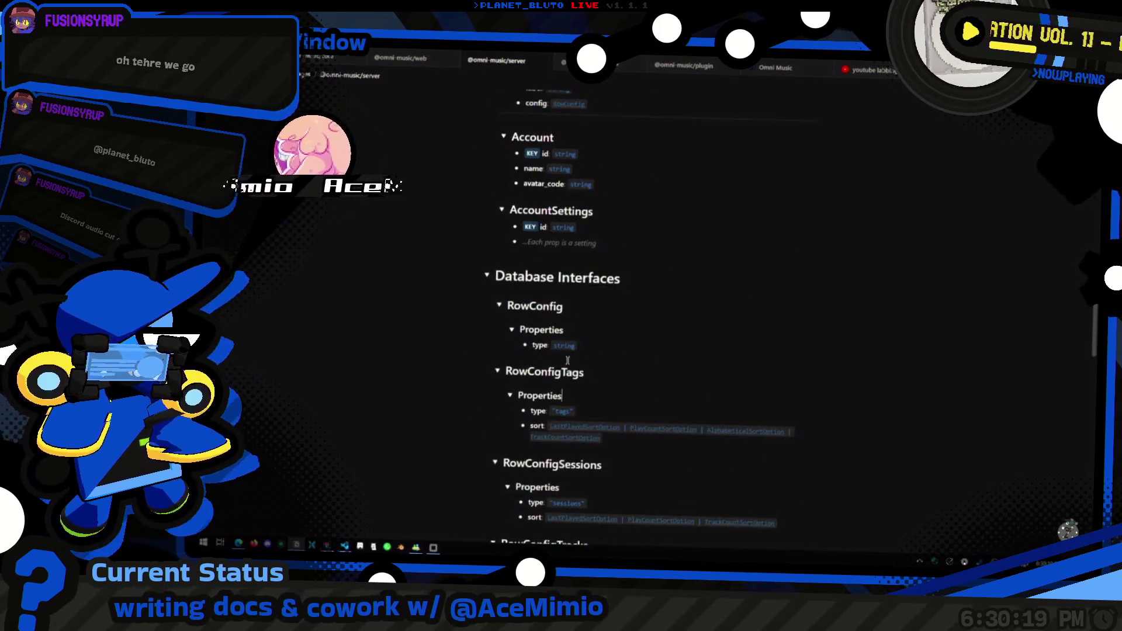
scroll(626, 310, "up", 4)
scroll(626, 313, "up", 8)
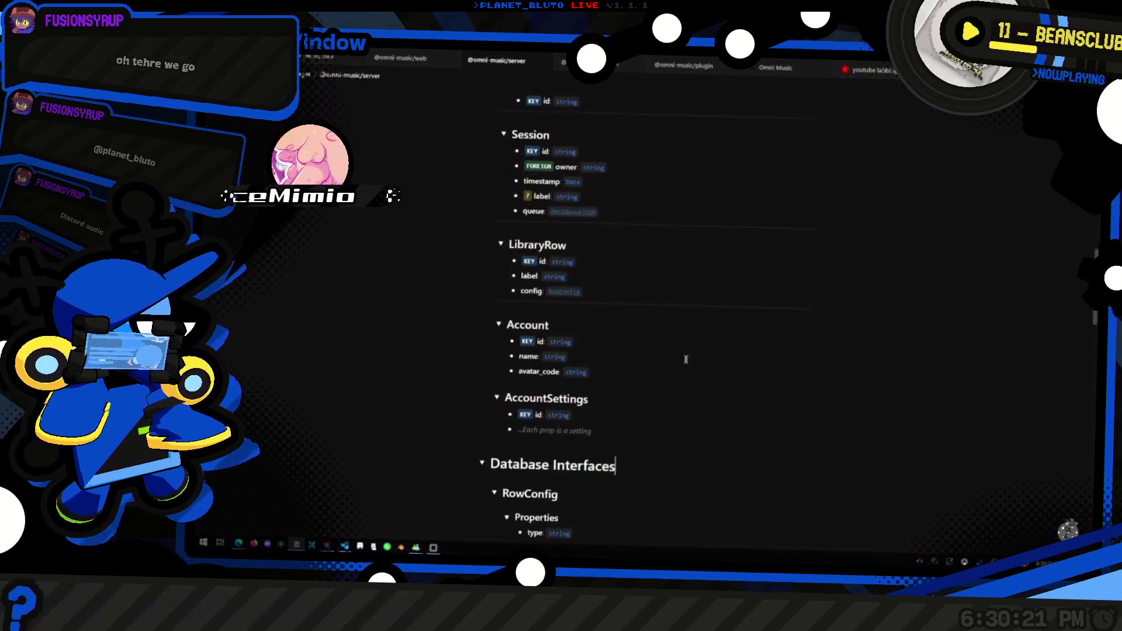
scroll(669, 324, "down", 5)
scroll(676, 393, "up", 15)
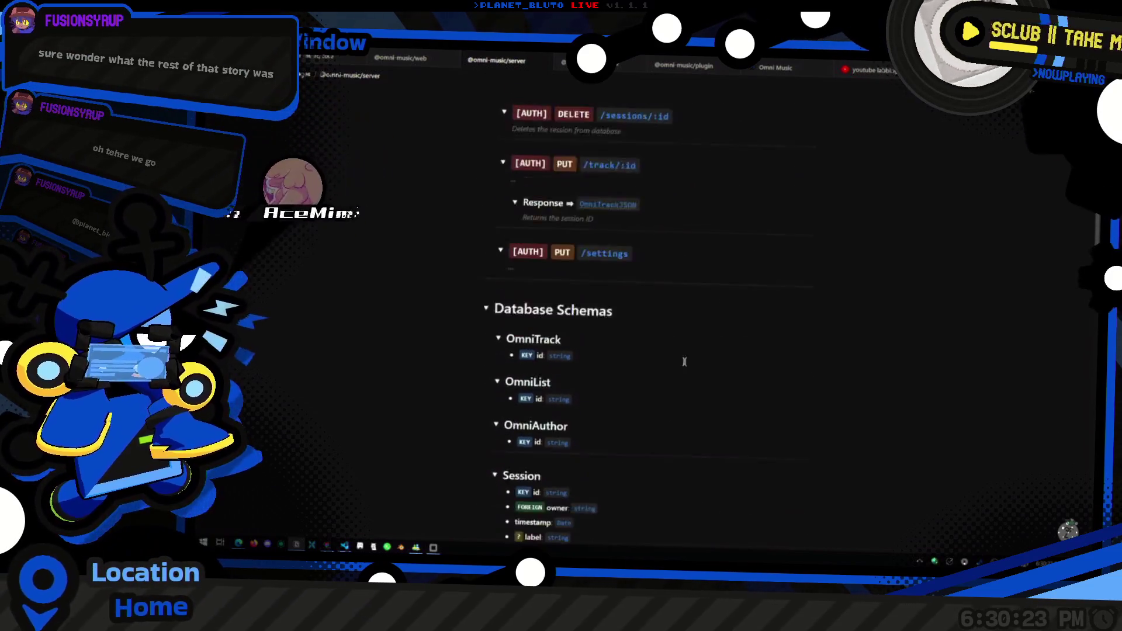
scroll(689, 396, "up", 1)
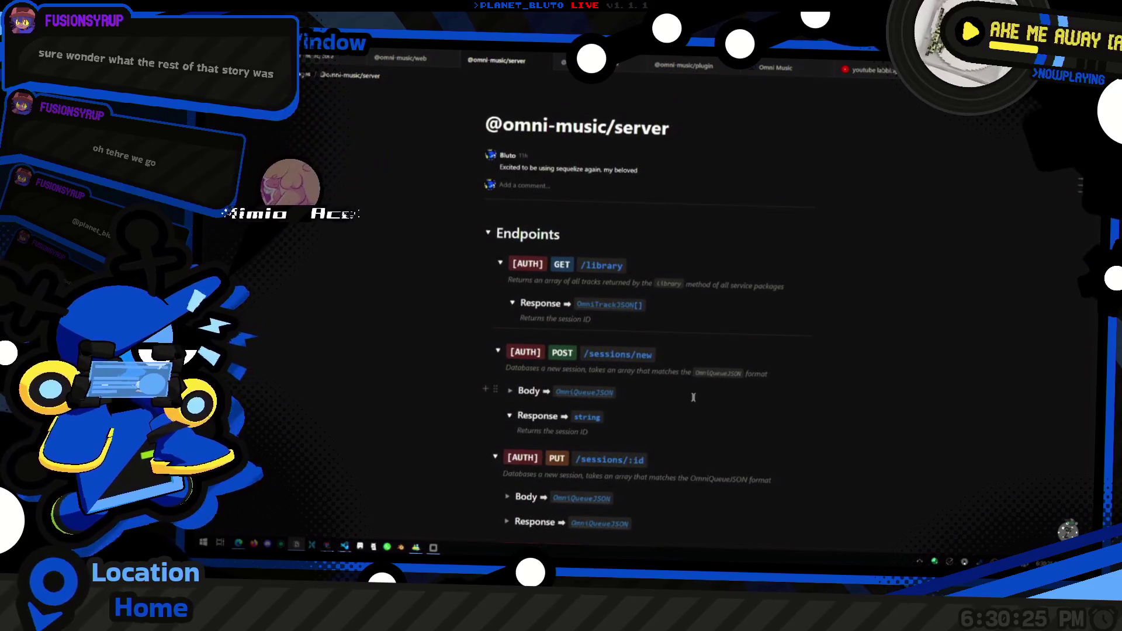
scroll(597, 368, "down", 15)
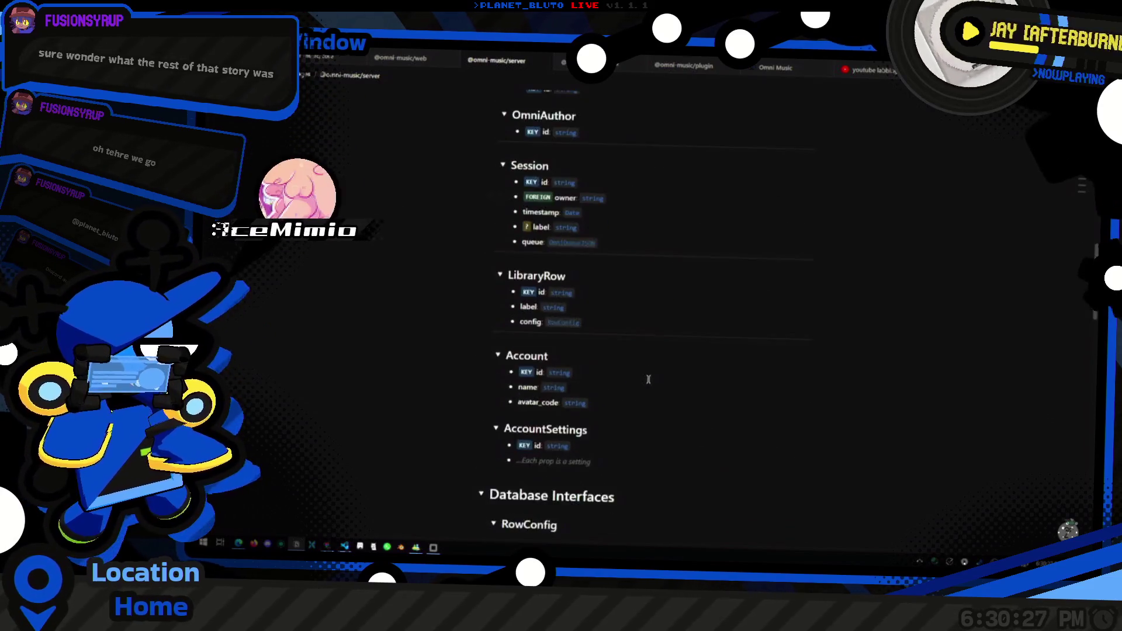
scroll(528, 357, "up", 3)
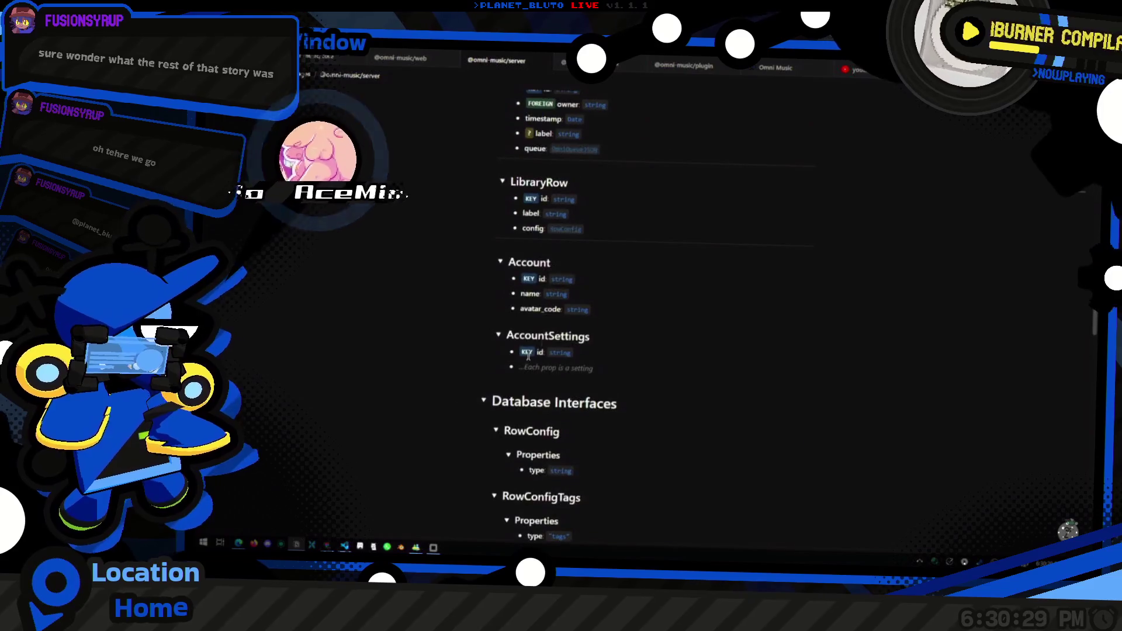
scroll(632, 300, "up", 5)
scroll(663, 350, "down", 5)
scroll(584, 342, "up", 7)
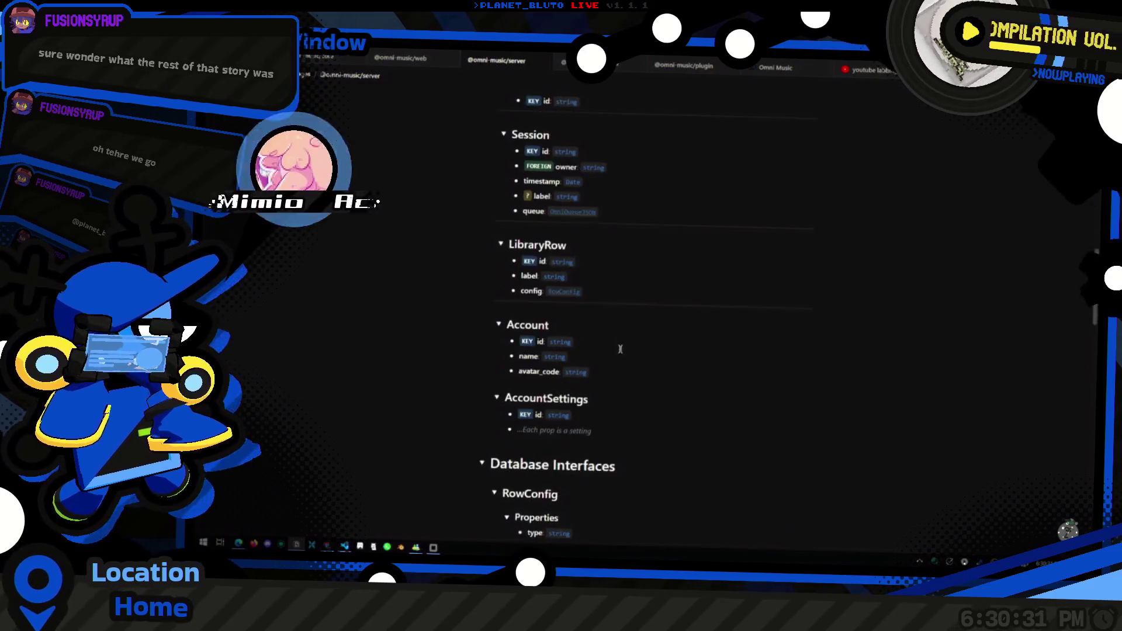
scroll(606, 364, "down", 20)
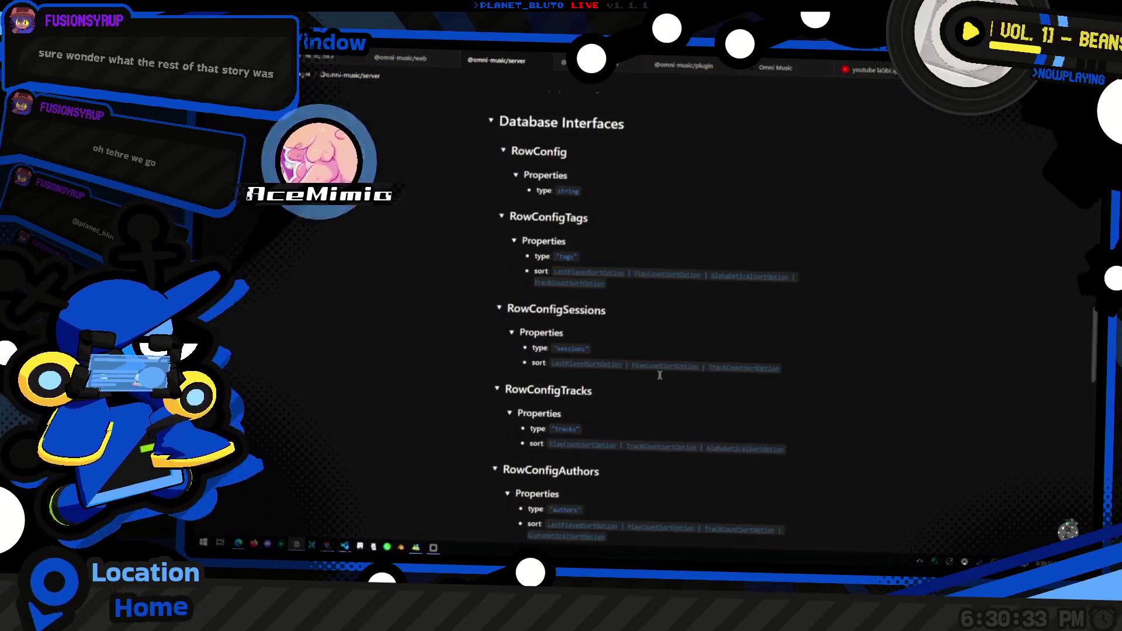
scroll(663, 376, "down", 10)
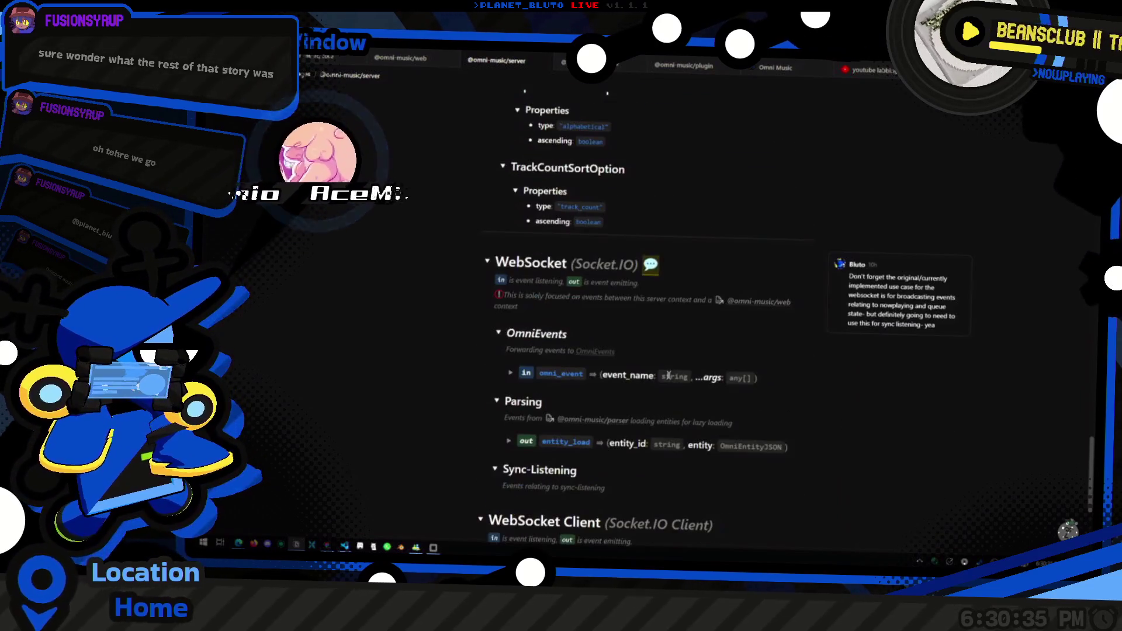
scroll(665, 377, "down", 3)
scroll(665, 377, "up", 1)
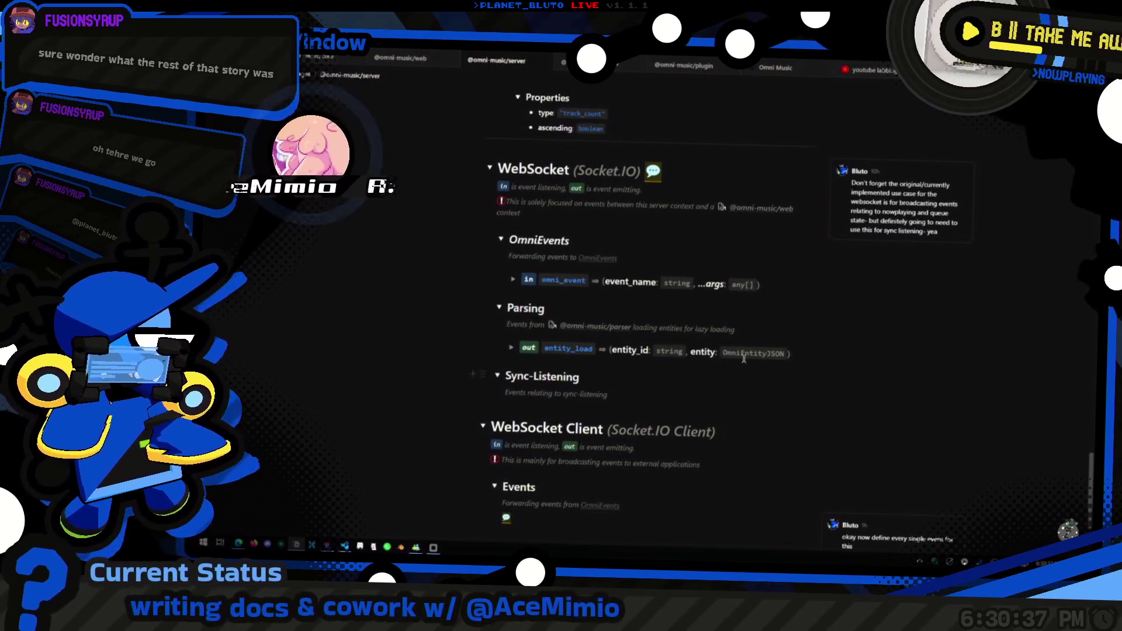
double_click(754, 353)
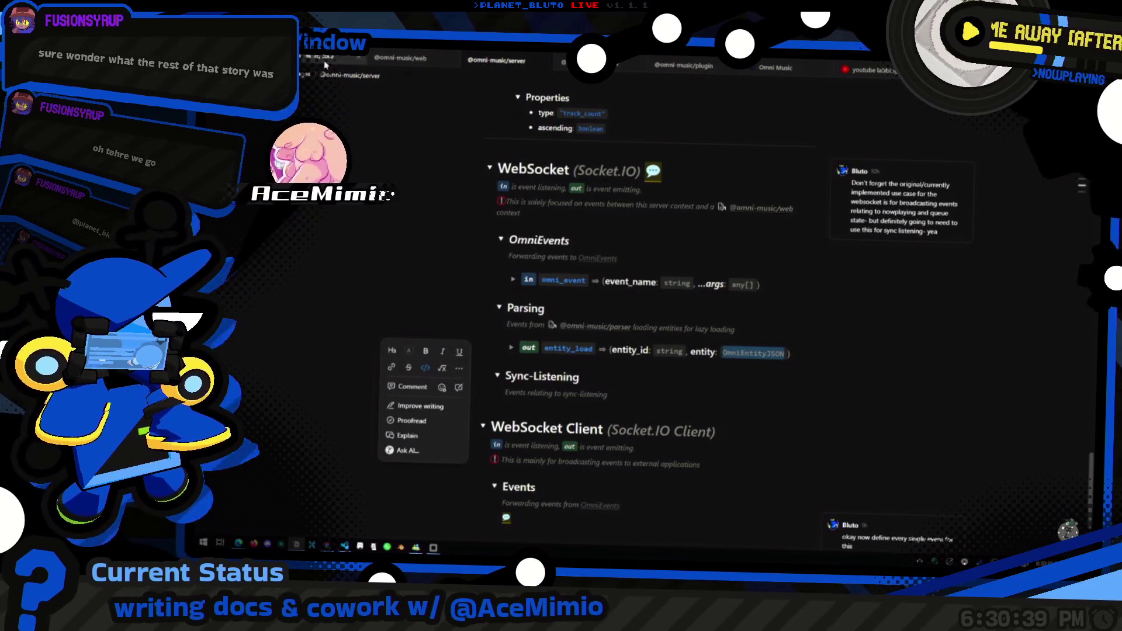
left_click(590, 62)
scroll(495, 381, "down", 5)
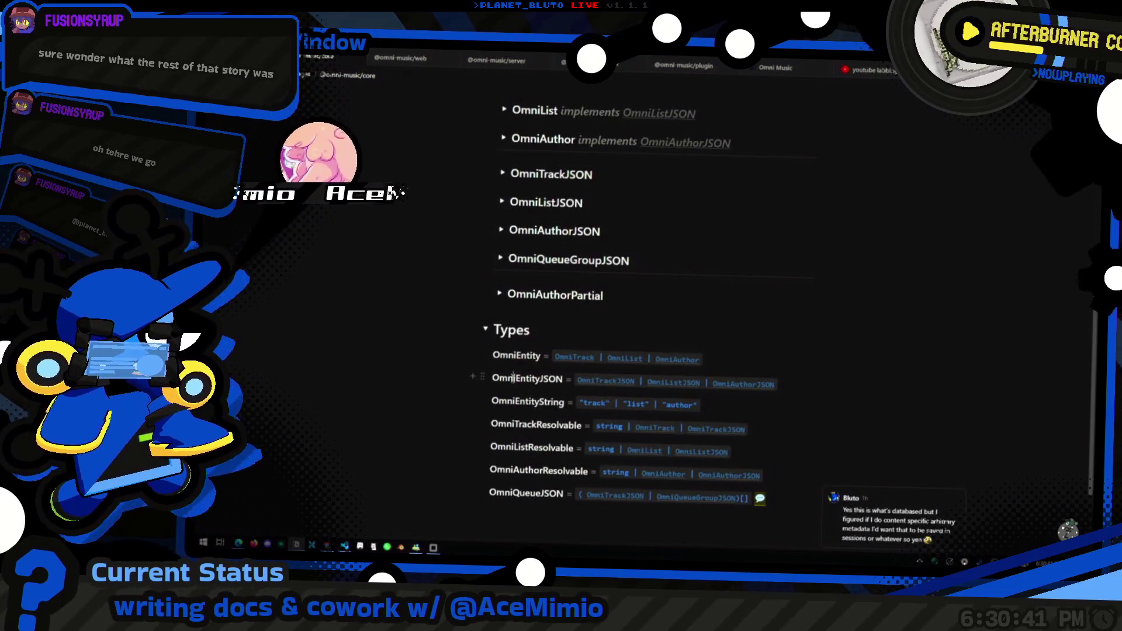
left_click(490, 65)
key("Right")
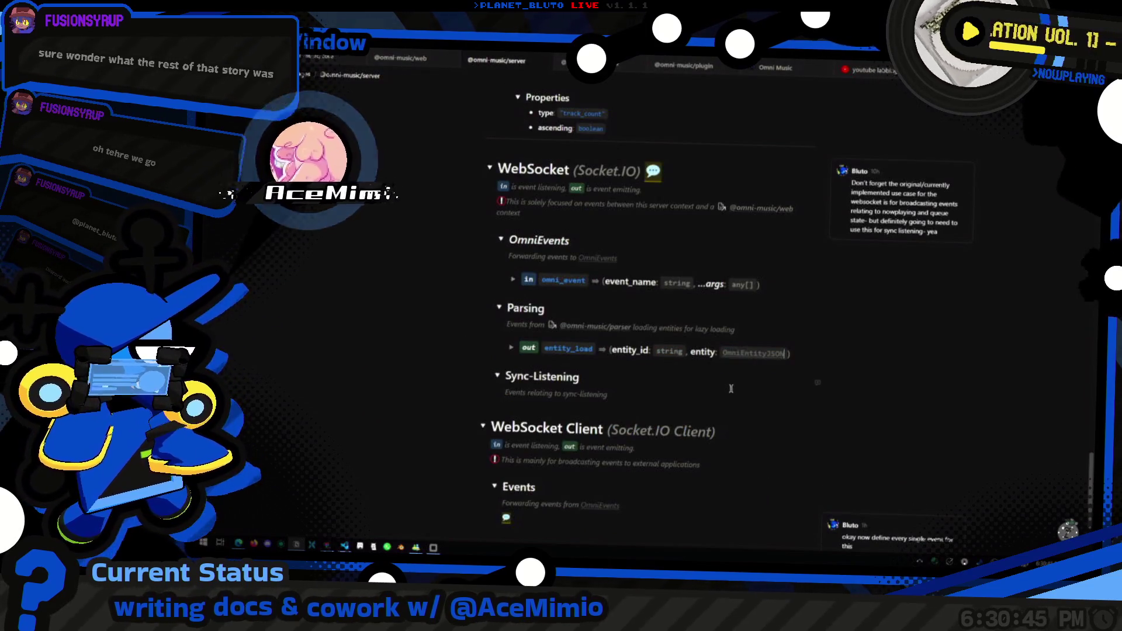
Step: Follow the OmniEntityJSON link to its definition in the core page's Types section
scroll(752, 400, "down", 1)
scroll(751, 400, "up", 2)
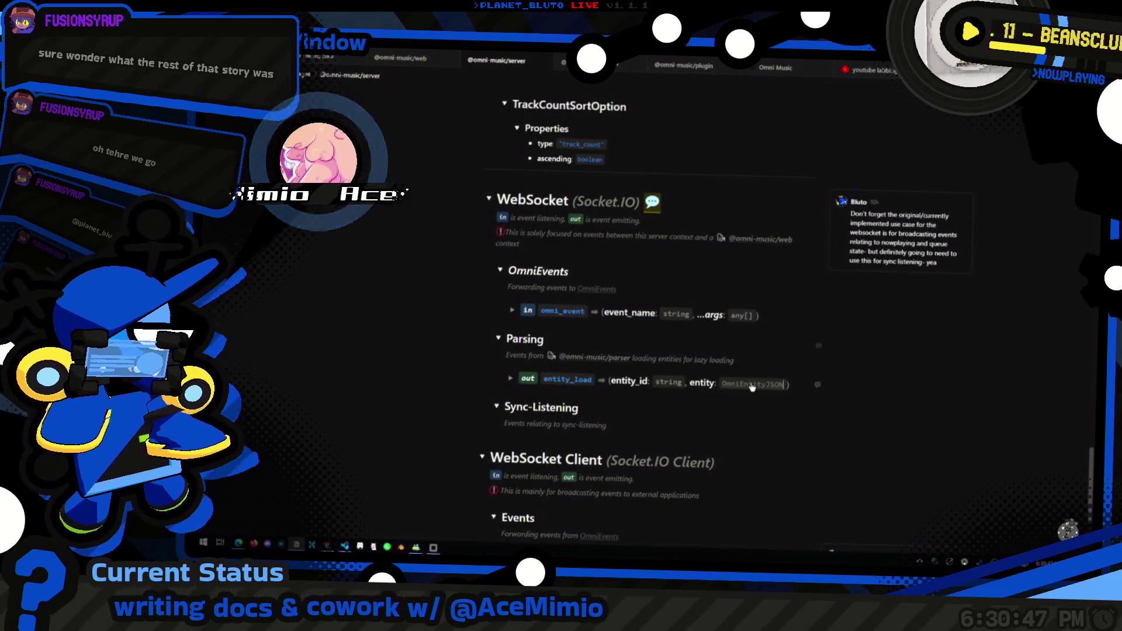
scroll(752, 387, "up", 2)
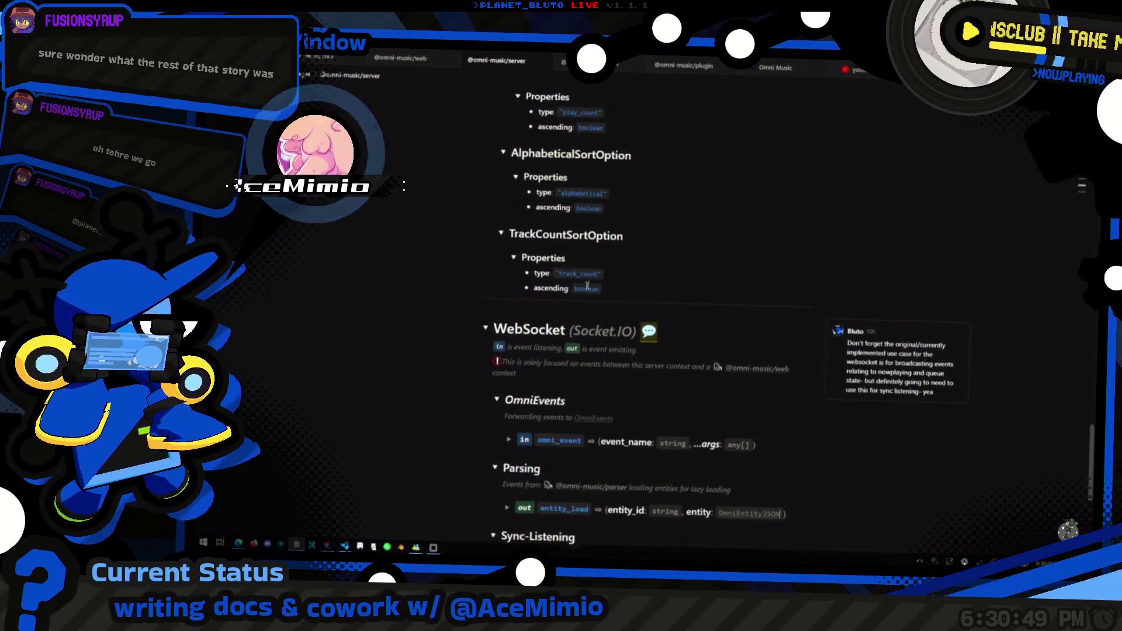
scroll(748, 437, "down", 2)
left_click(751, 415)
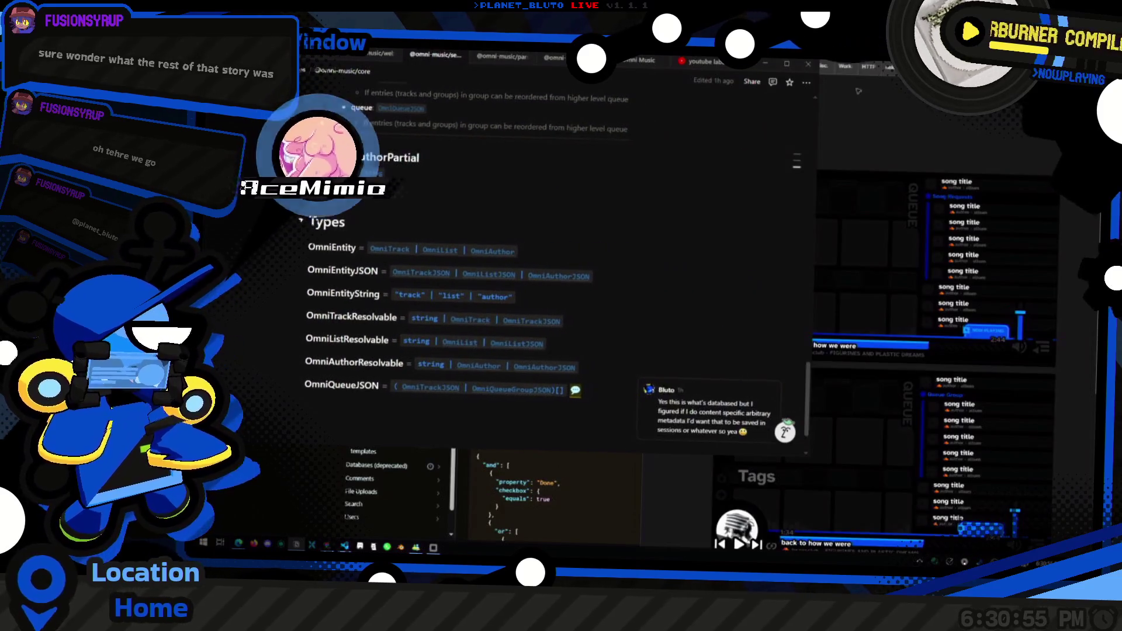
Step: Back on the server docs, duplicate the PUT /sessions/:id endpoint block
key("ctrl+bracketleft")
scroll(594, 416, "up", 5)
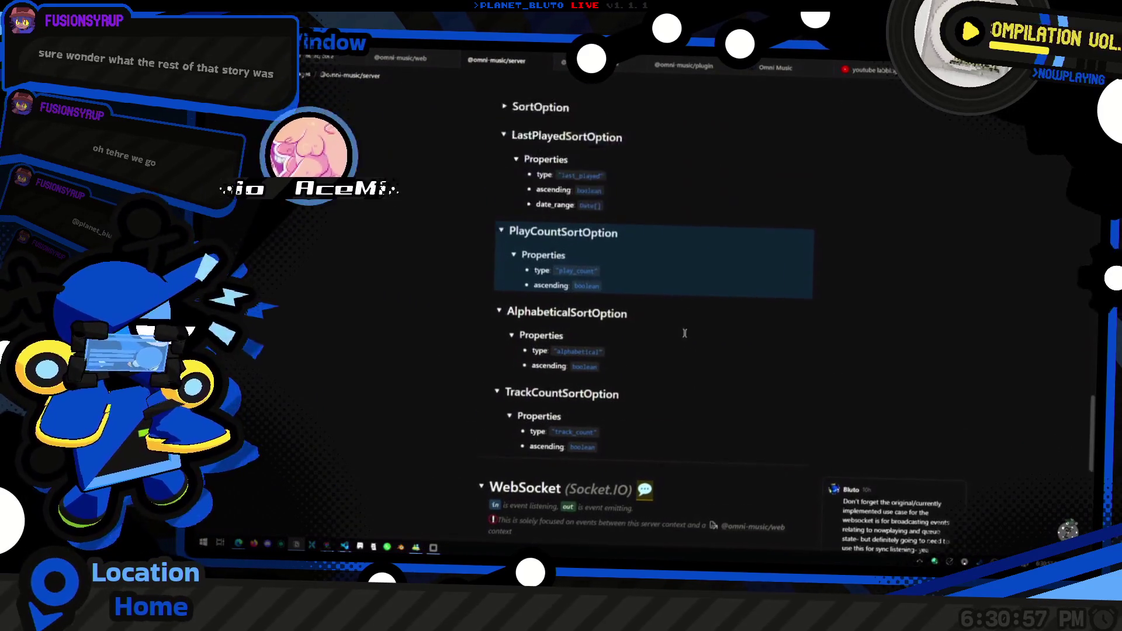
scroll(595, 416, "up", 3)
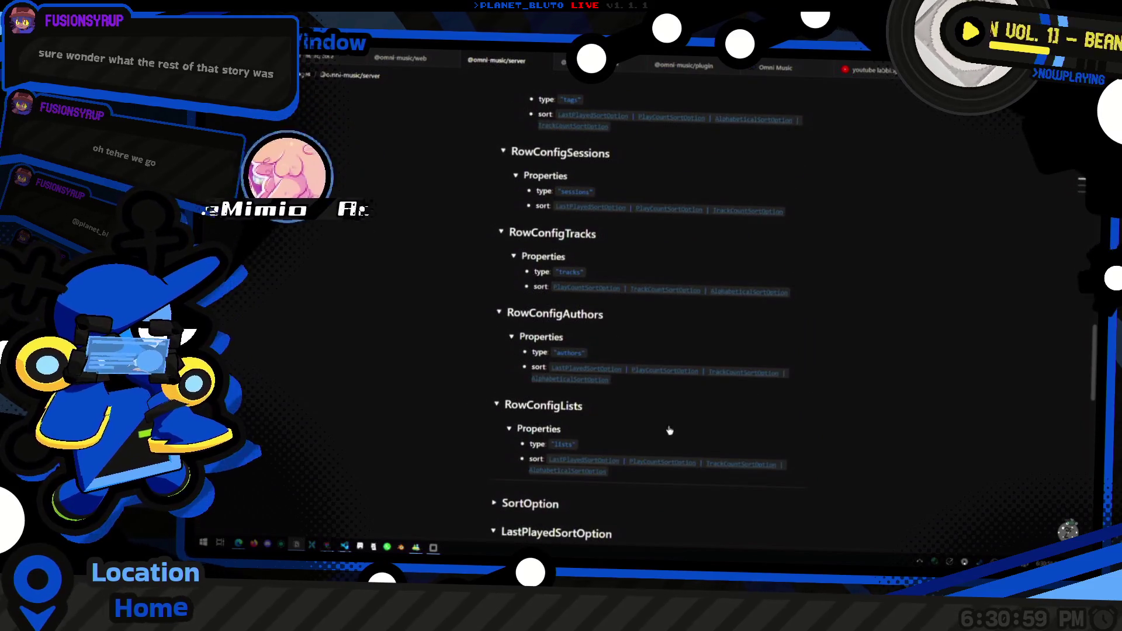
scroll(669, 431, "up", 8)
scroll(644, 386, "up", 3)
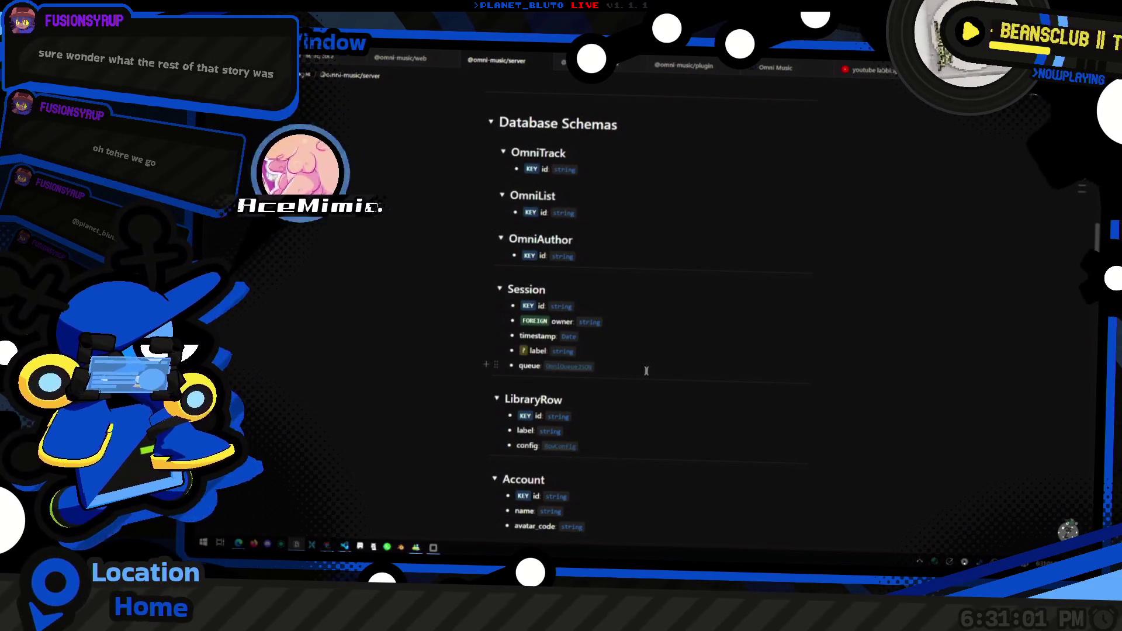
scroll(647, 371, "up", 3)
key("alt+Tab")
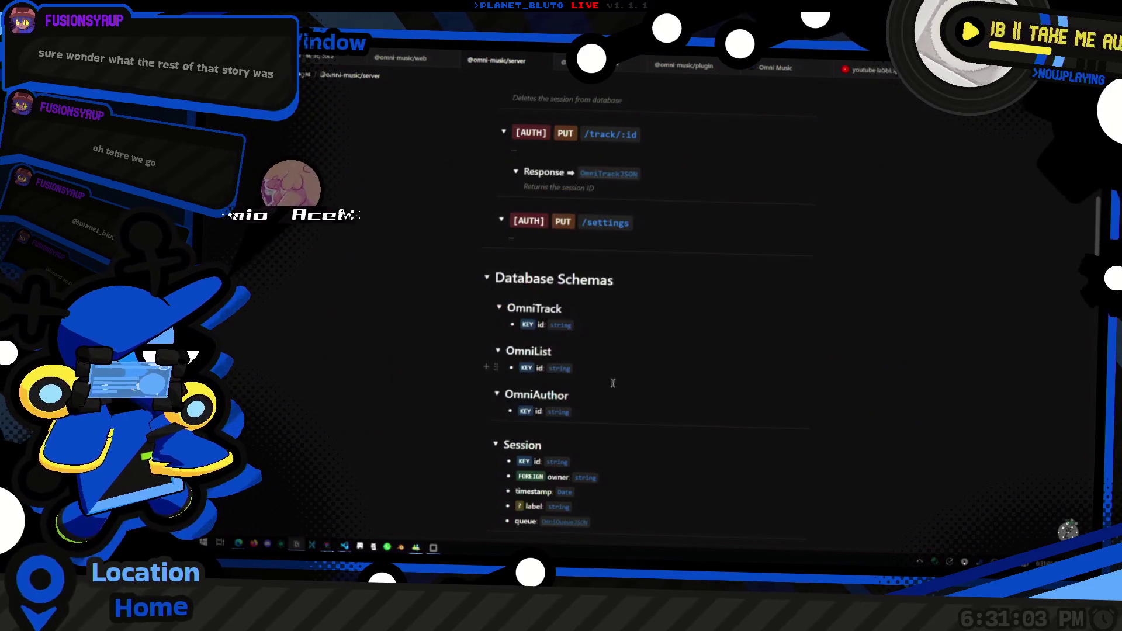
scroll(619, 383, "up", 5)
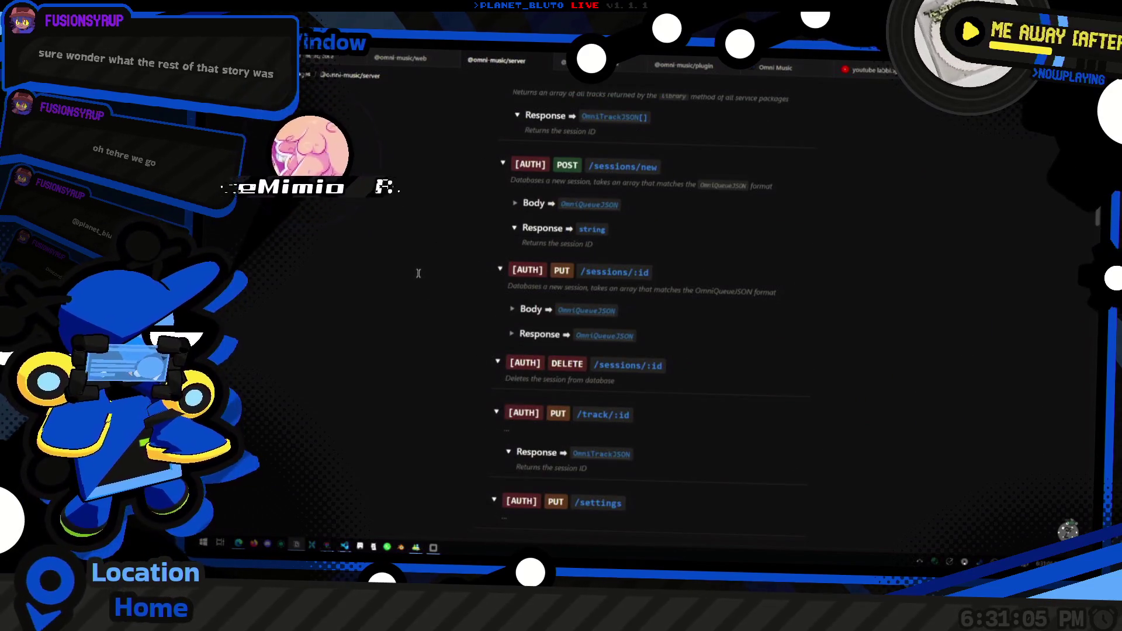
mouse_move(415, 260)
left_mouse_down()
mouse_move(671, 288)
mouse_move(428, 282)
mouse_move(557, 275)
mouse_move(544, 275)
left_mouse_up()
left_click(485, 268)
left_click(395, 257)
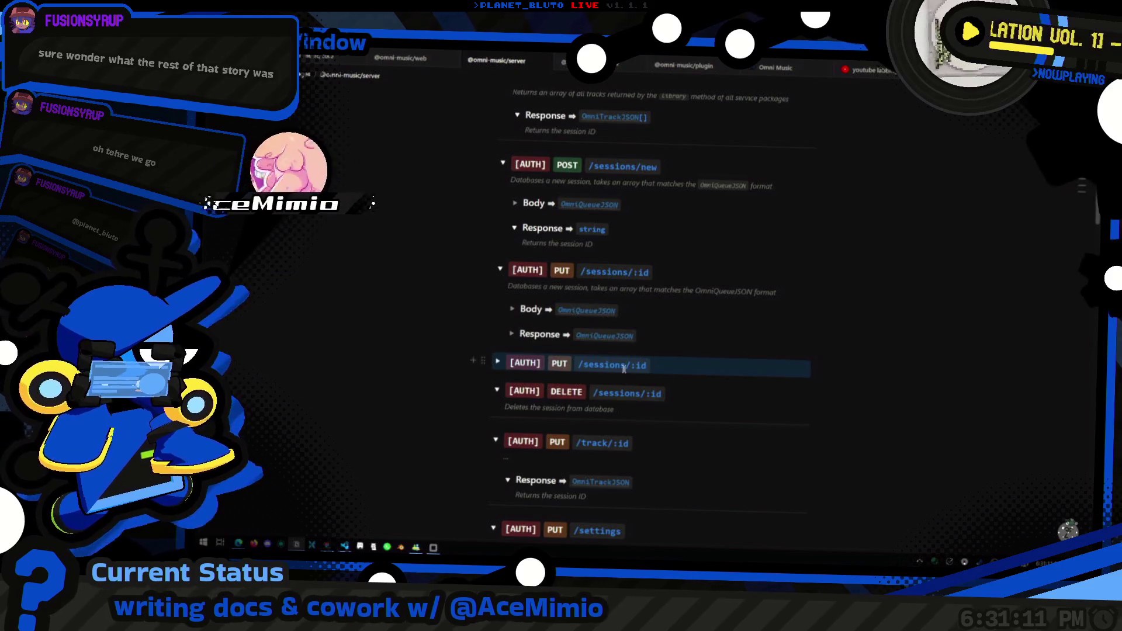
Step: Rename the copy's path to /sessions/:id/label and set its Body to a blue 'string' type
type("/d")
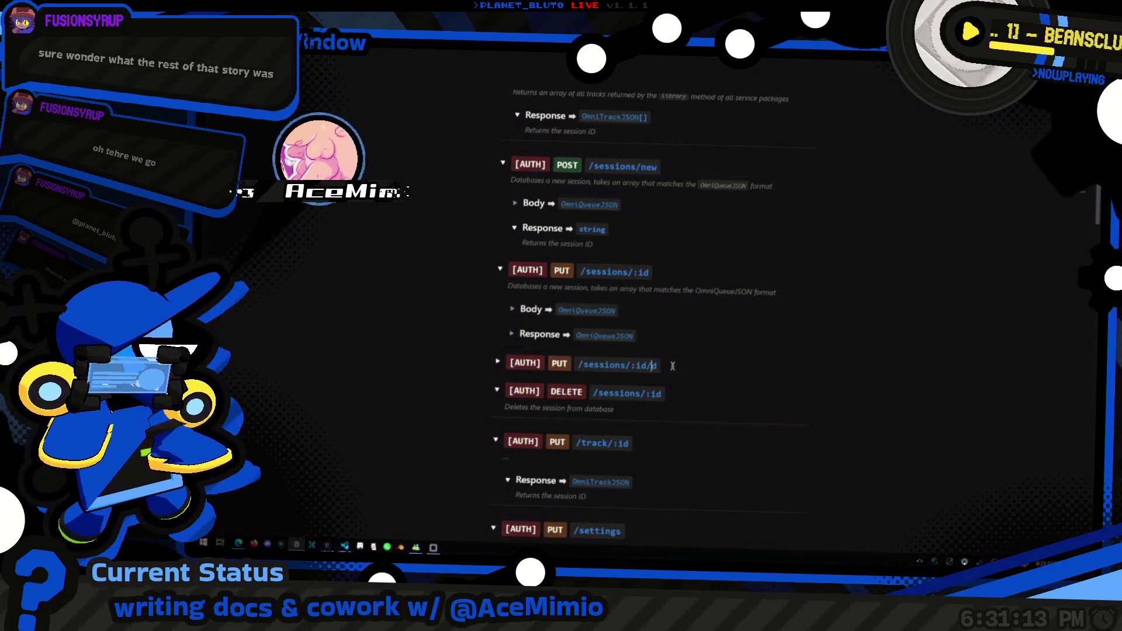
key("BackSpace")
type("label")
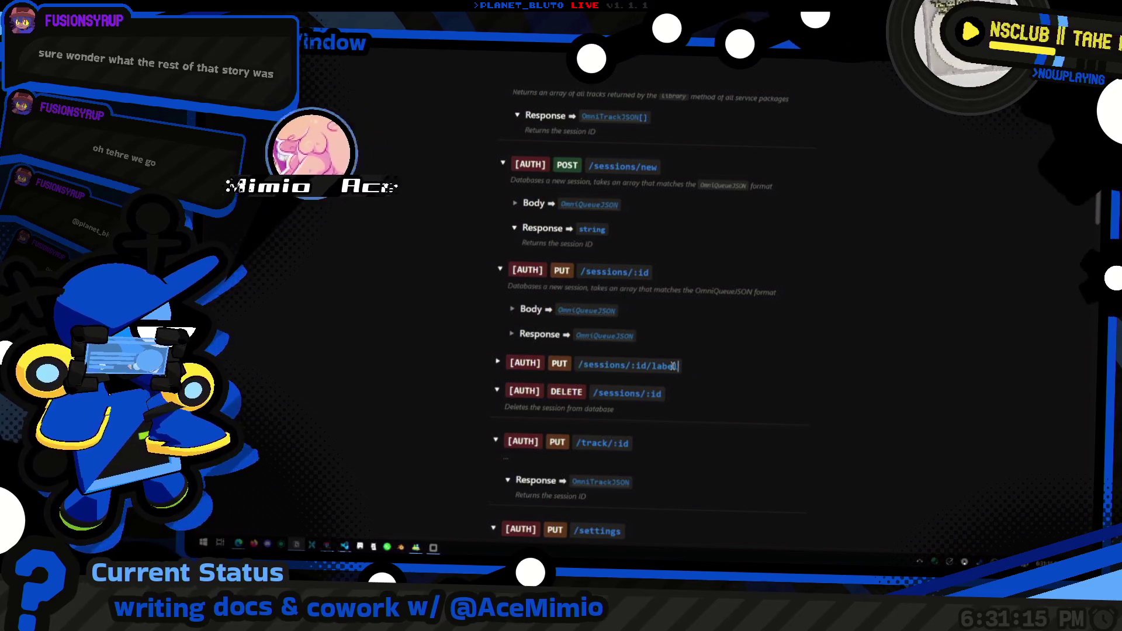
left_click(500, 363)
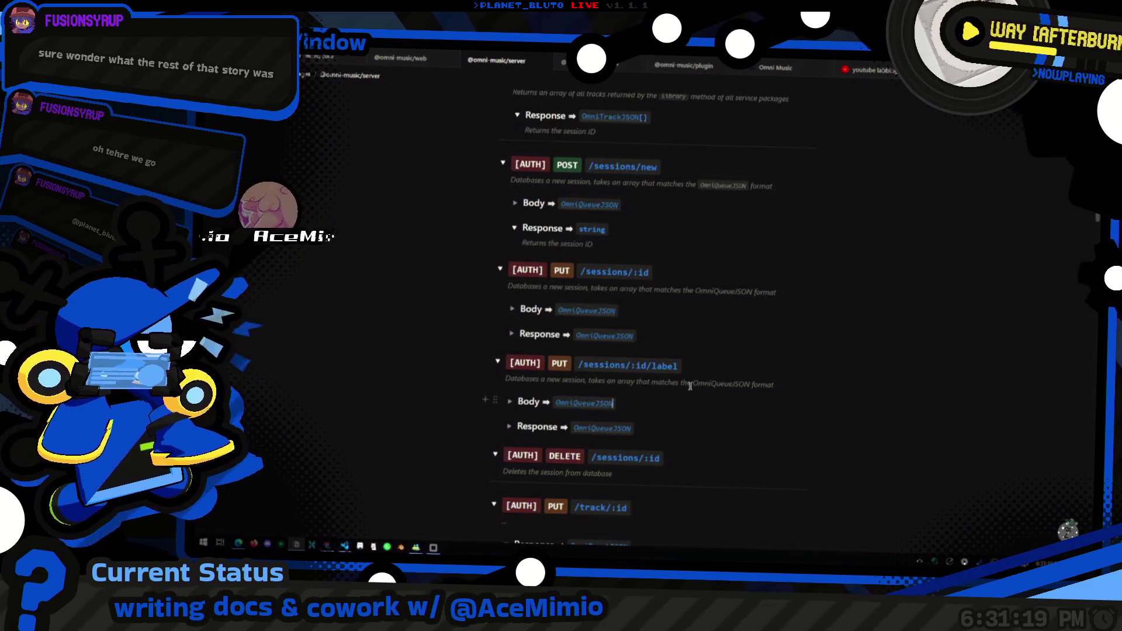
scroll(672, 374, "down", 1)
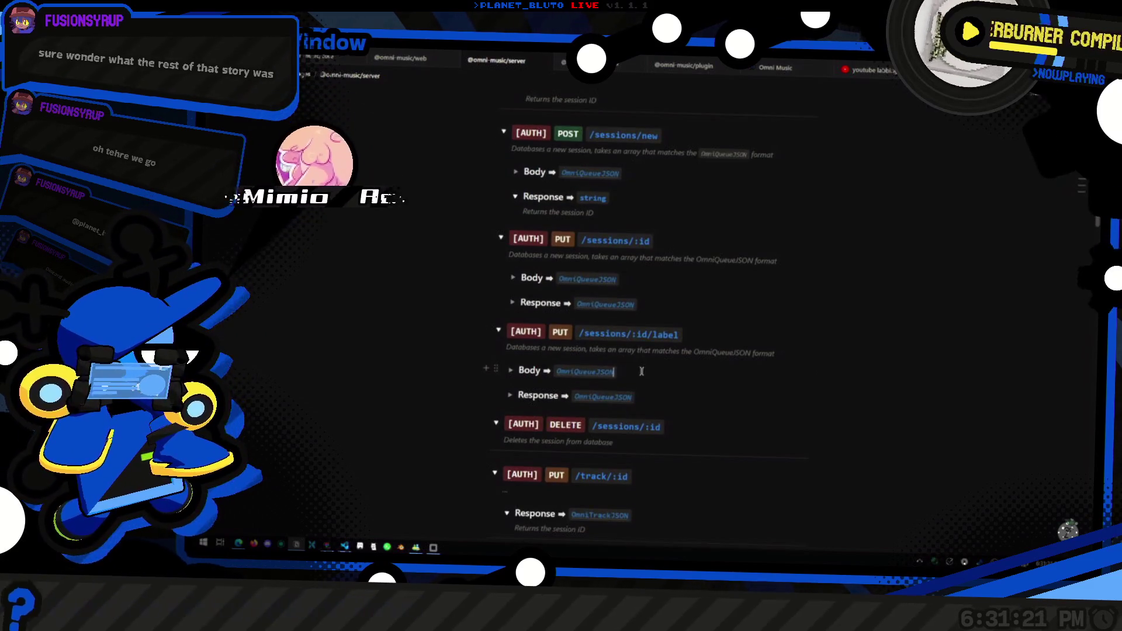
left_click(511, 370)
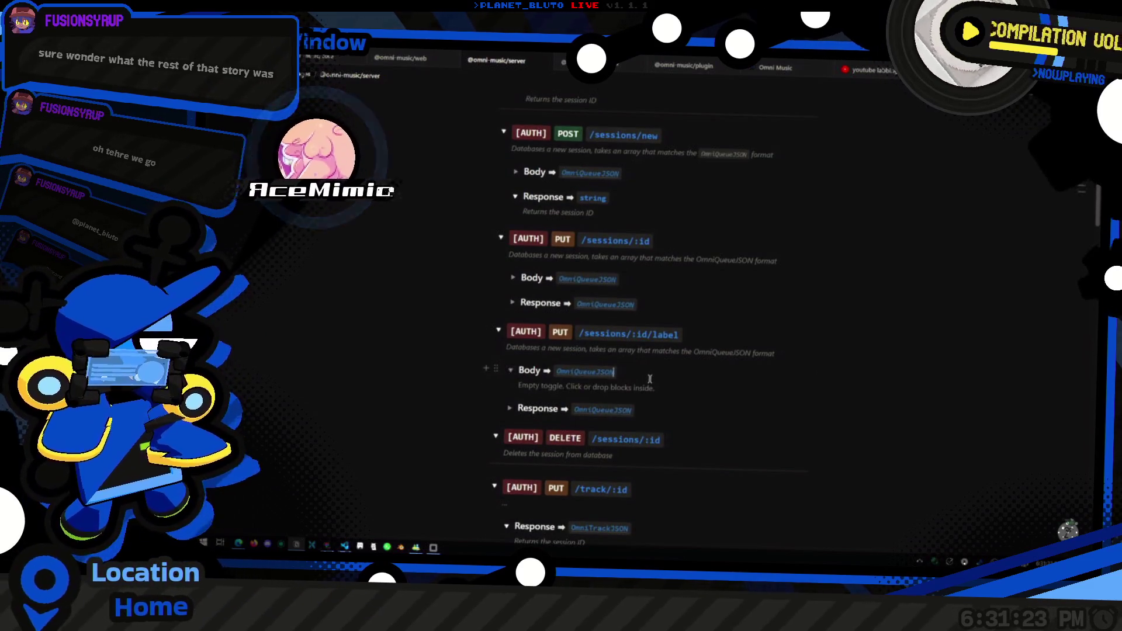
type("string")
key("ctrl+shift+Left")
left_click(412, 390)
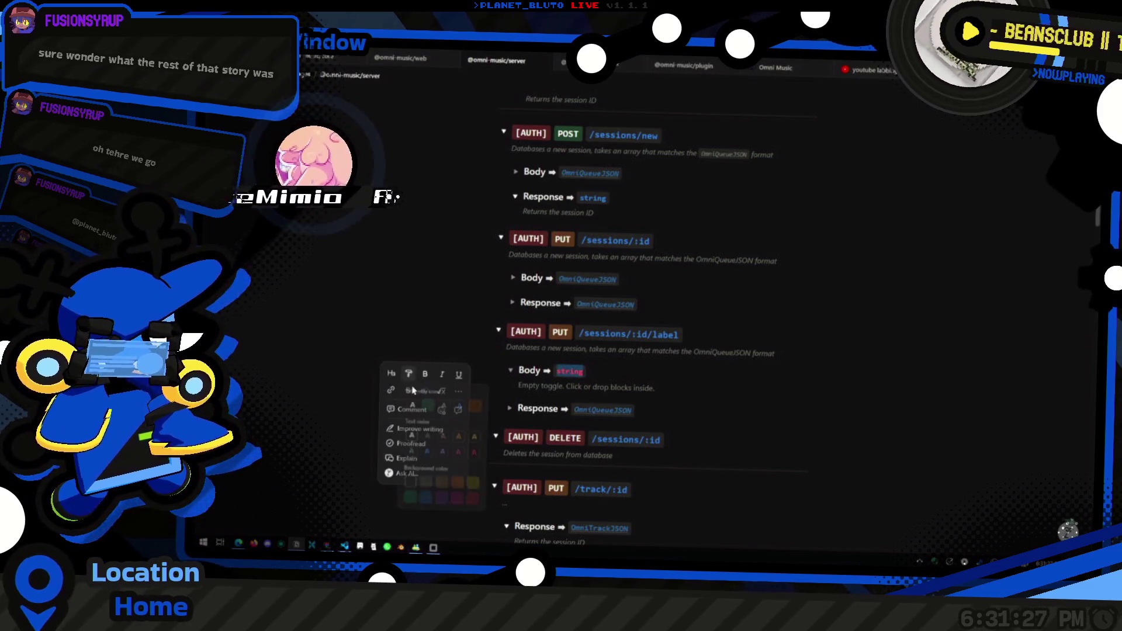
left_click(426, 452)
Step: Remove the empty Body line and rewrite the description as 'Replaces the label of the session'
left_click(620, 387)
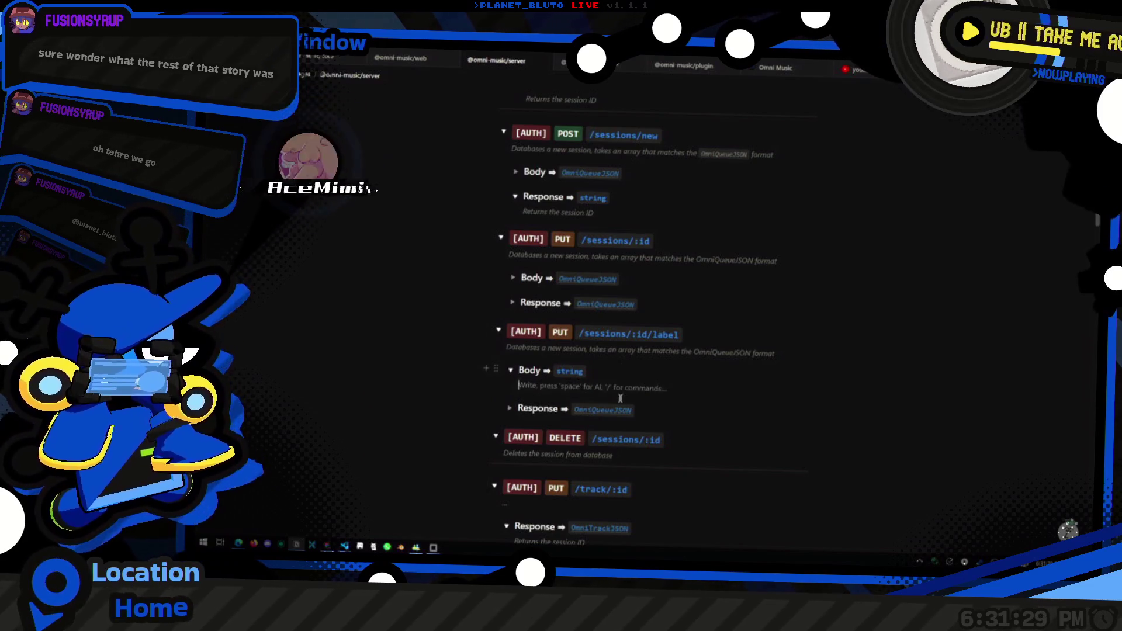
key("BackSpace")
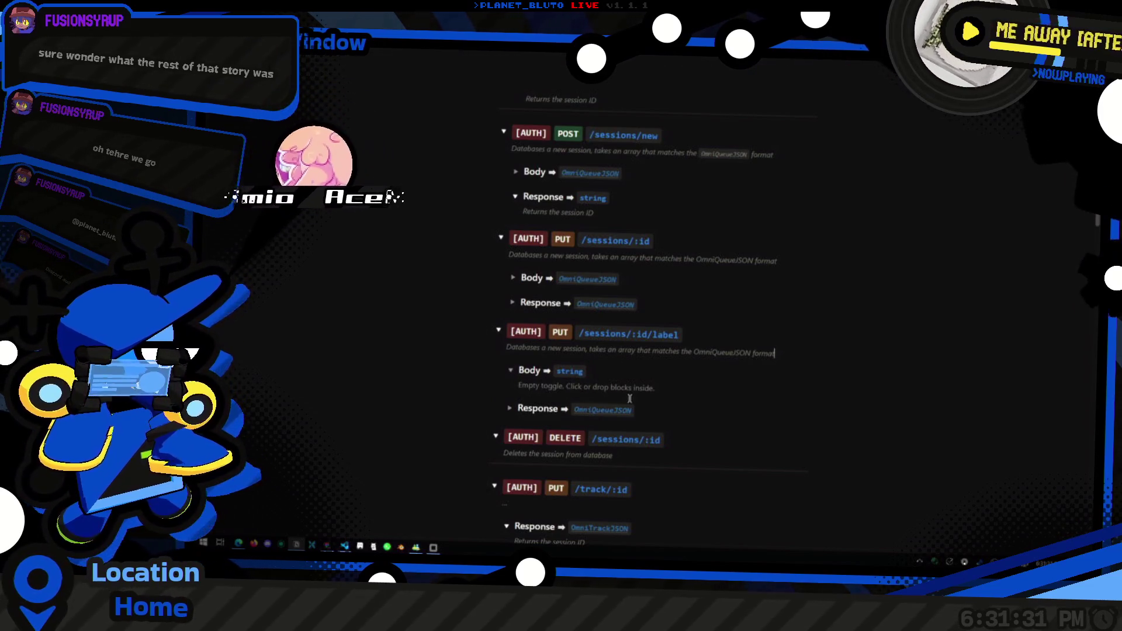
key("shift+Home")
type("DB")
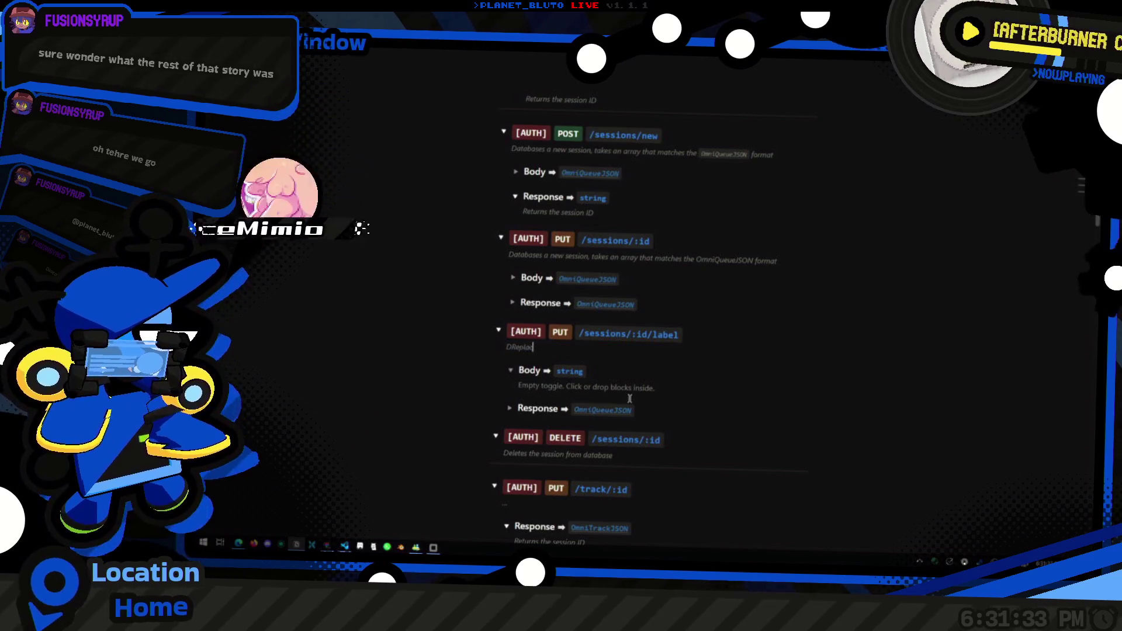
type(" label of the session")
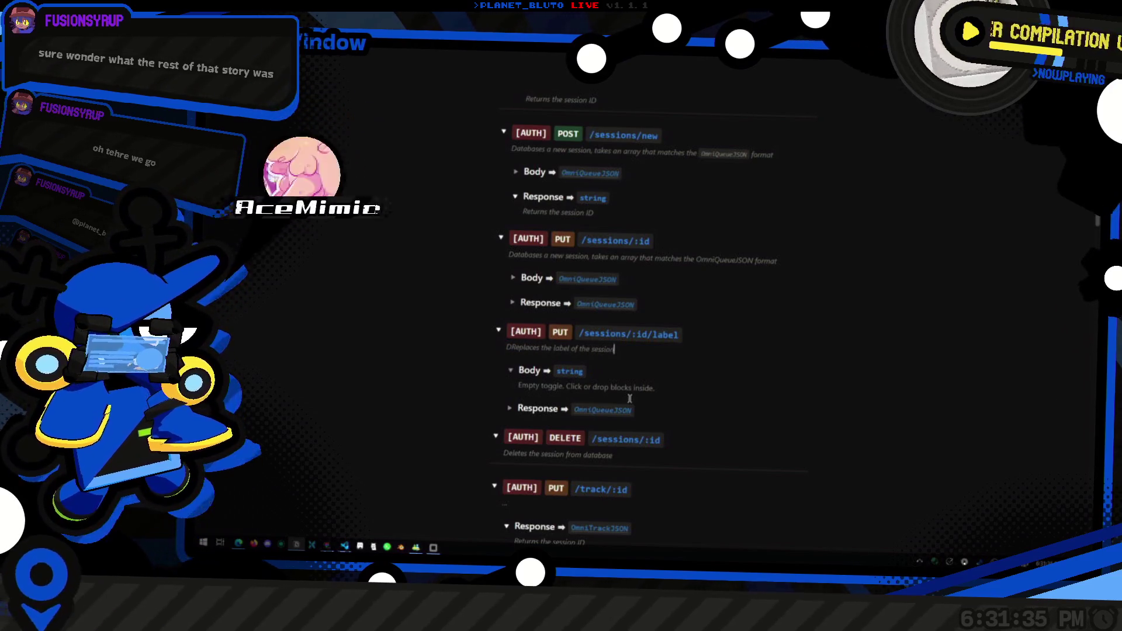
key("Home")
key("Delete")
key("End")
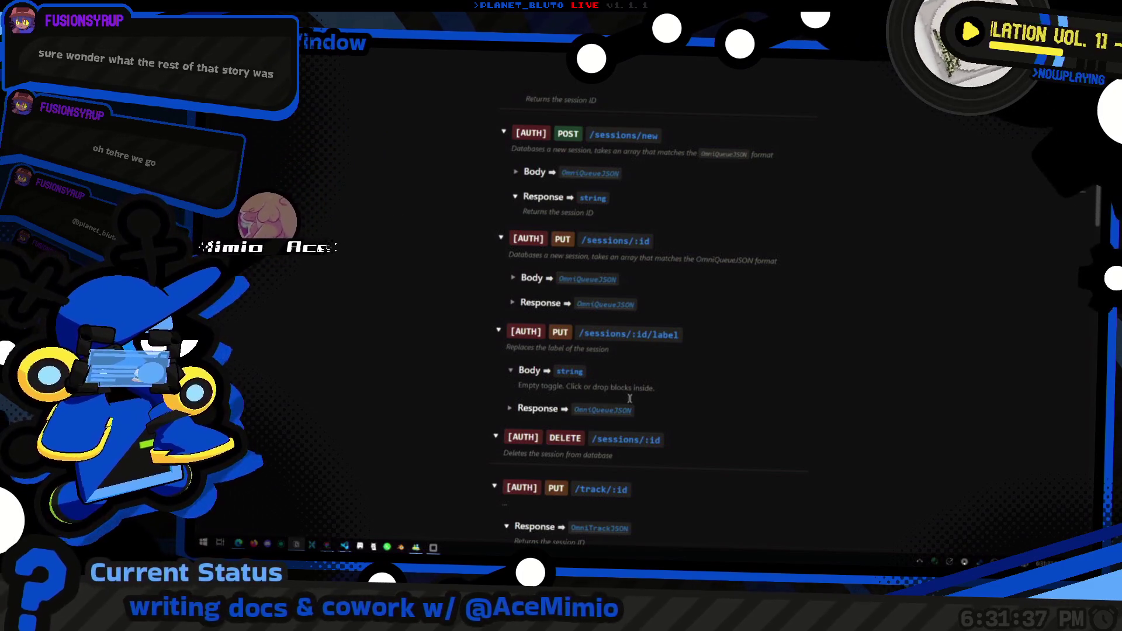
left_click(510, 374)
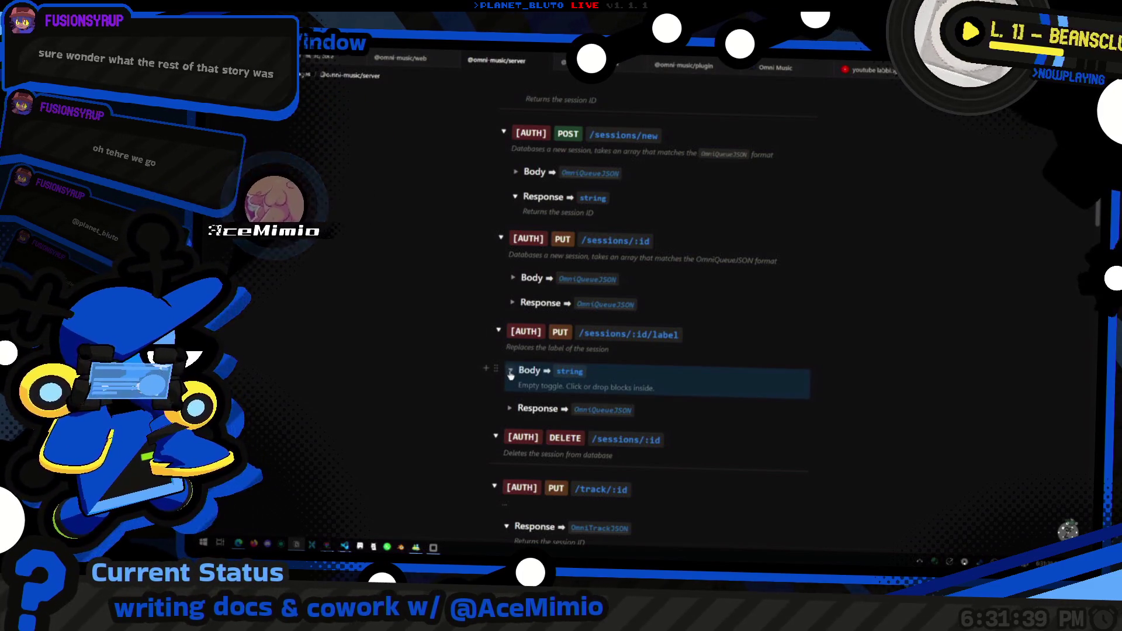
Step: Collapse the Body toggle and replace OmniQueueJSON with Session on the Response line
left_click(511, 374)
left_click(682, 401)
key("ctrl+BackSpace")
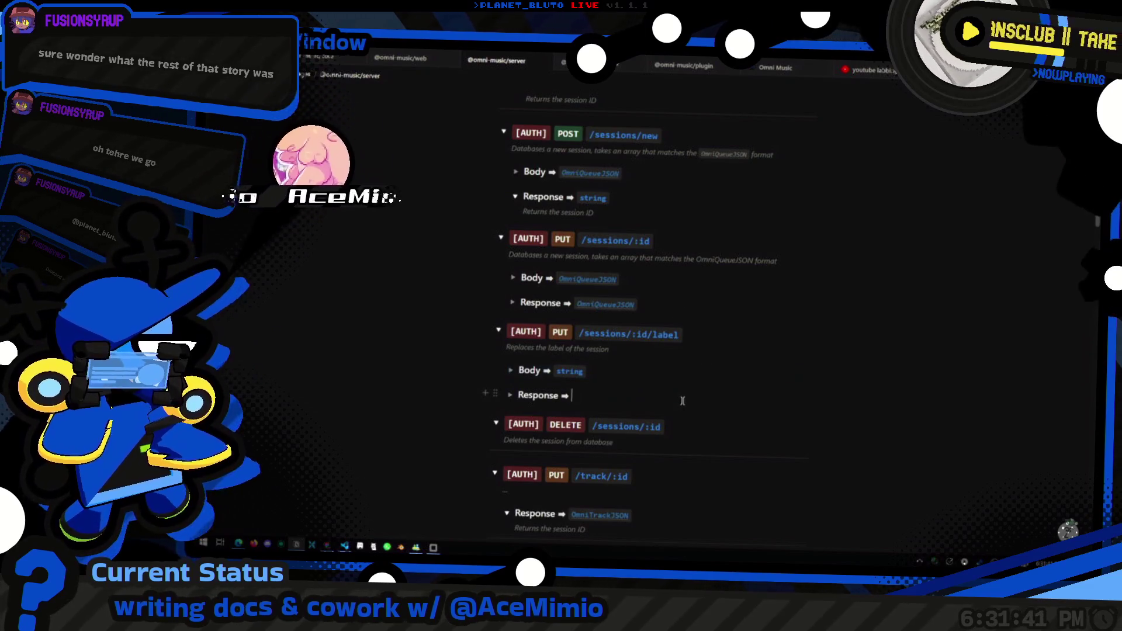
type("Session")
key("ctrl+shift+Left")
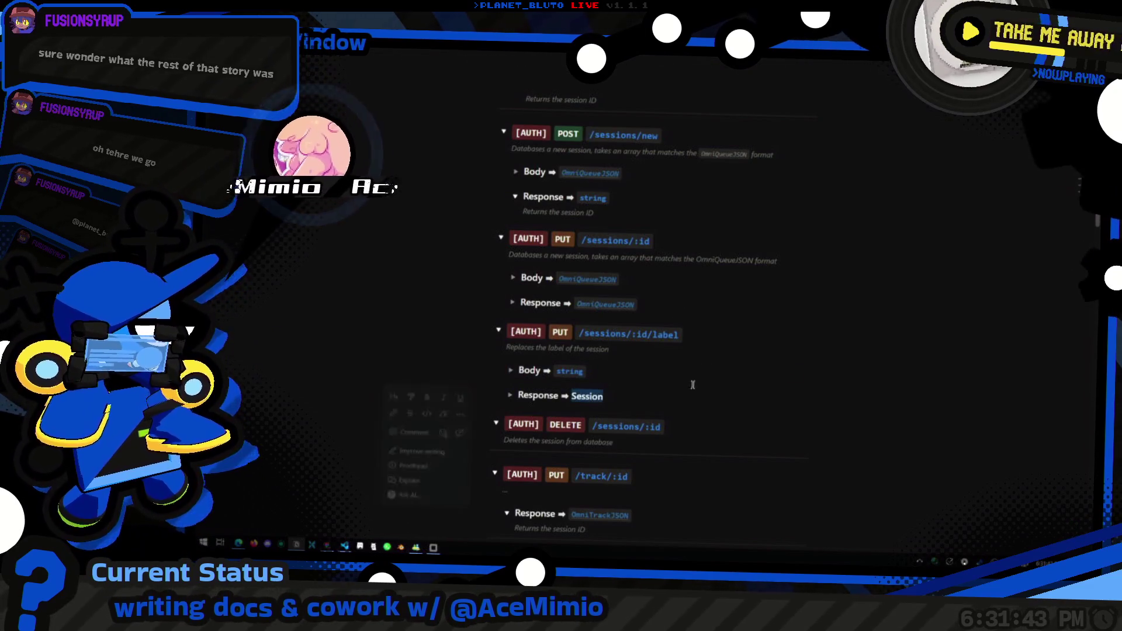
scroll(693, 384, "down", 15)
scroll(558, 327, "up", 3)
Step: Copy the block link of the Session schema
left_click(558, 326)
key("ctrl+shift+c")
scroll(584, 333, "up", 5)
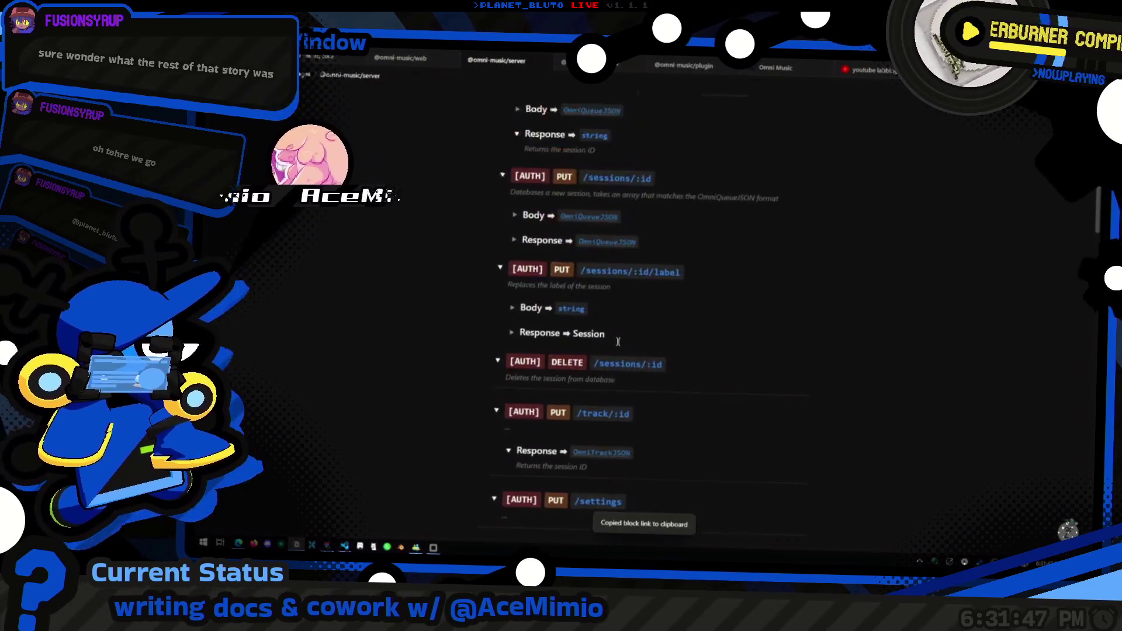
scroll(633, 362, "down", 2)
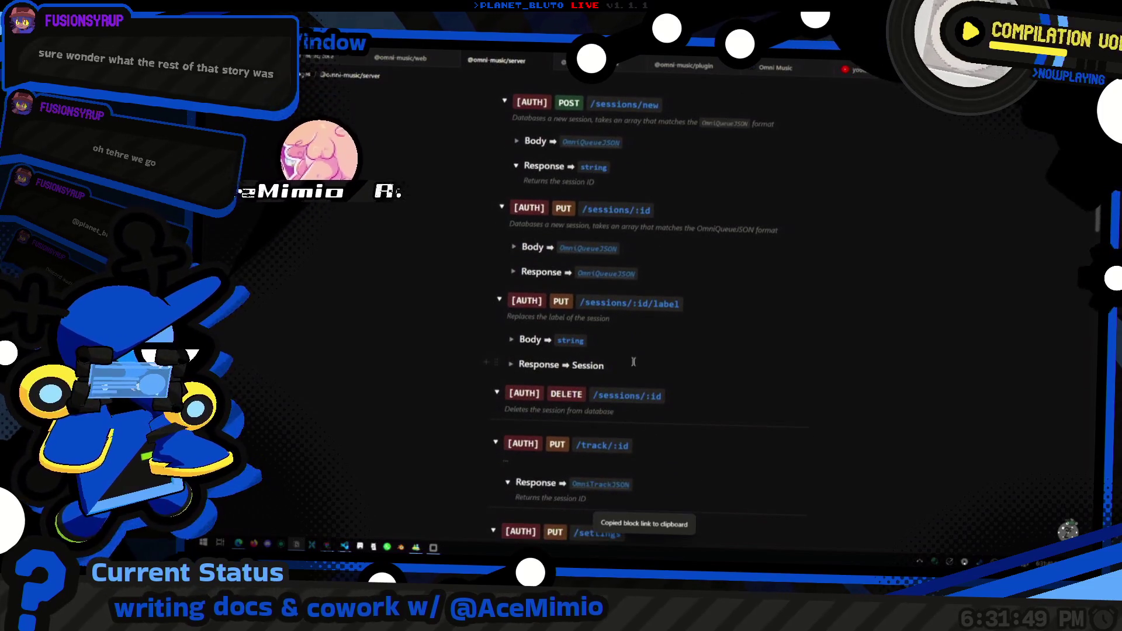
Step: Format the Response's Session as coloured inline code matching the other types
left_click(628, 368)
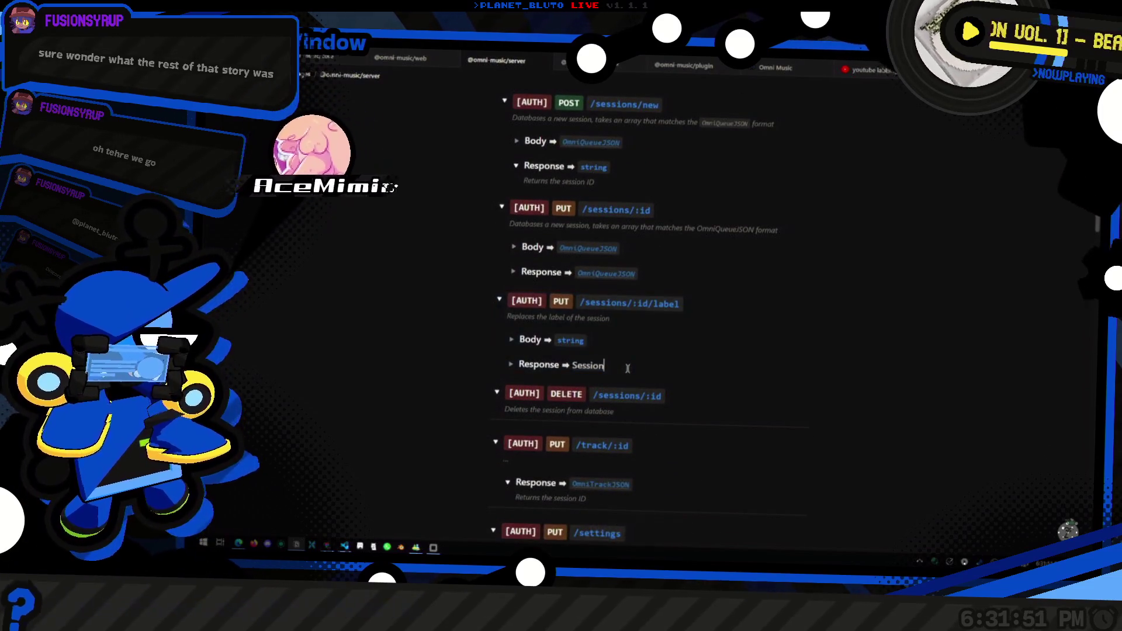
scroll(637, 380, "up", 3)
key("ctrl+shift+Left")
key("ctrl+e")
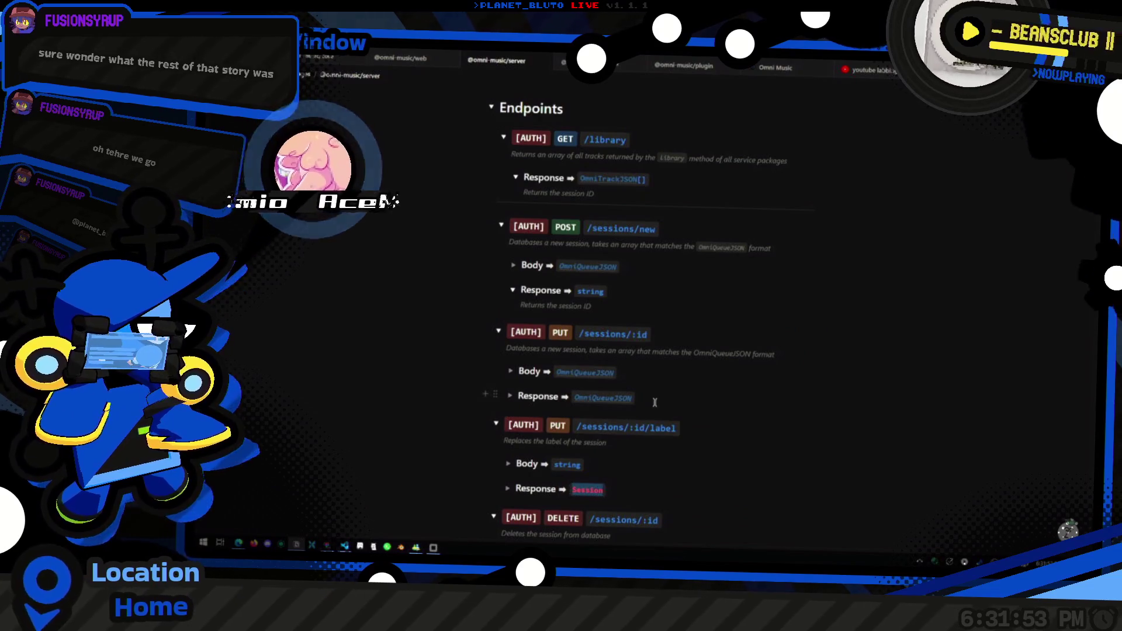
mouse_move(433, 433)
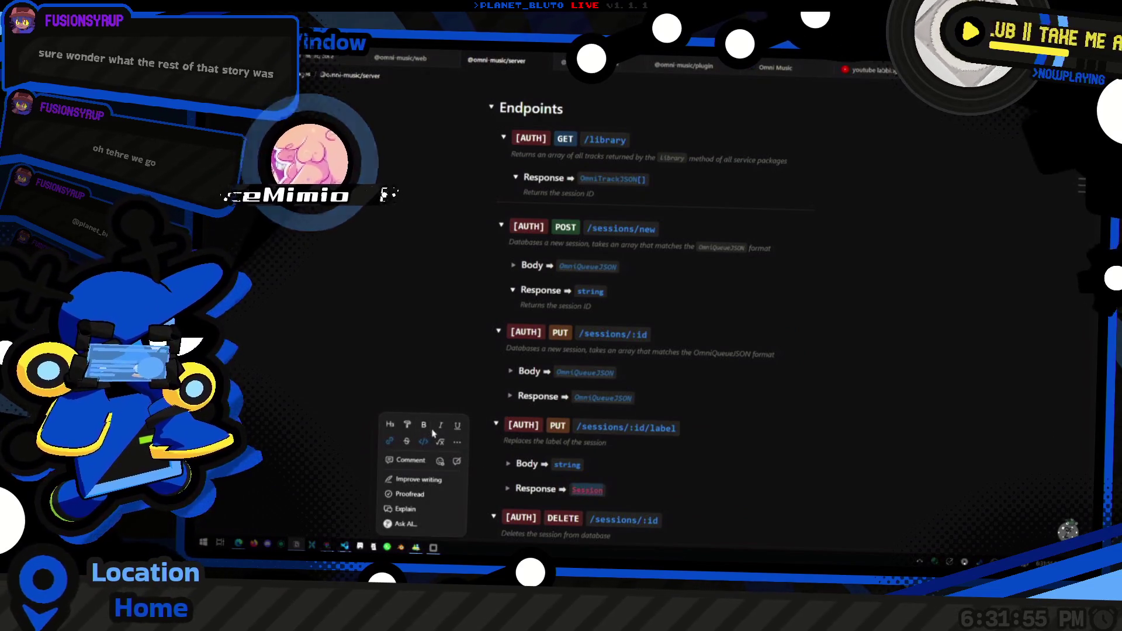
left_click(682, 488)
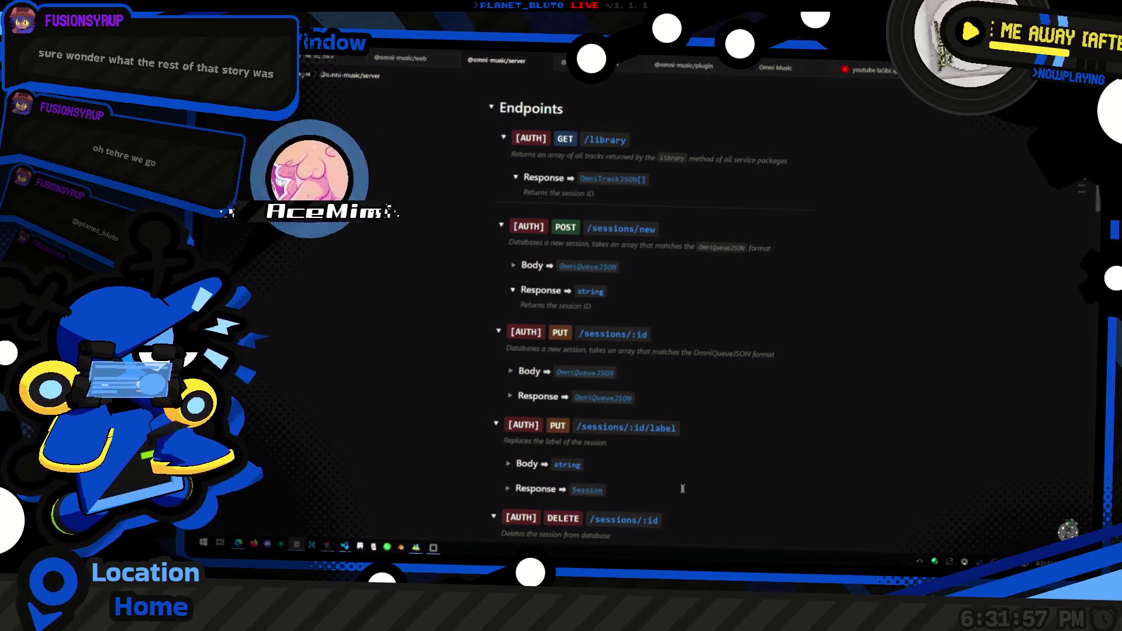
key("Up")
key("Up")
key("Up")
scroll(701, 461, "up", 3)
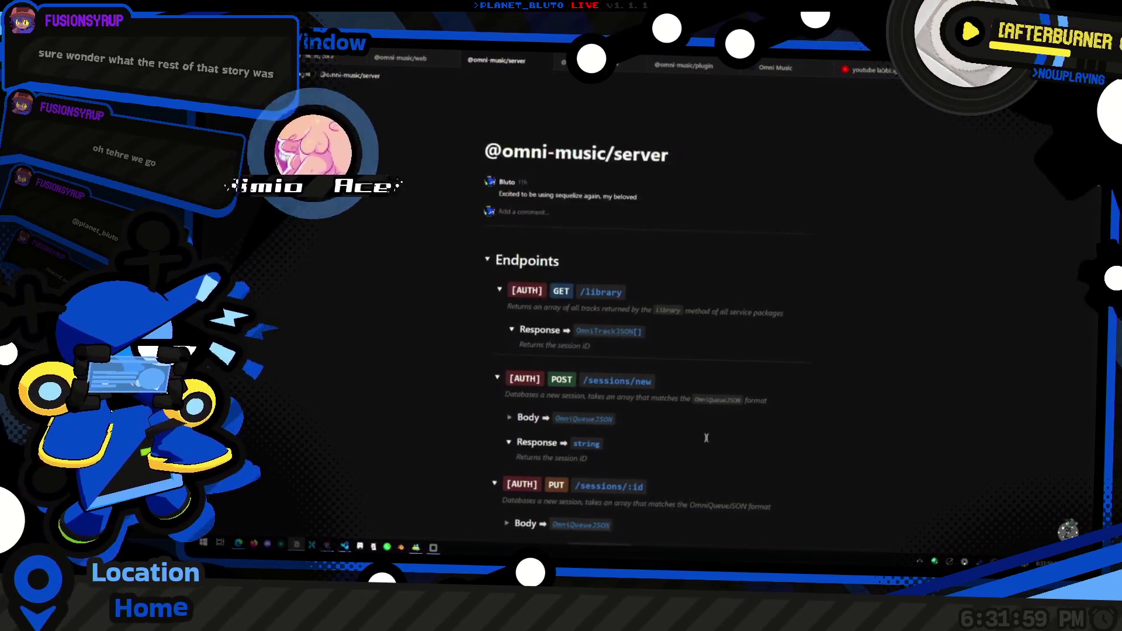
scroll(772, 453, "down", 3)
scroll(771, 452, "down", 2)
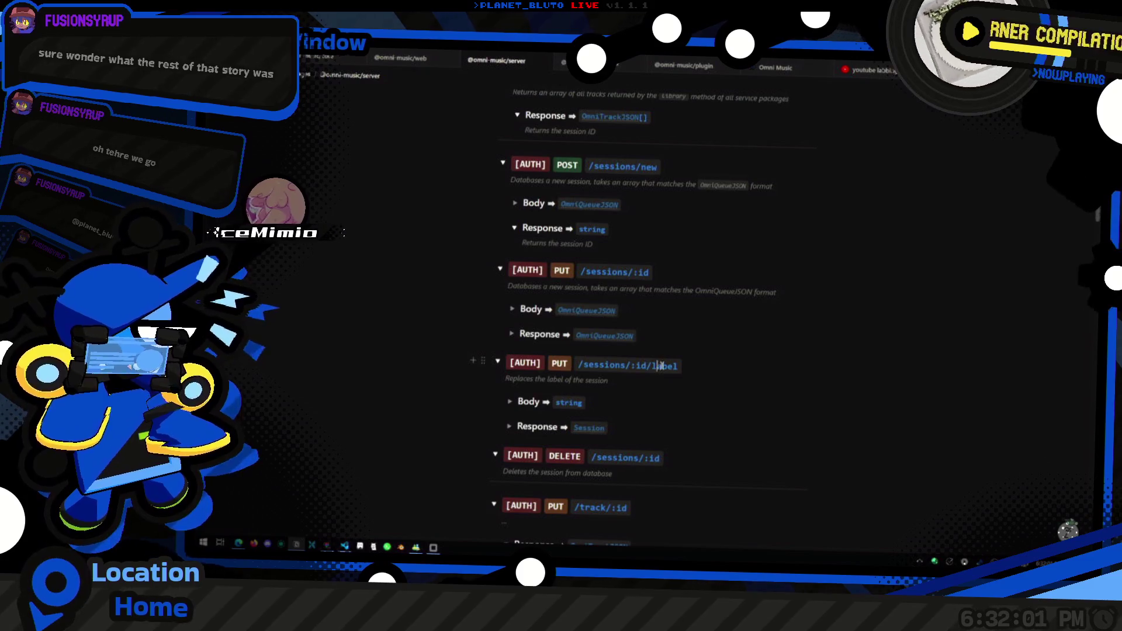
double_click(665, 365)
key("Right")
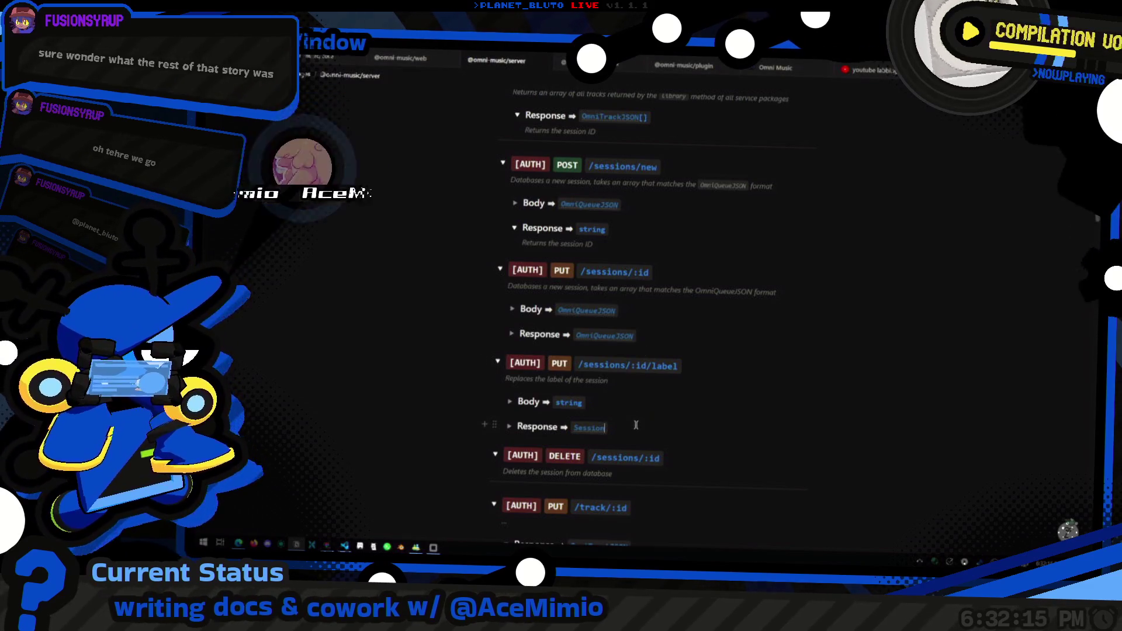
scroll(590, 429, "down", 2)
scroll(590, 428, "up", 3)
scroll(596, 433, "down", 4)
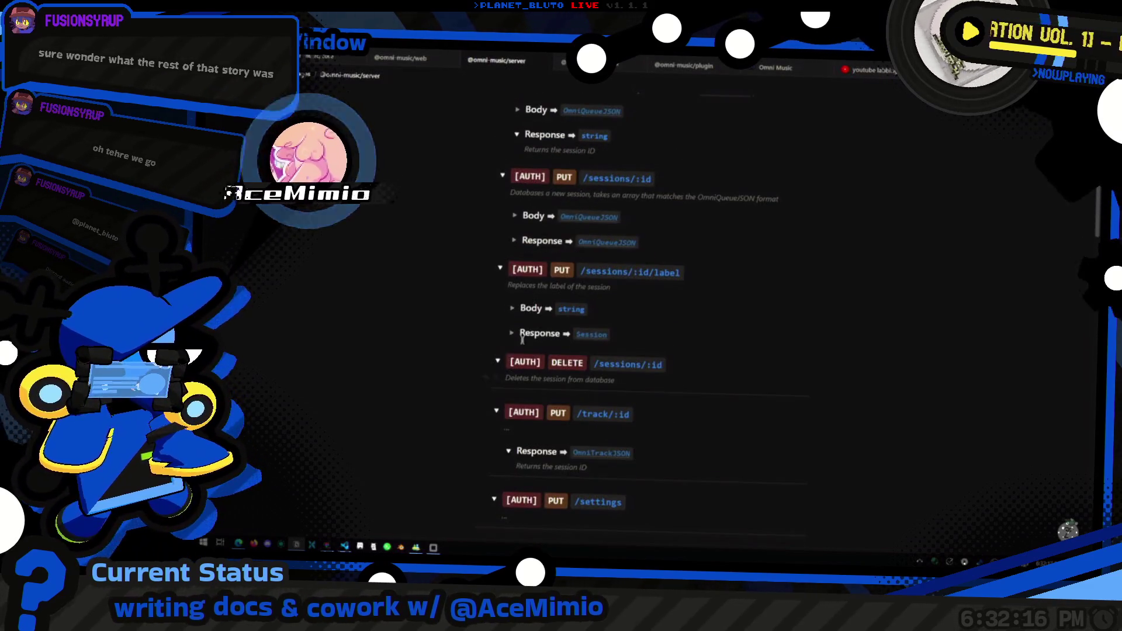
left_click(498, 362)
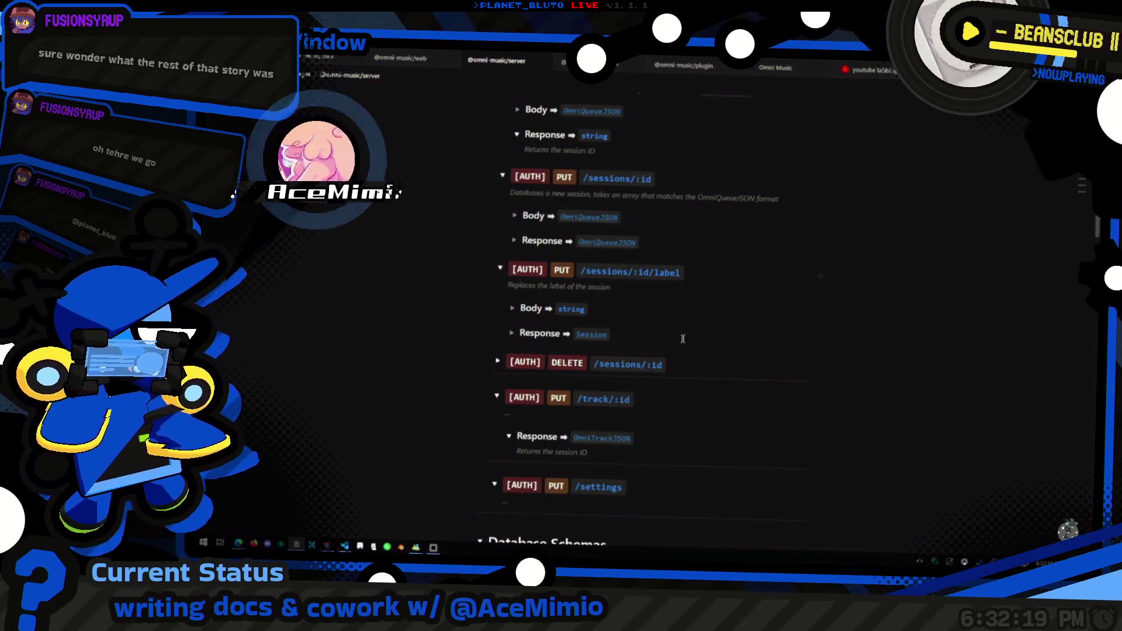
key("Escape")
left_click(629, 312)
scroll(605, 315, "up", 3)
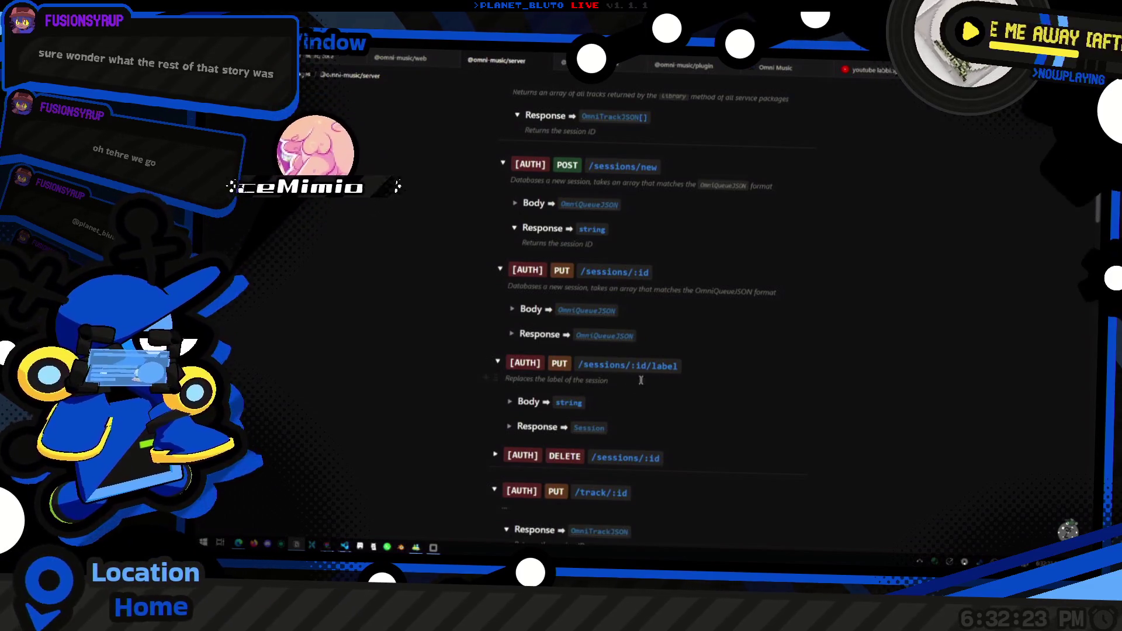
left_click(672, 337)
Step: Colour the :id green in the /sessions/:id and /sessions/:id/label paths
left_click(635, 272)
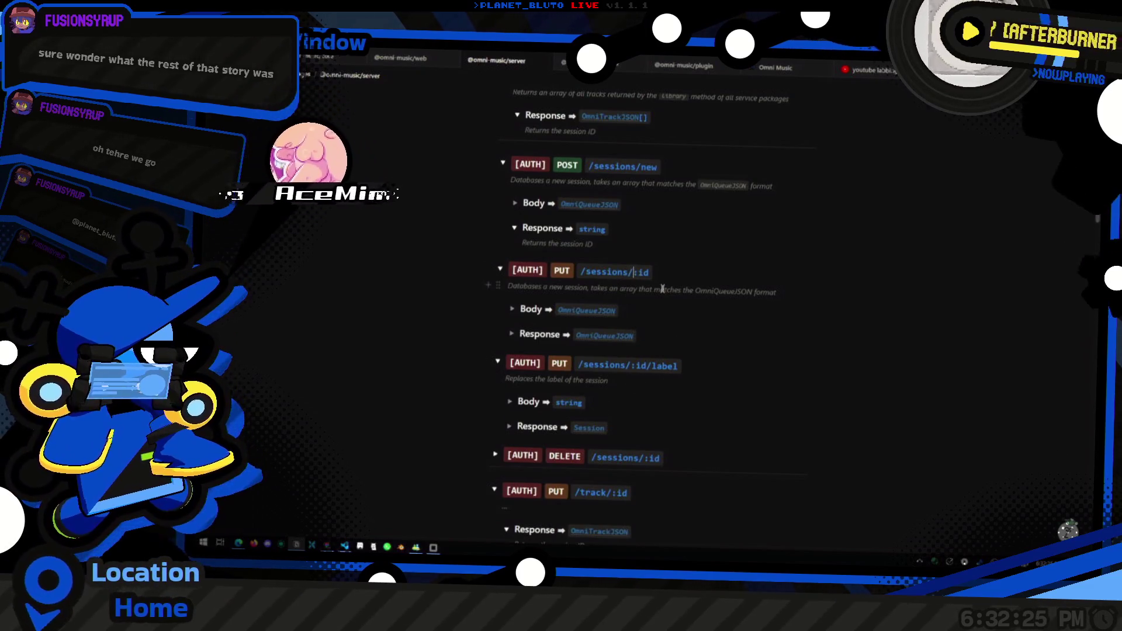
left_click_drag(662, 289, 662, 289)
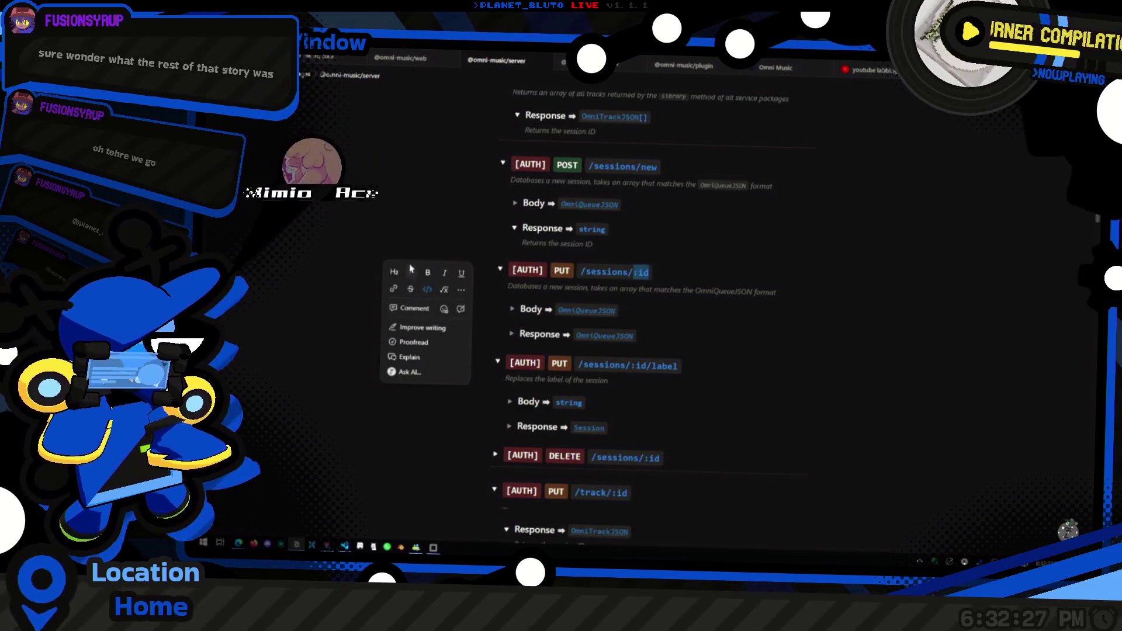
mouse_move(411, 272)
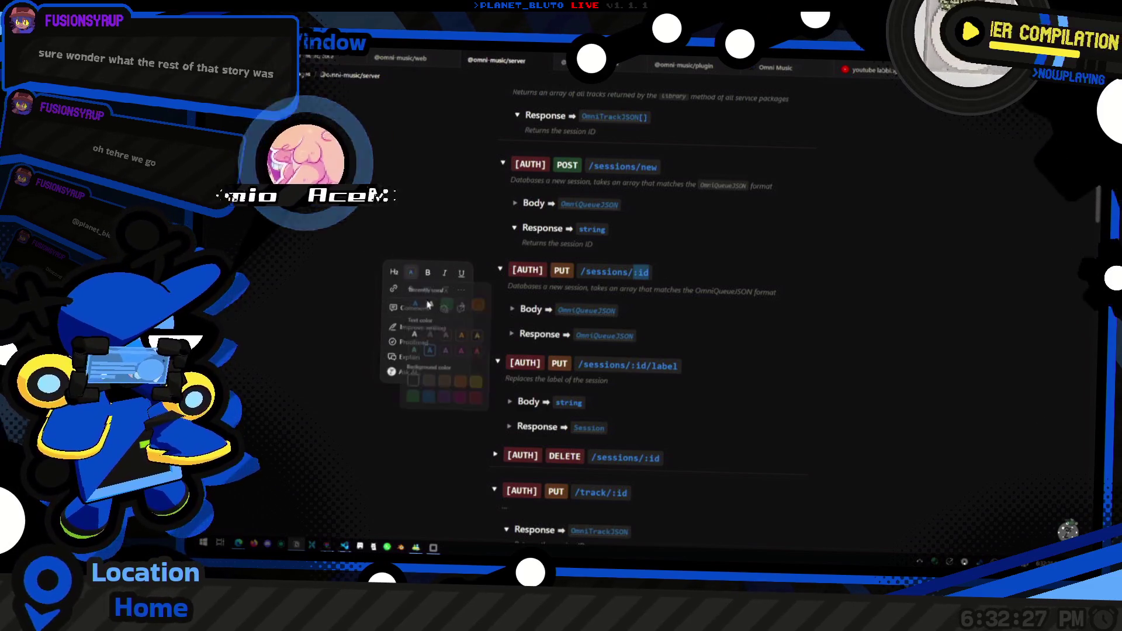
left_click(417, 352)
left_click(633, 365)
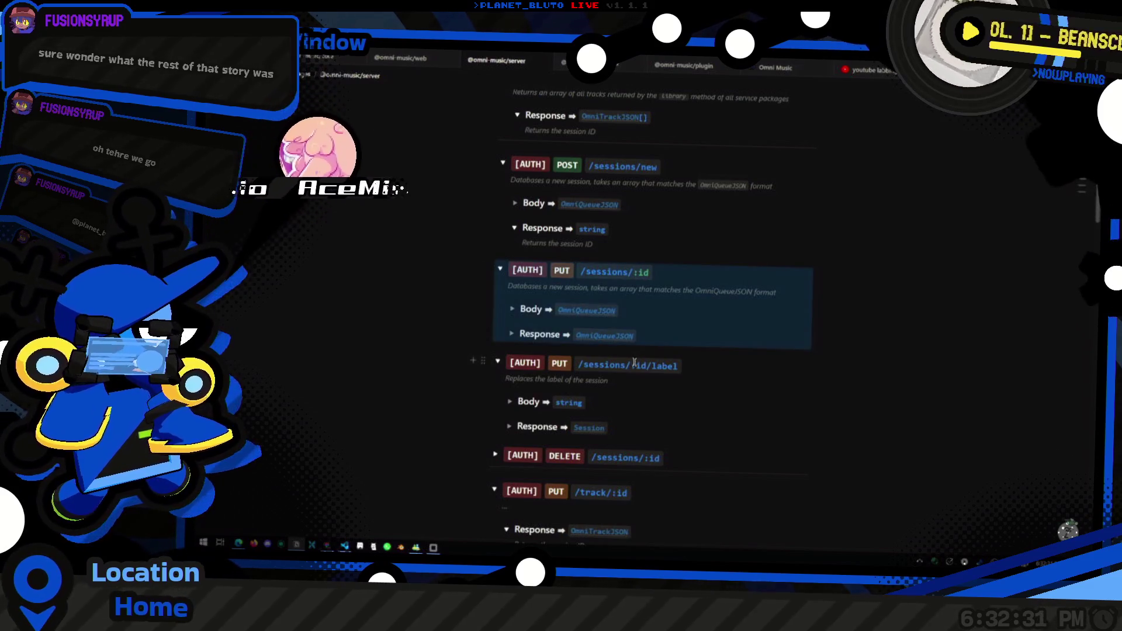
key("shift+Right")
key("shift+Right")
key("shift+Right")
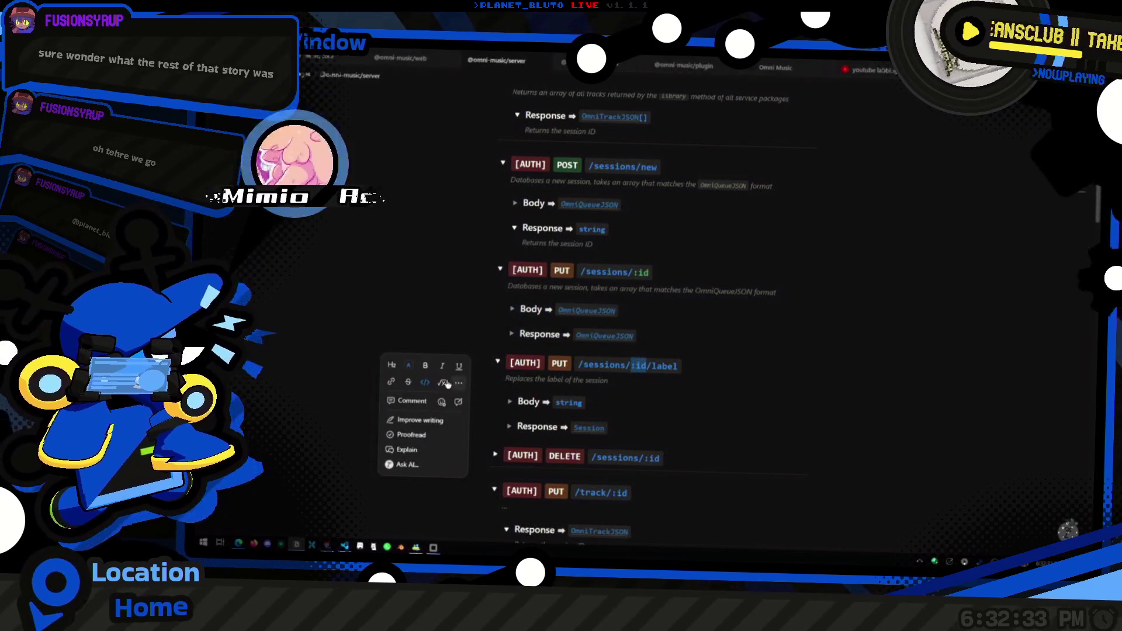
left_click(410, 372)
left_click(412, 443)
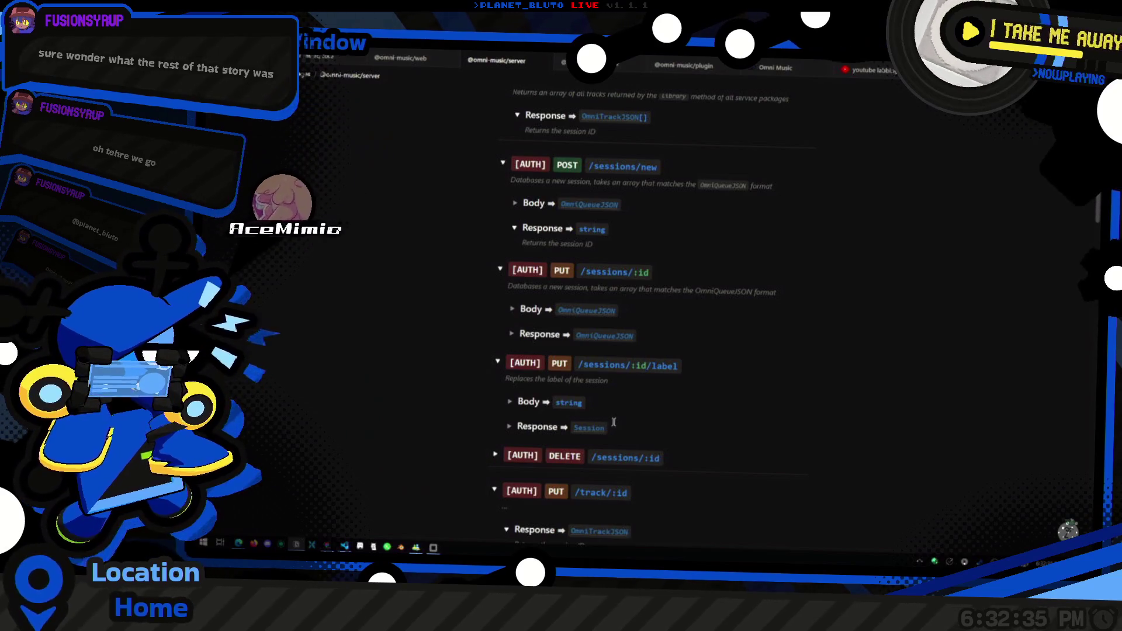
Step: Restore the page to full screen and colour the :id green in DELETE /sessions/:id and /track/:id
scroll(659, 439, "down", 1)
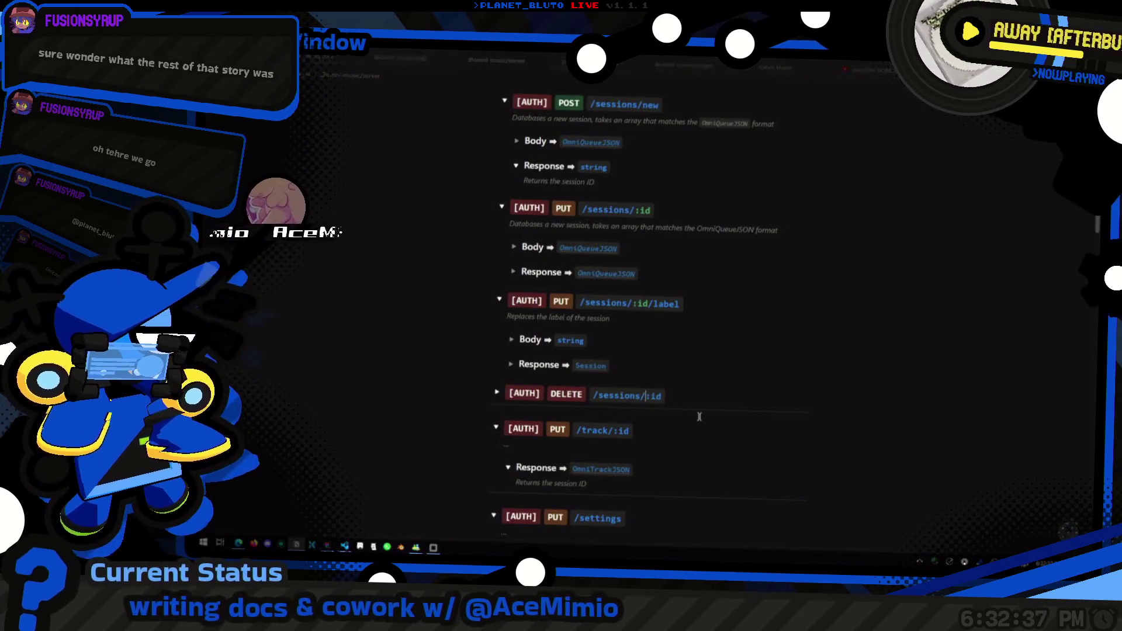
key("super+Right")
key("super+Up")
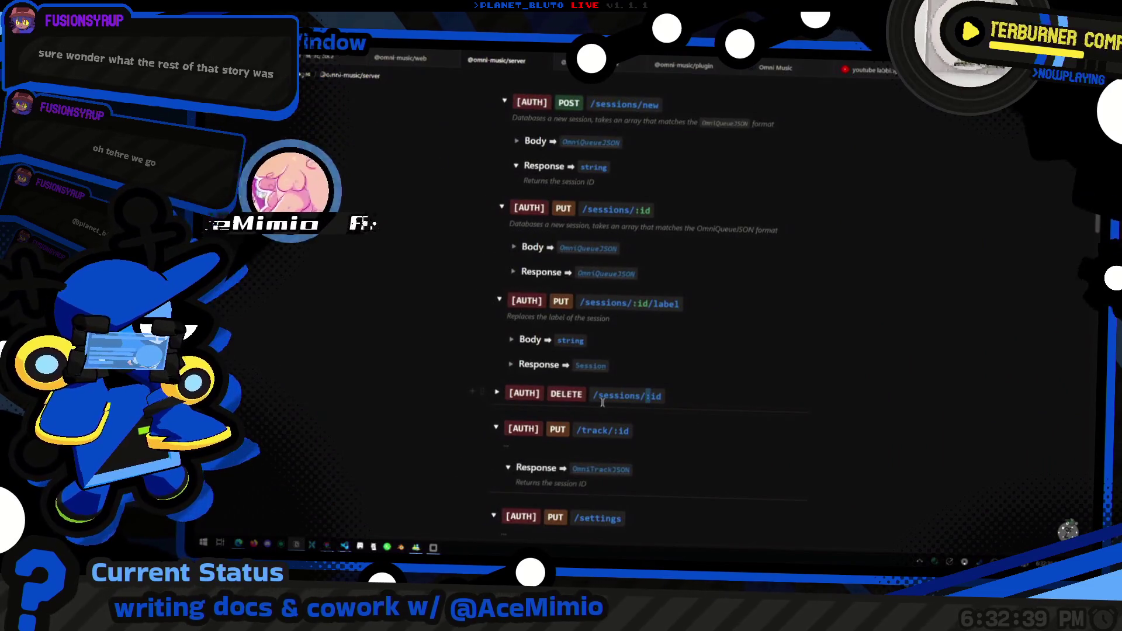
left_click(408, 396)
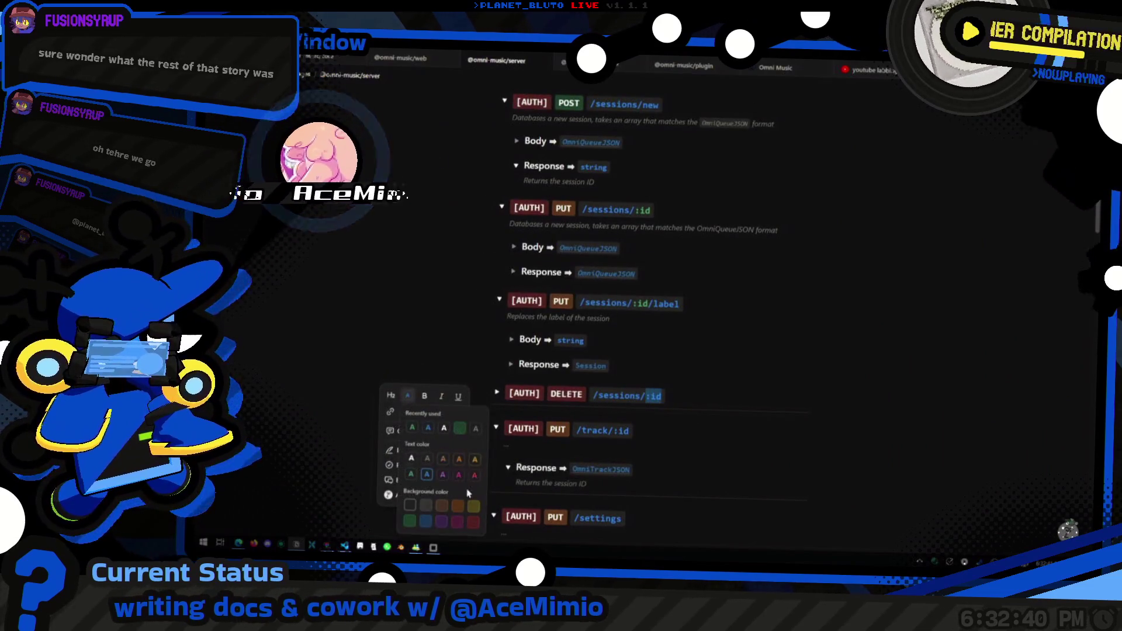
left_click(412, 474)
scroll(628, 366, "down", 5)
left_click_drag(618, 244, 637, 249)
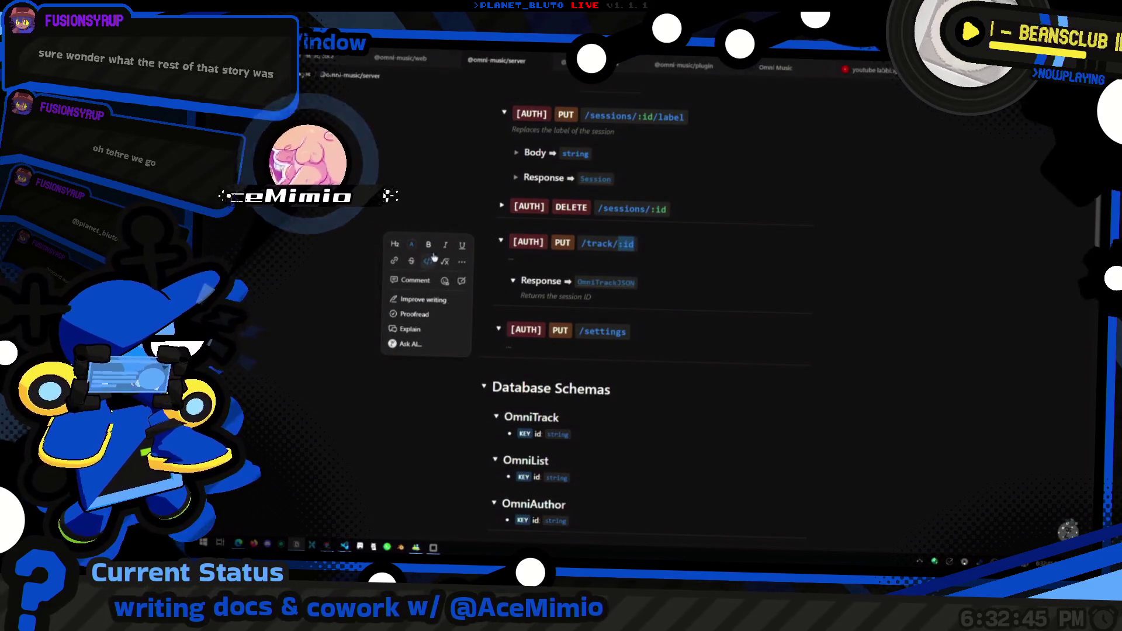
left_click(412, 244)
left_click(663, 257)
Step: Reselect the :id parameters in the DELETE and /track/:id paths
scroll(597, 260, "down", 1)
scroll(593, 261, "up", 1)
scroll(594, 260, "up", 8)
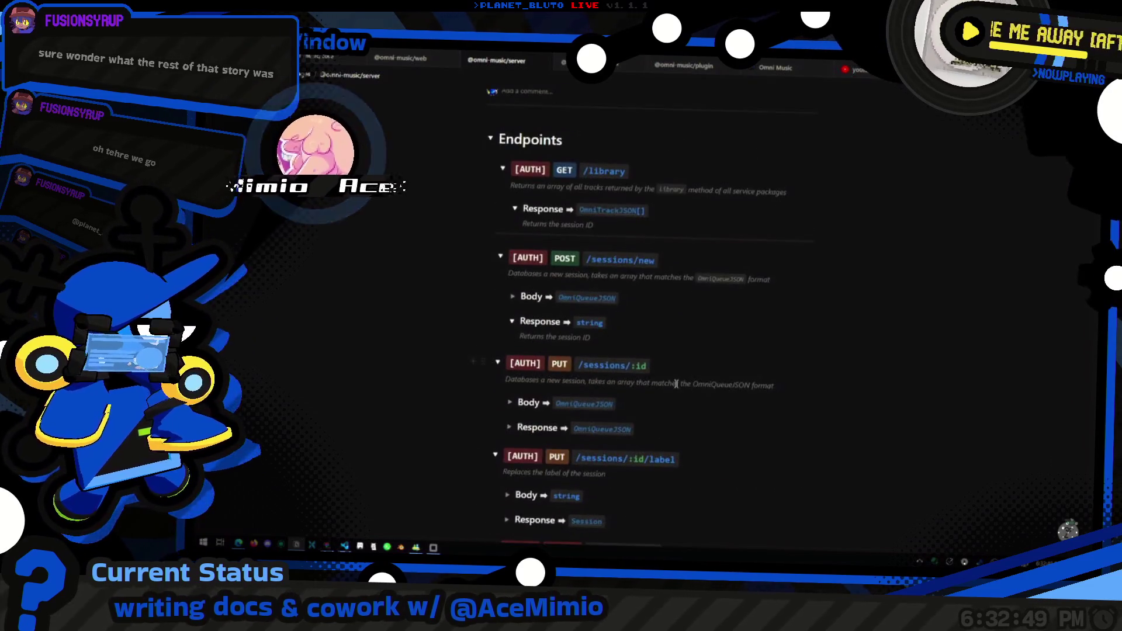
scroll(688, 349, "down", 5)
scroll(688, 349, "down", 6)
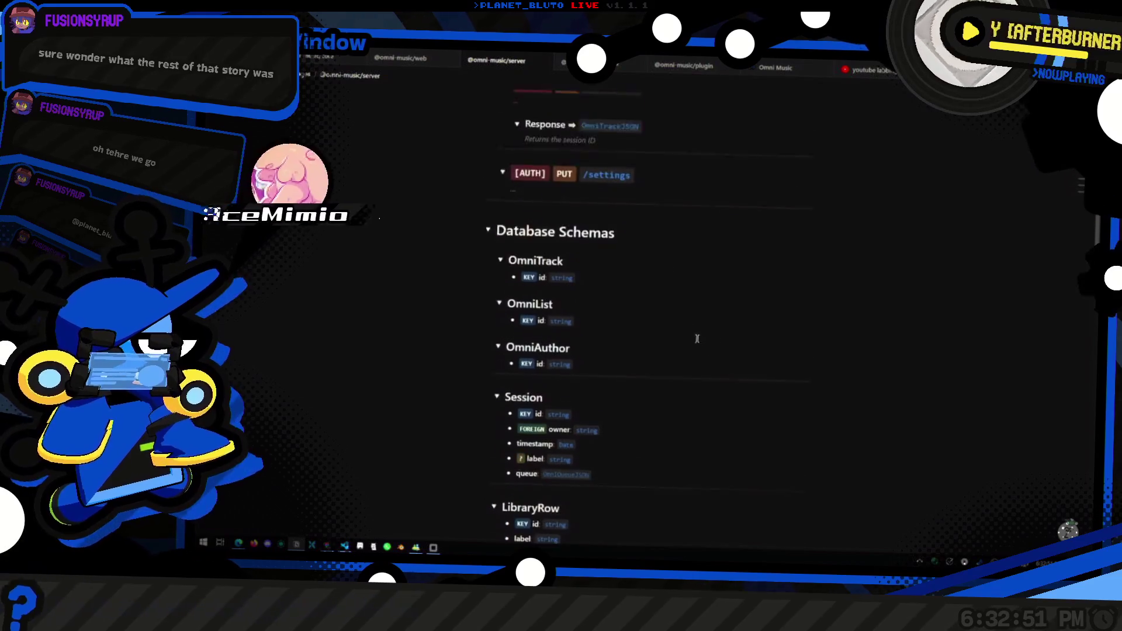
scroll(692, 336, "up", 4)
left_click_drag(648, 301, 664, 303)
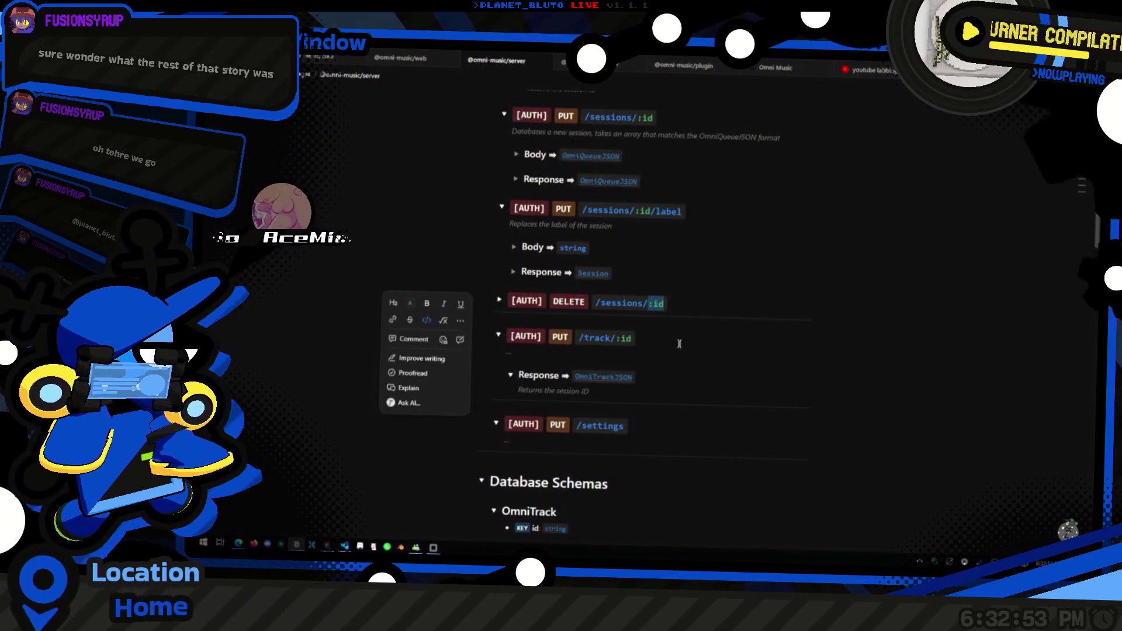
left_click(679, 344)
key("shift+Left")
key("shift+Left")
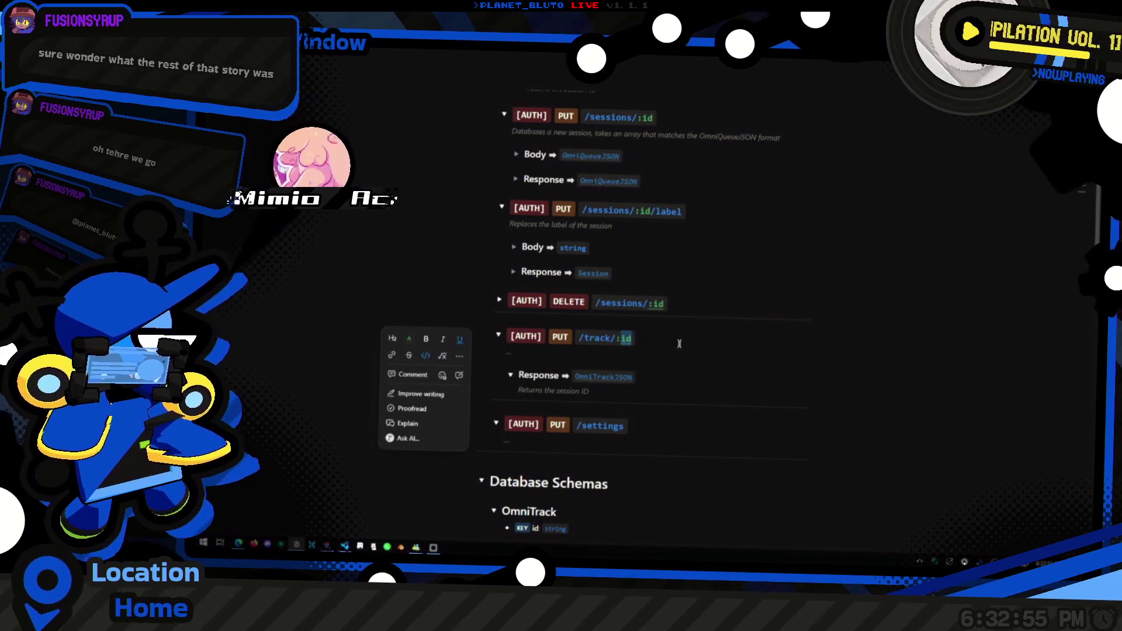
key("shift+Left")
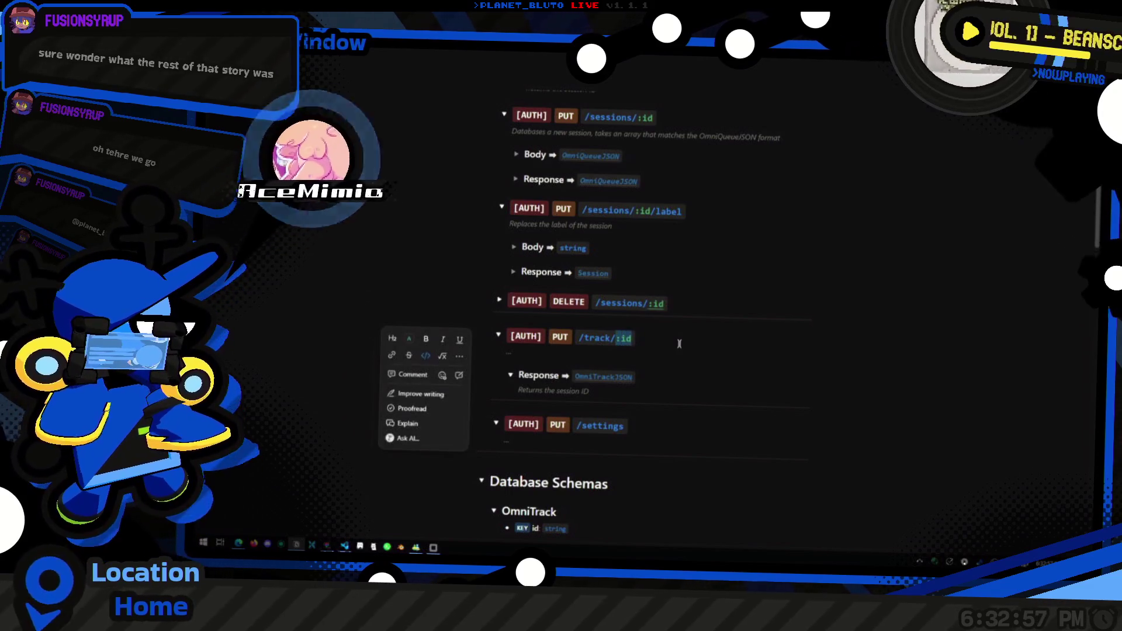
Step: Reapply inline-code formatting to the :id in /sessions/:id/label and /sessions/:id
left_click(651, 211)
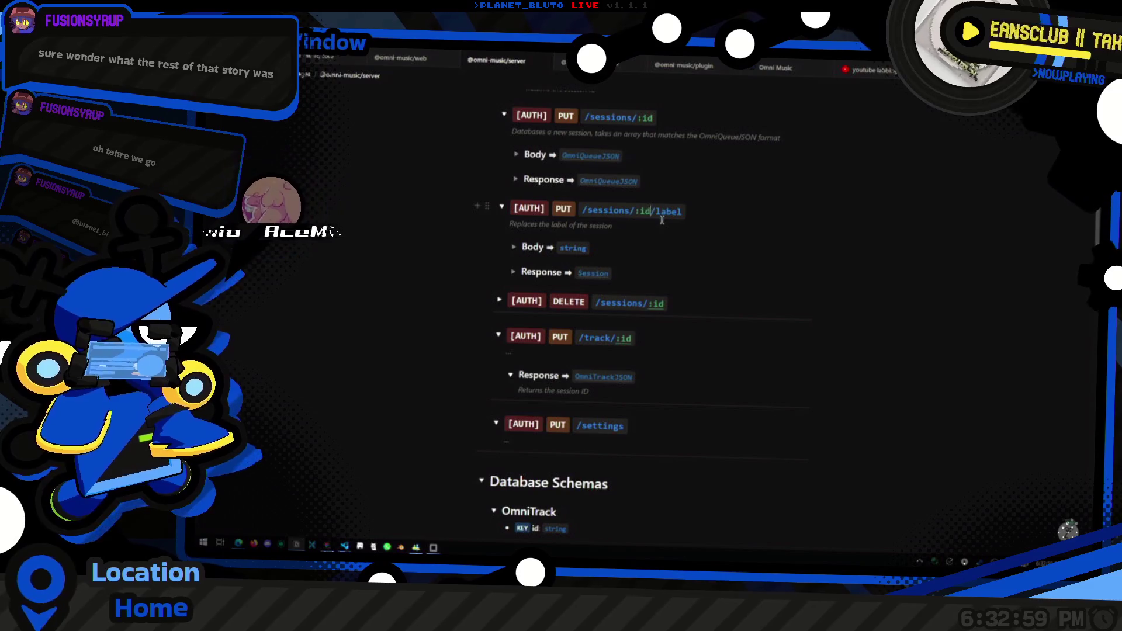
key("shift+Left")
key("shift+Left")
key("shift+Left")
key("ctrl+e")
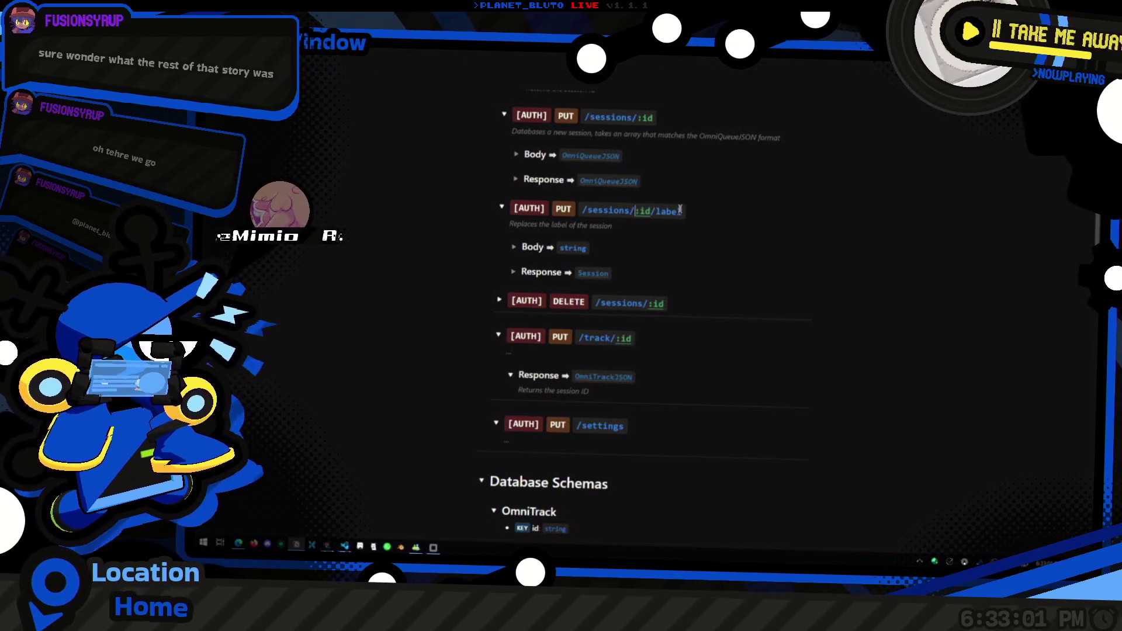
scroll(649, 199, "up", 2)
right_click(699, 201)
left_click(650, 181)
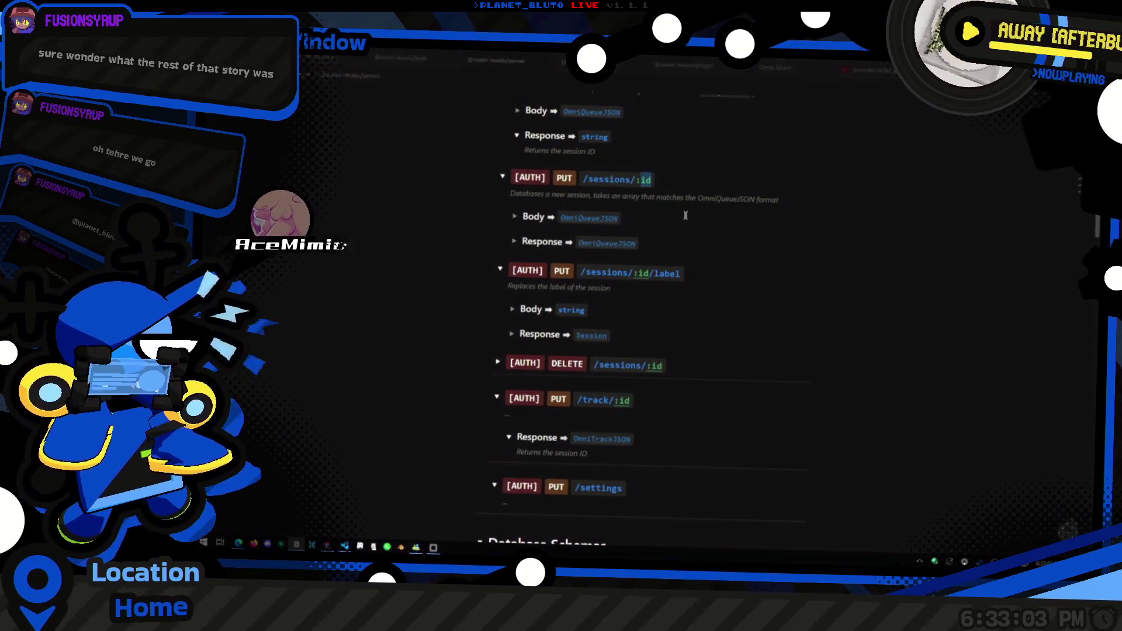
key("shift+Left")
key("shift+Left")
key("shift+Left")
key("ctrl+e")
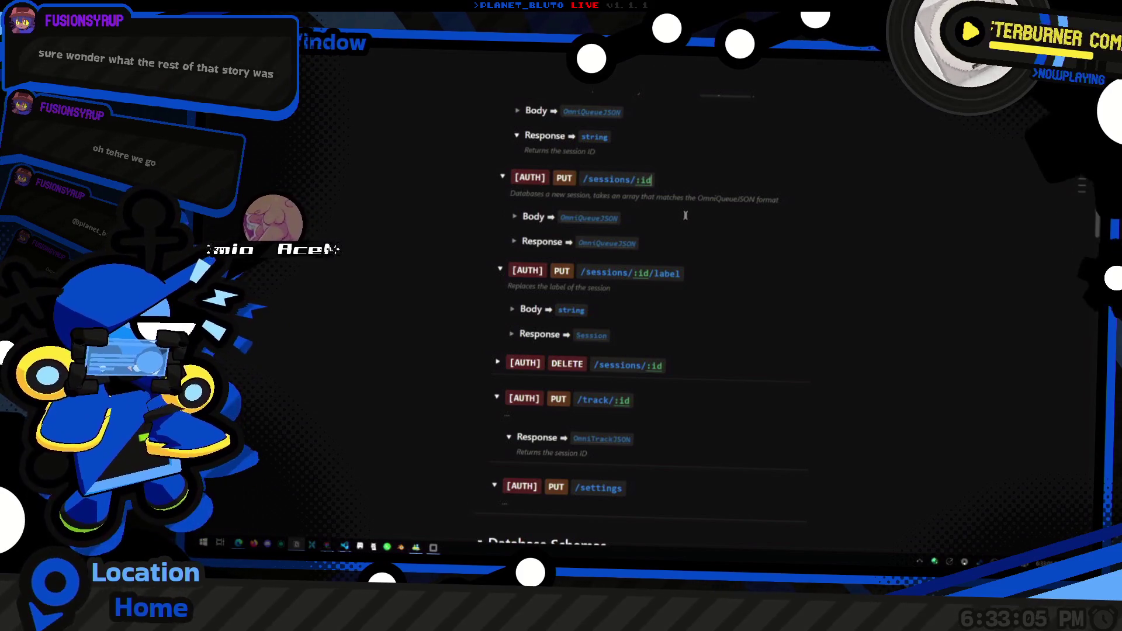
scroll(685, 216, "up", 4)
Step: Expand the DELETE /sessions/:id entry to show its description
left_click(659, 198)
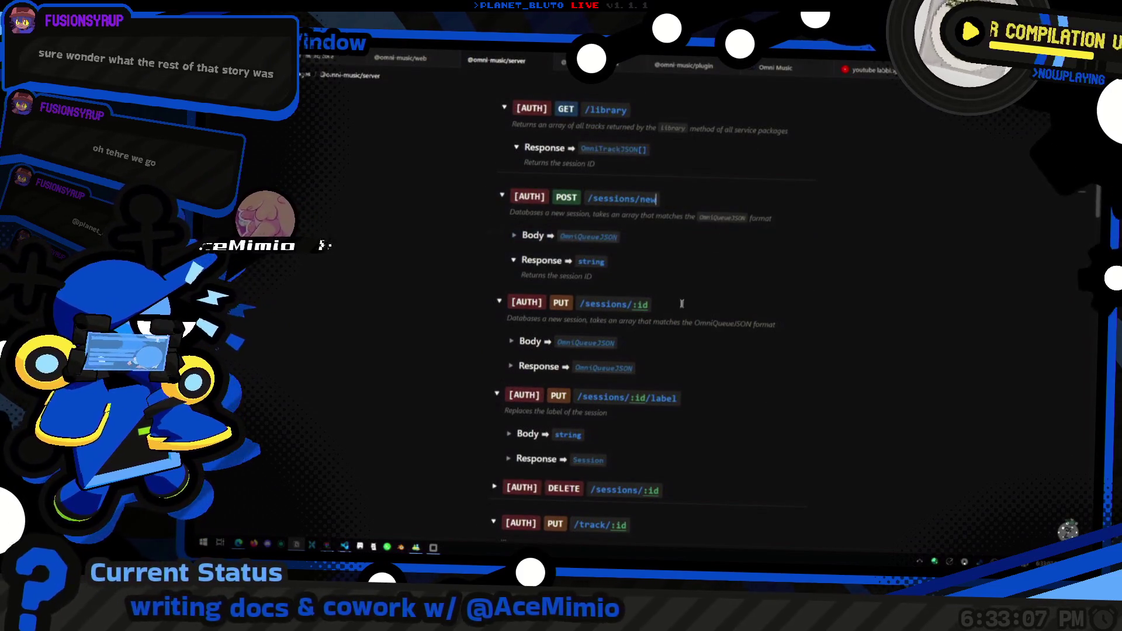
scroll(666, 395, "down", 7)
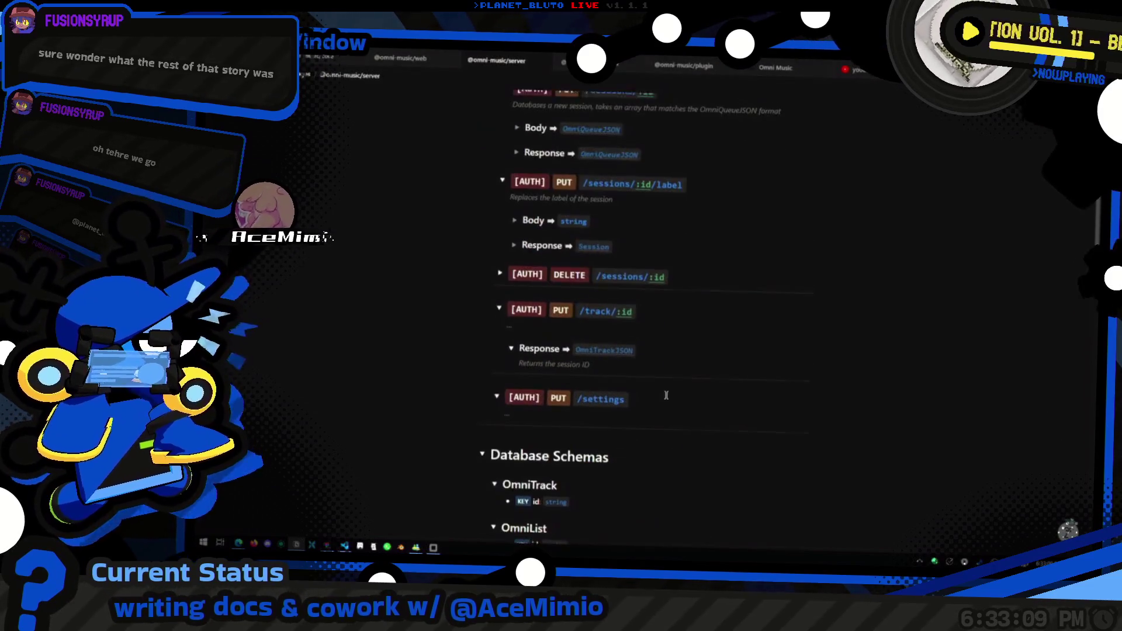
scroll(666, 395, "up", 2)
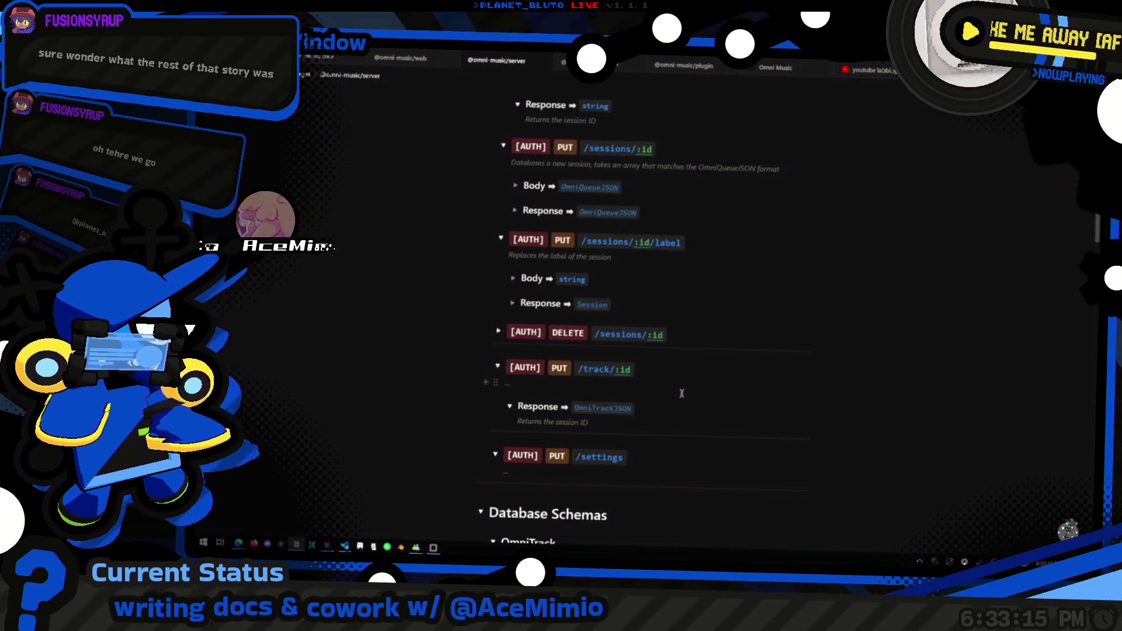
left_click(498, 331)
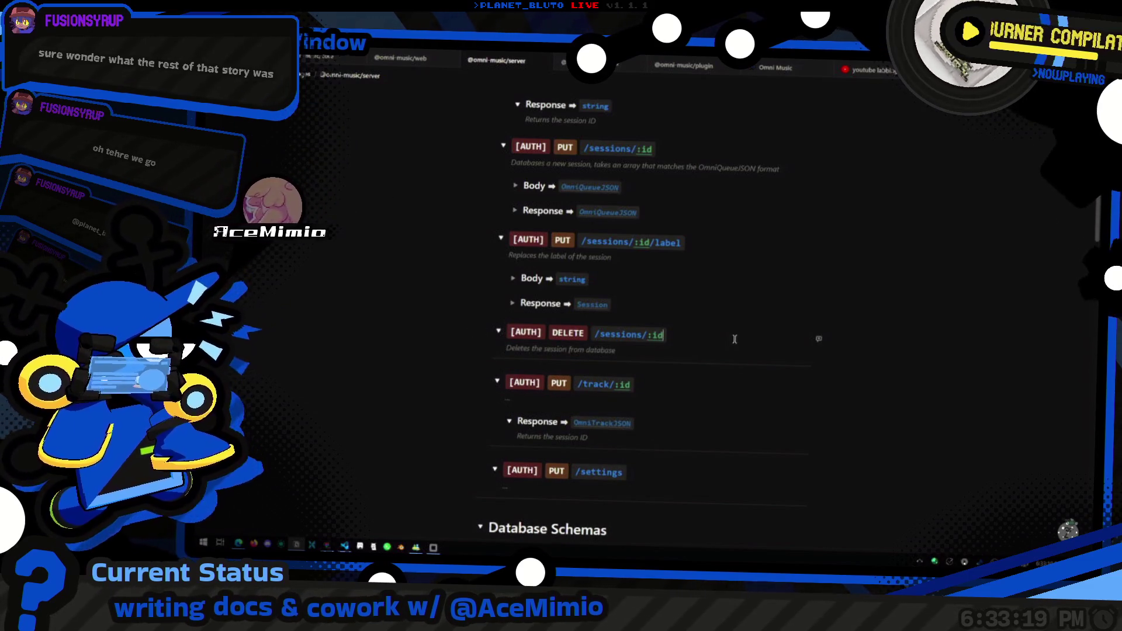
Step: Place the caret after the Session response type in the endpoints list
scroll(734, 339, "up", 1)
left_click(738, 365)
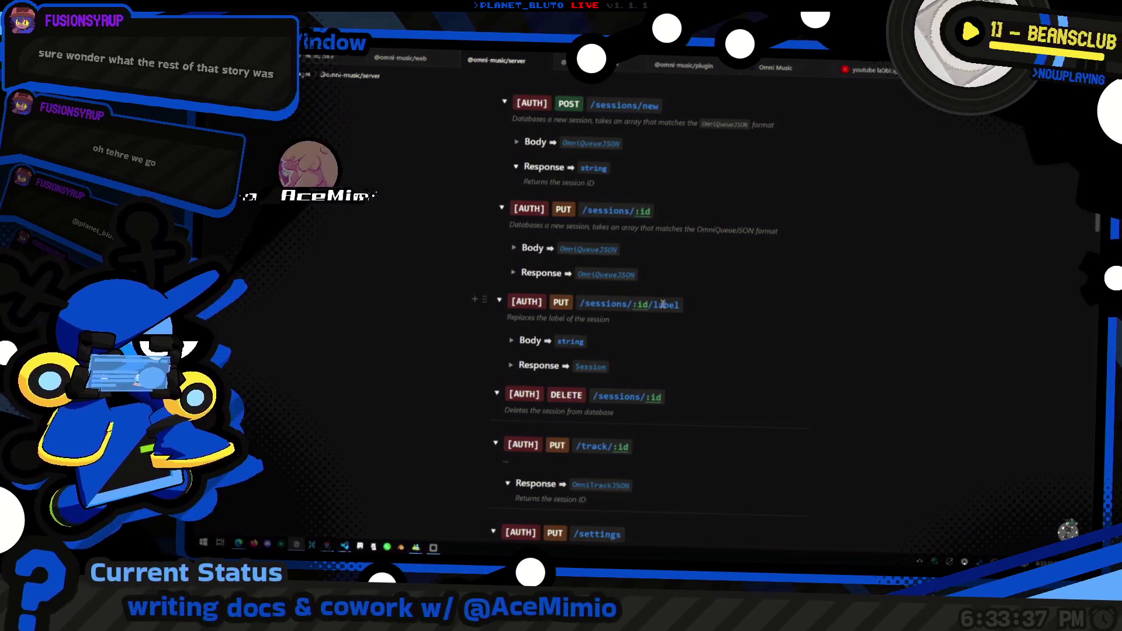
scroll(718, 316, "up", 3)
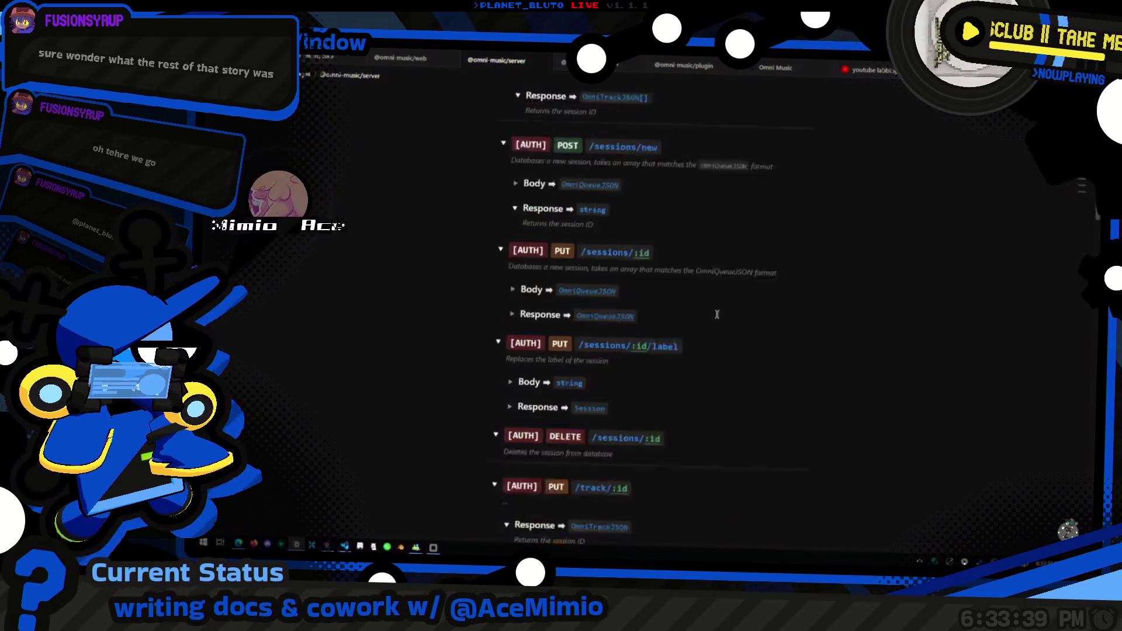
scroll(717, 314, "up", 2)
scroll(721, 324, "down", 10)
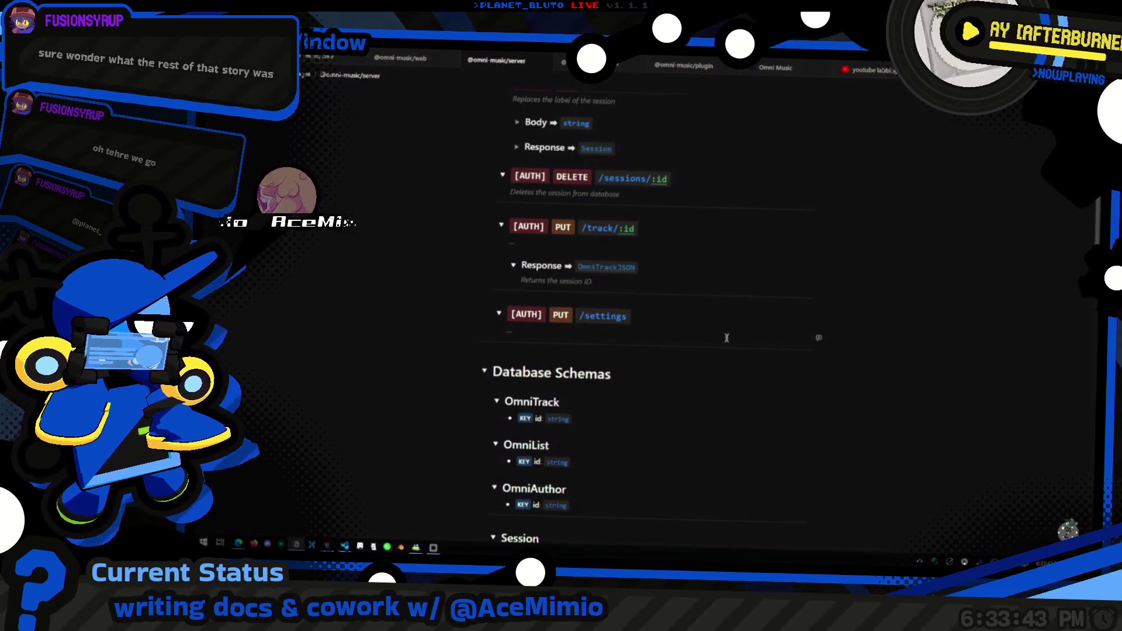
scroll(724, 339, "down", 6)
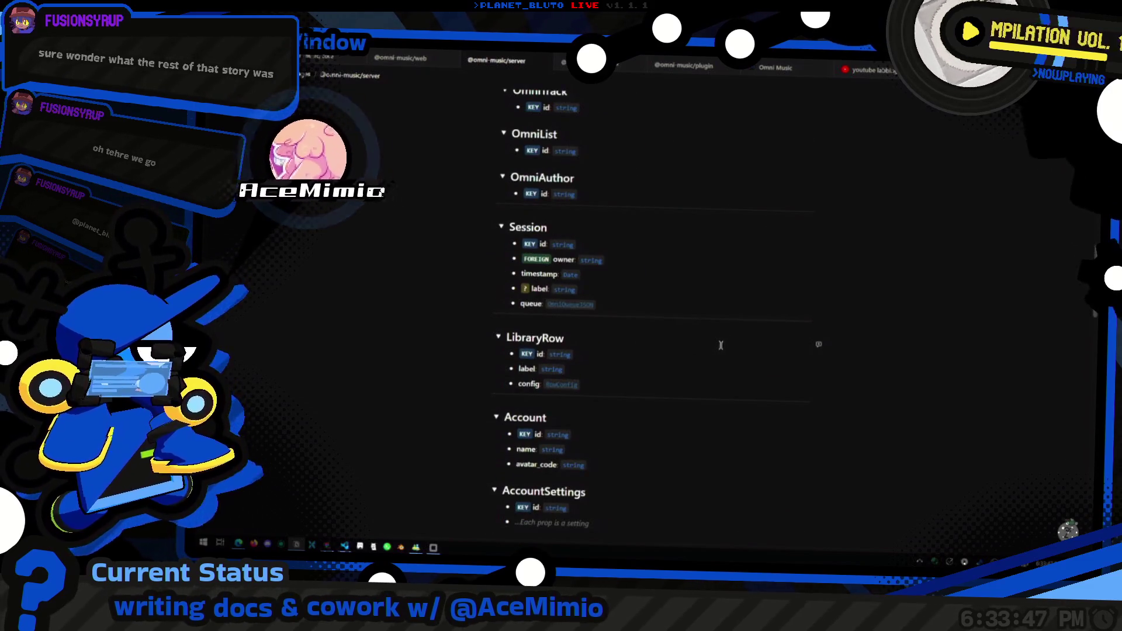
scroll(721, 345, "down", 12)
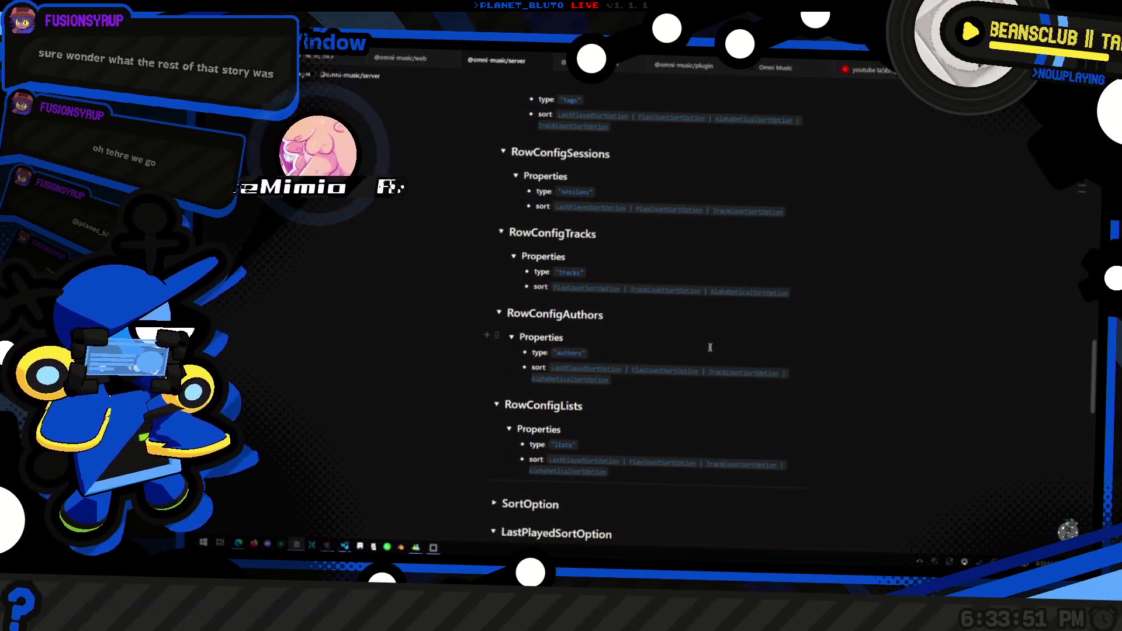
scroll(706, 348, "down", 6)
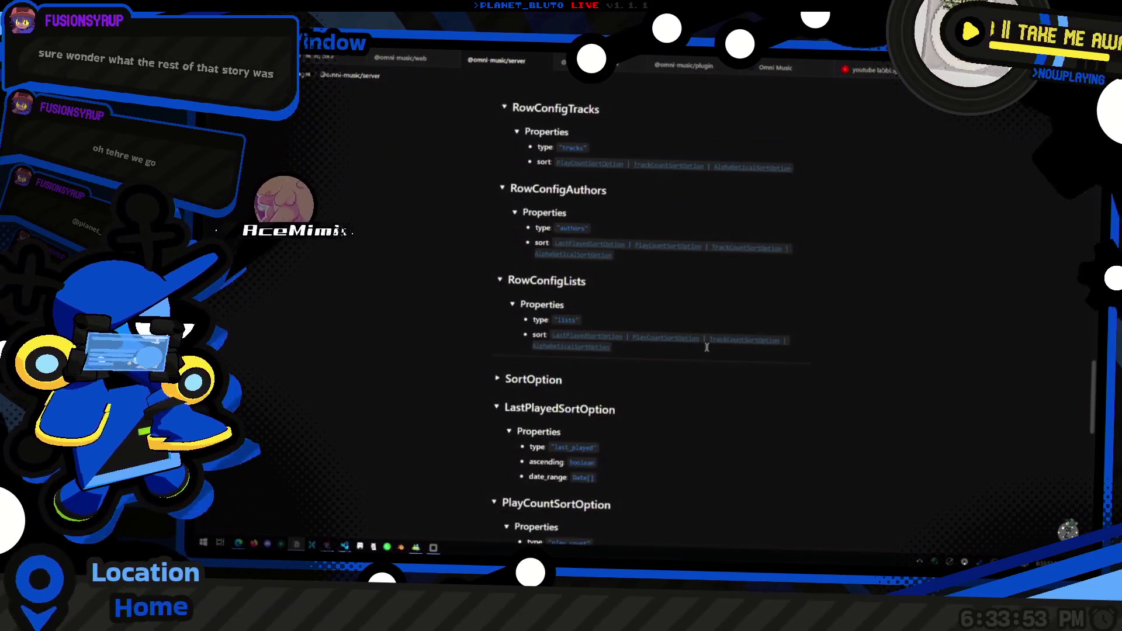
scroll(695, 373, "down", 9)
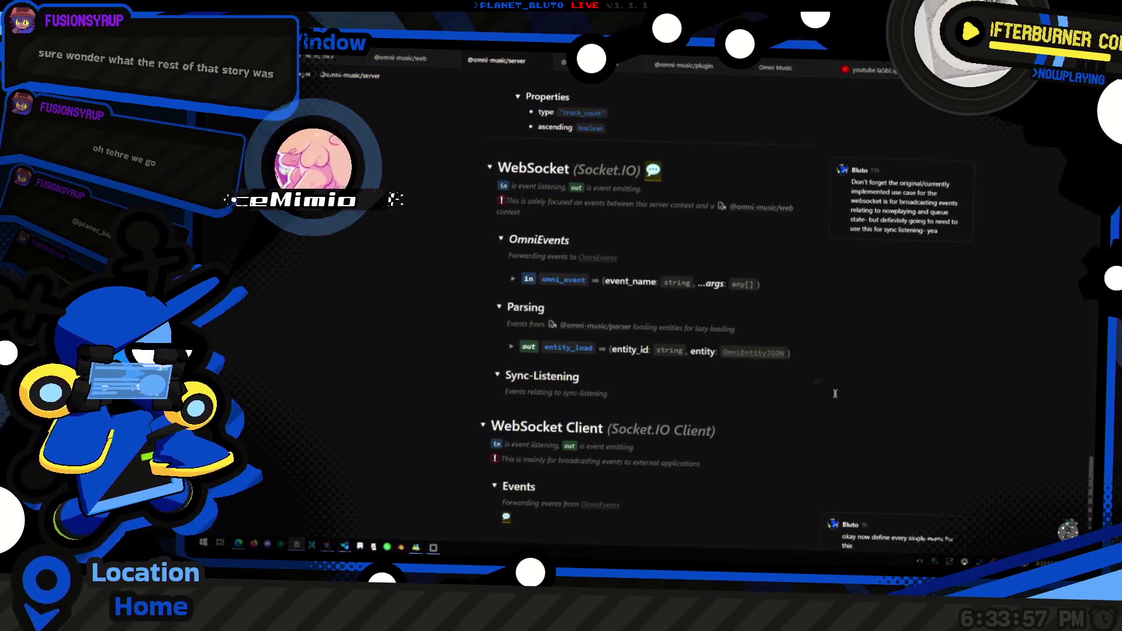
scroll(862, 401, "down", 2)
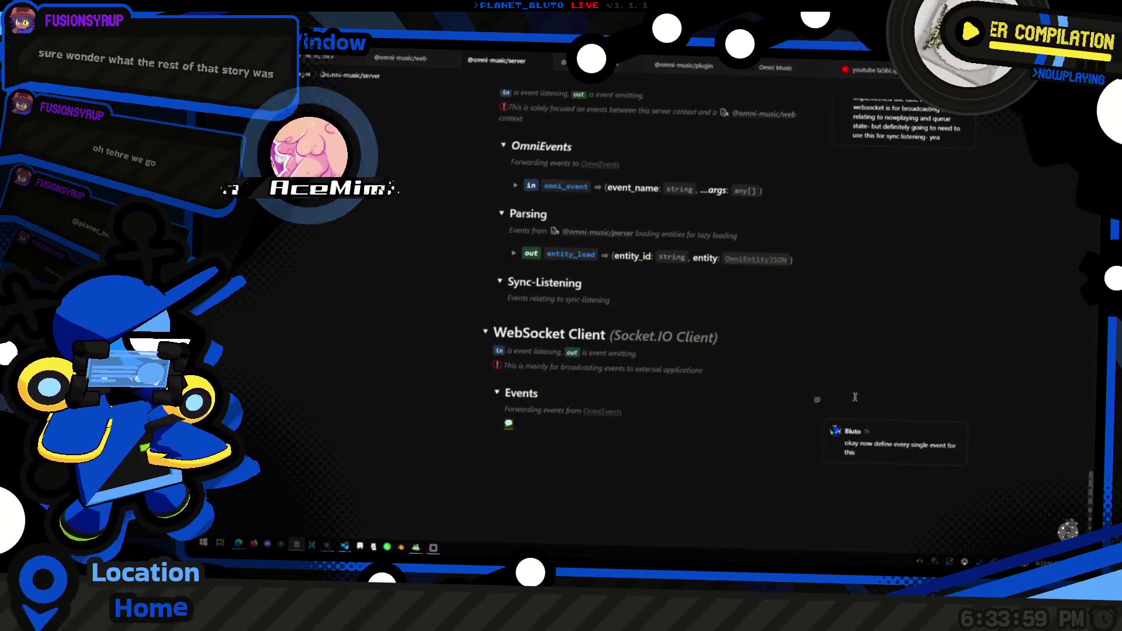
scroll(853, 395, "up", 10)
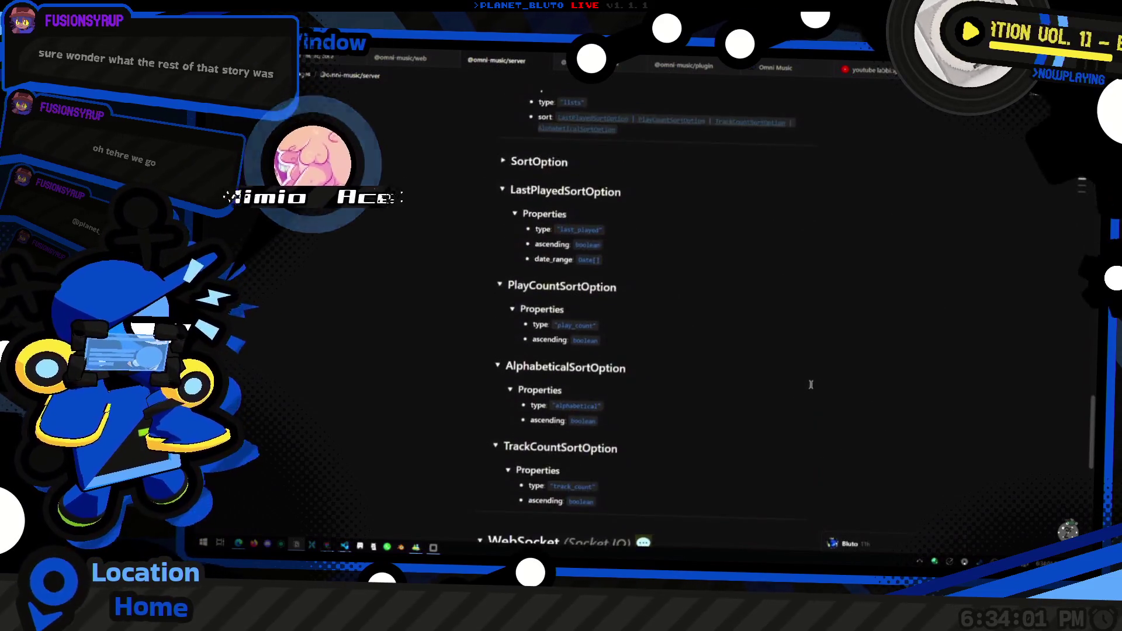
scroll(779, 375, "up", 10)
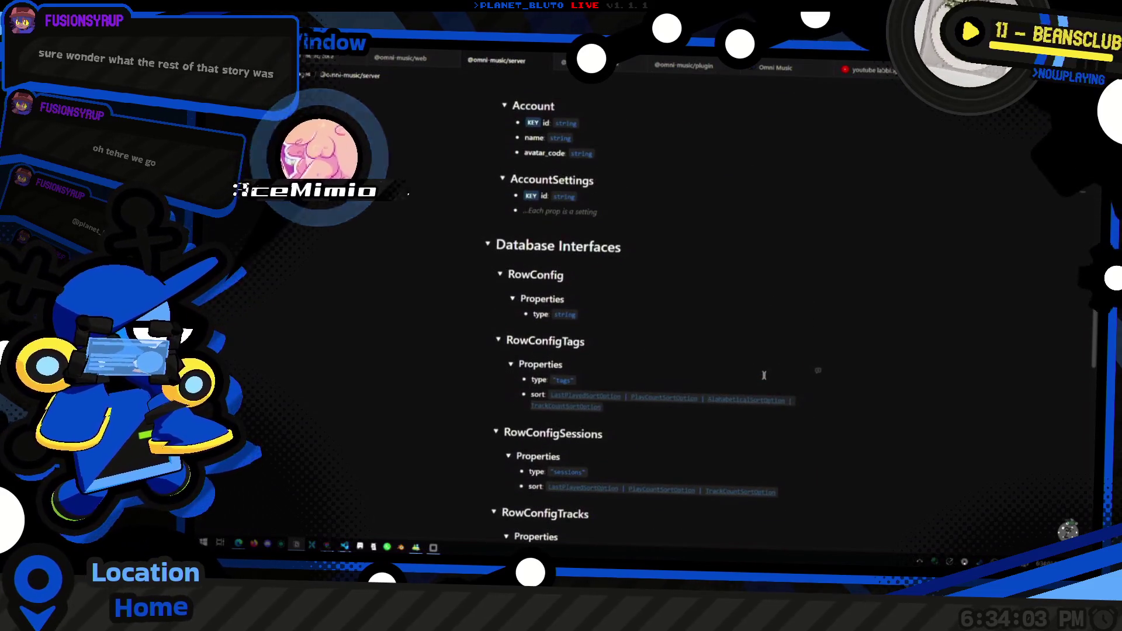
scroll(780, 388, "up", 10)
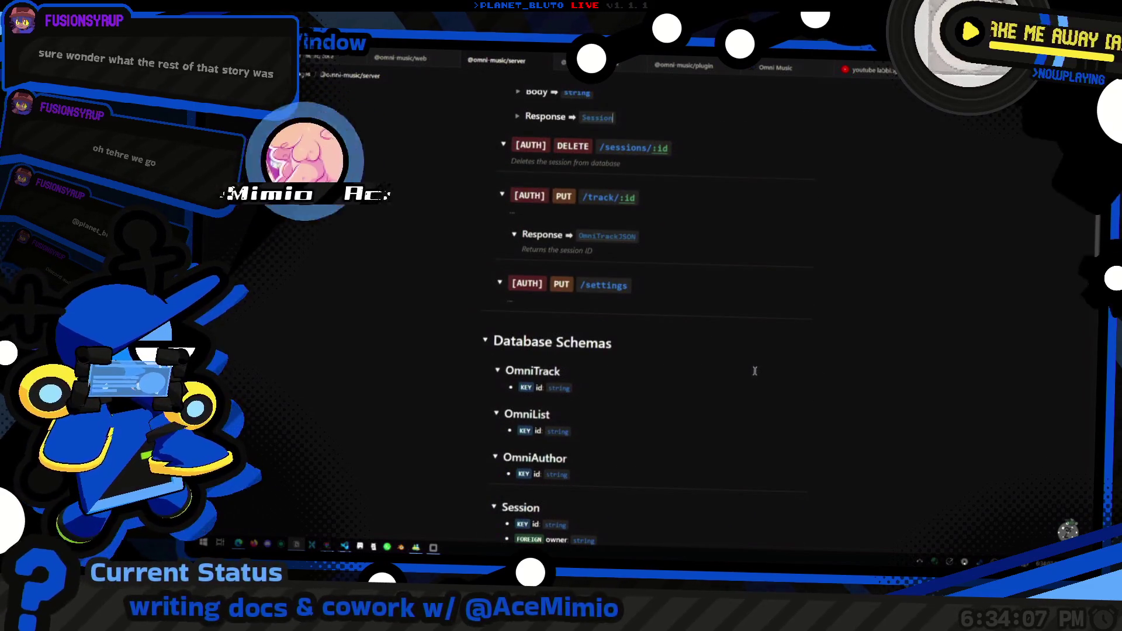
scroll(754, 371, "up", 3)
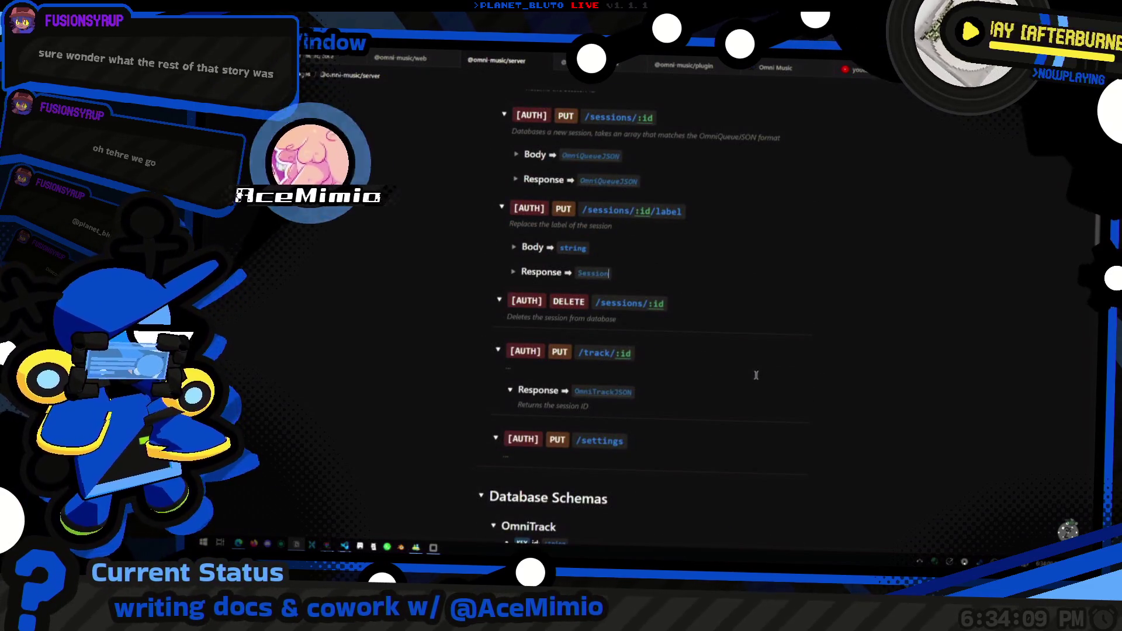
scroll(751, 369, "up", 3)
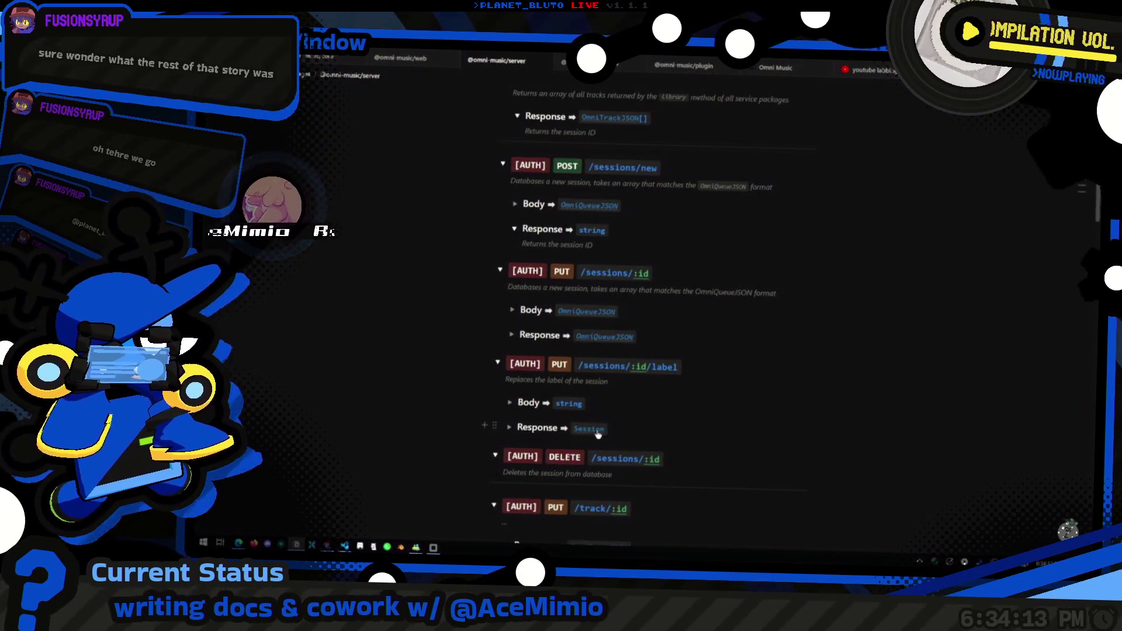
scroll(594, 433, "down", 1)
scroll(594, 432, "down", 14)
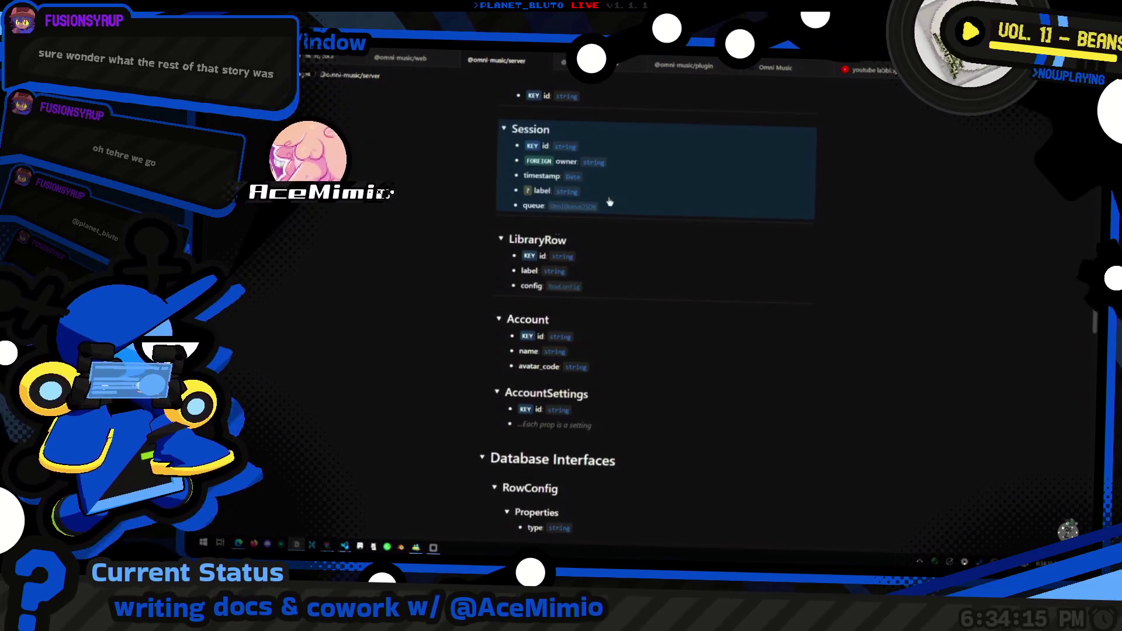
scroll(694, 243, "up", 9)
scroll(685, 296, "up", 6)
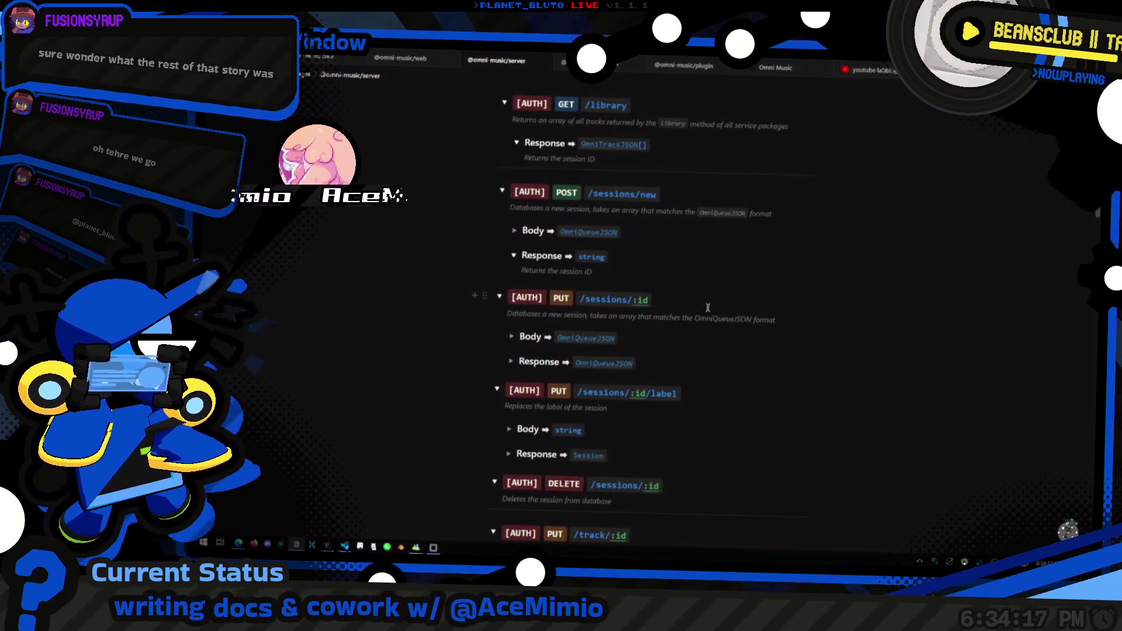
scroll(707, 307, "up", 3)
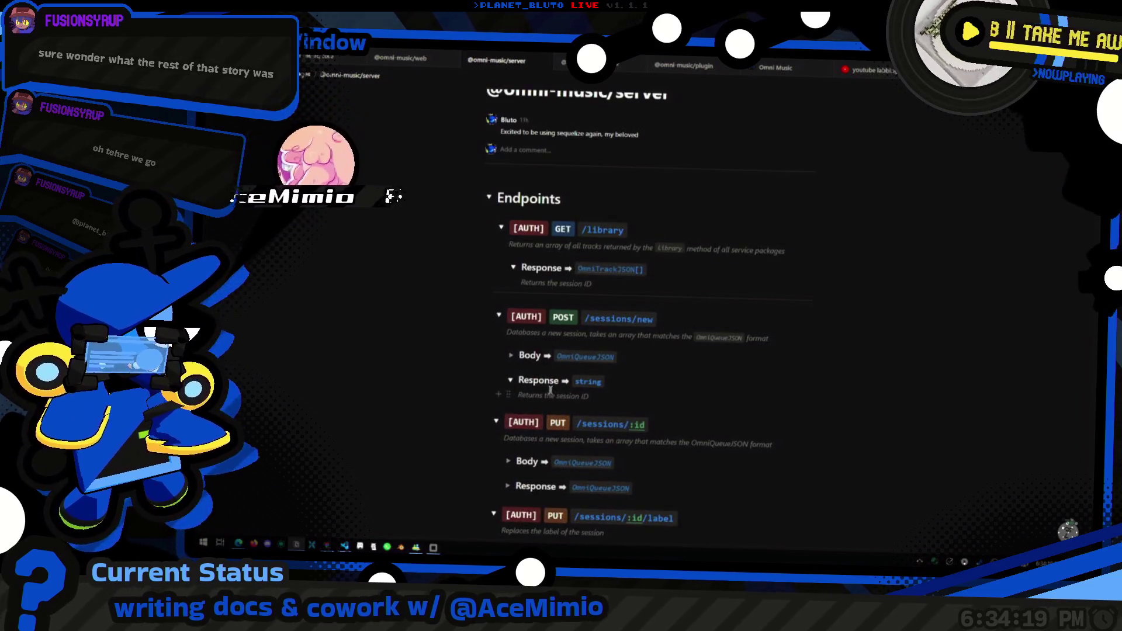
Step: Change the POST /sessions/new description to 'Returns the session object'
left_click(590, 397)
key("BackSpace")
key("BackSpace")
type("object")
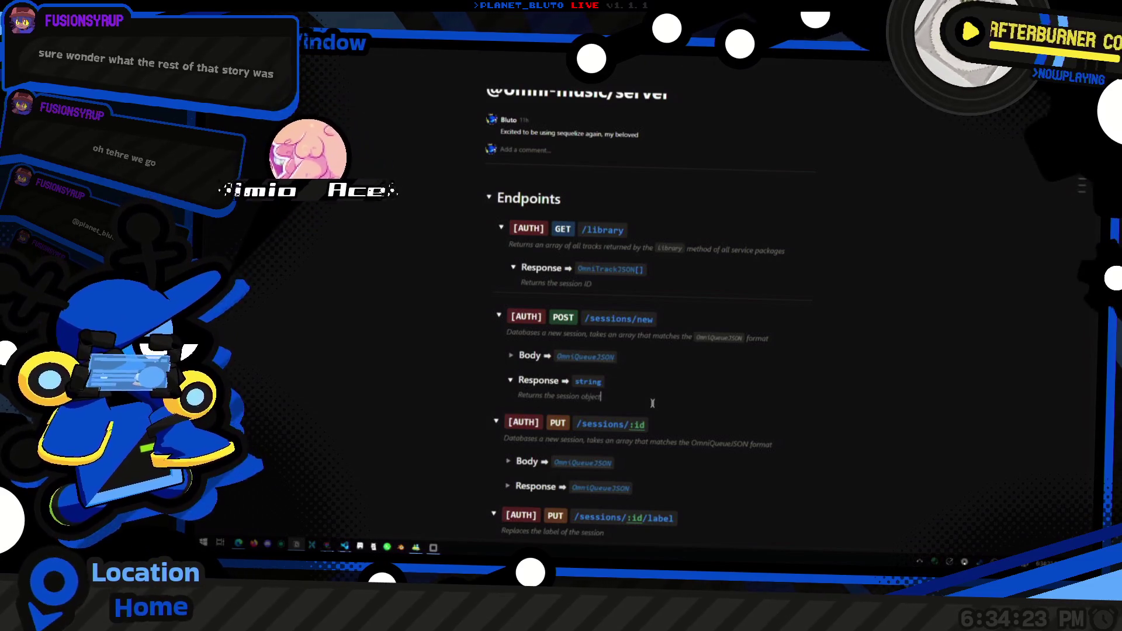
Step: Change the POST /sessions/new Response type from string to Session
scroll(652, 403, "down", 3)
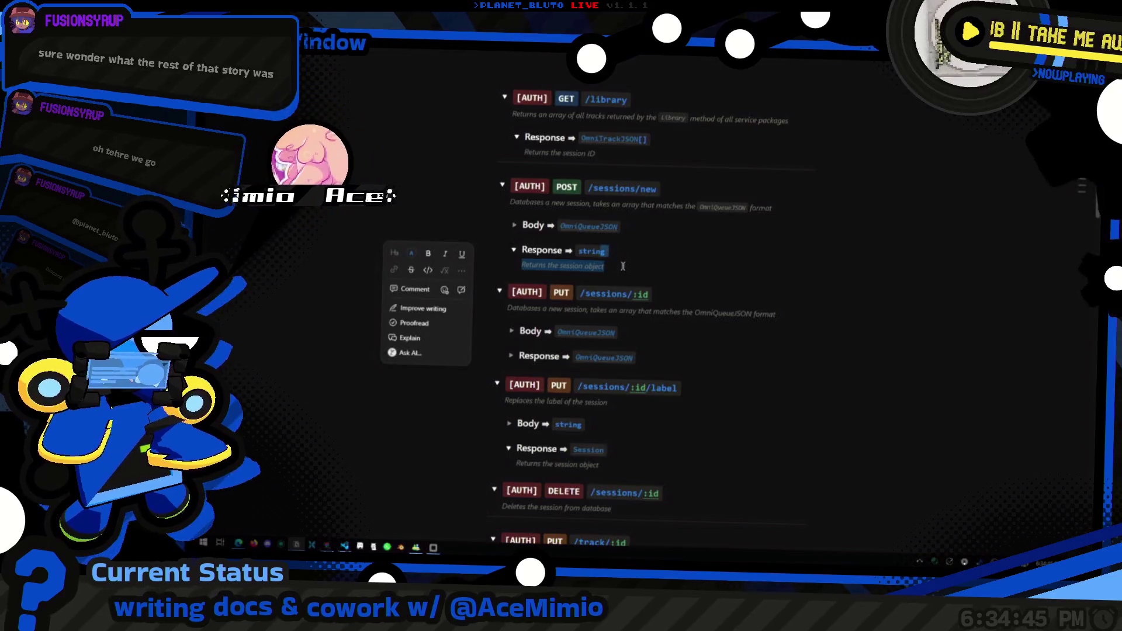
left_click(593, 251)
type("Sessio")
left_click(633, 253)
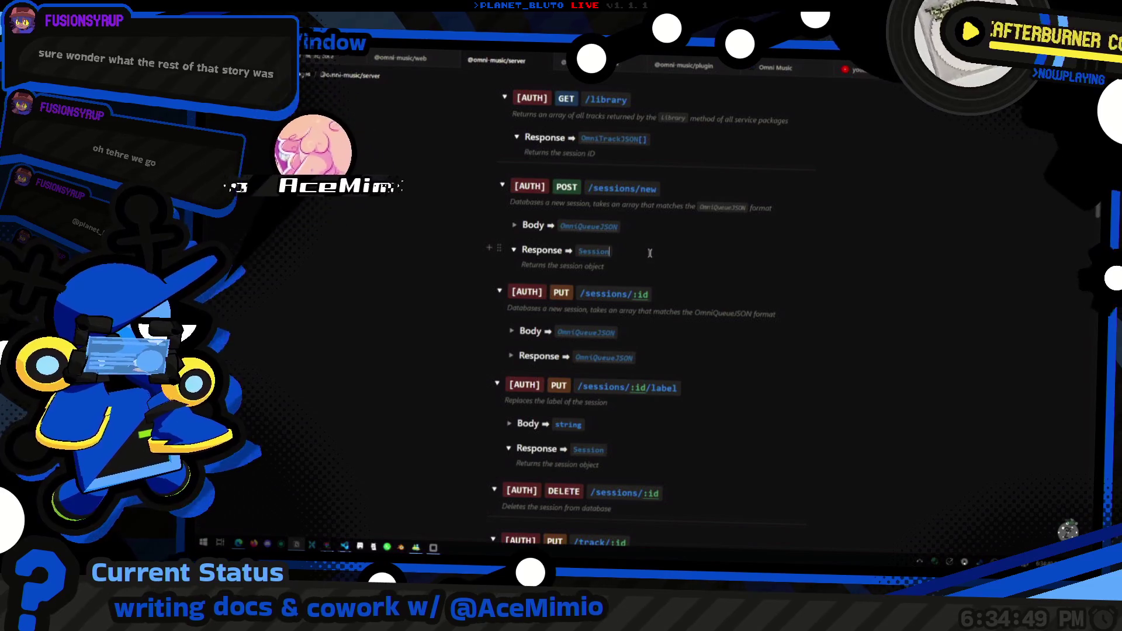
scroll(655, 263, "up", 2)
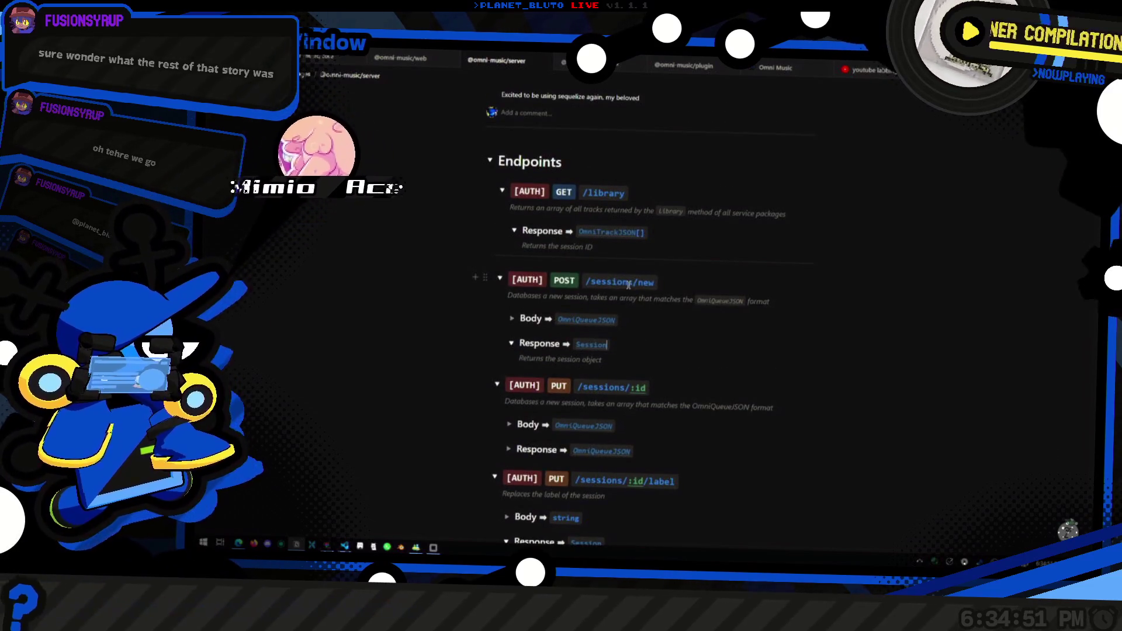
mouse_move(580, 344)
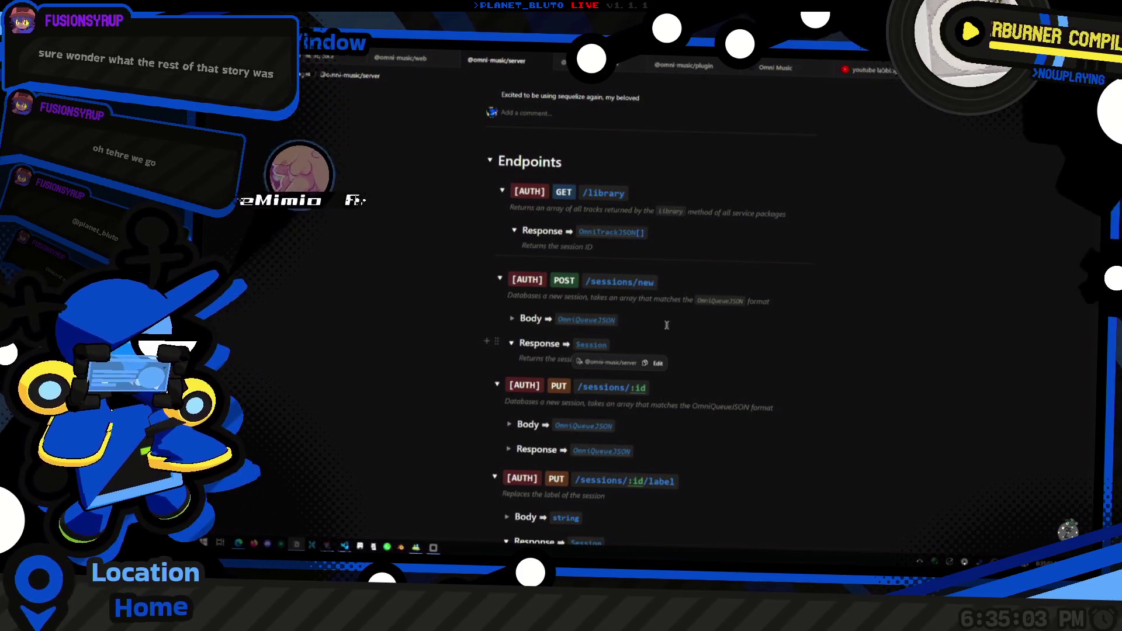
scroll(678, 386, "down", 1)
scroll(670, 437, "down", 5)
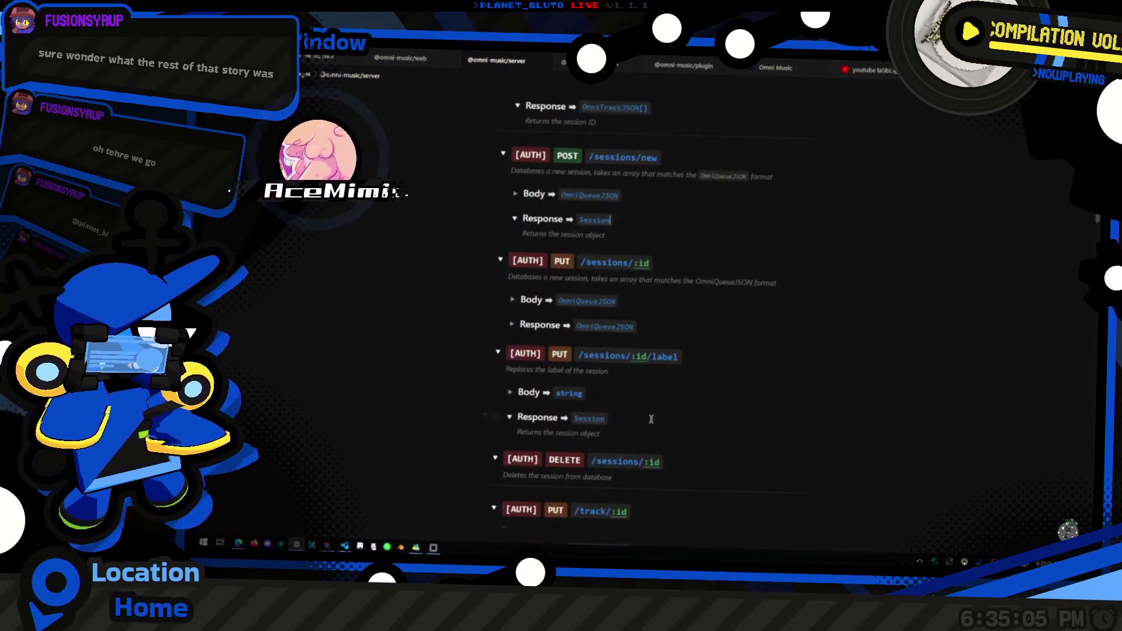
scroll(666, 363, "down", 2)
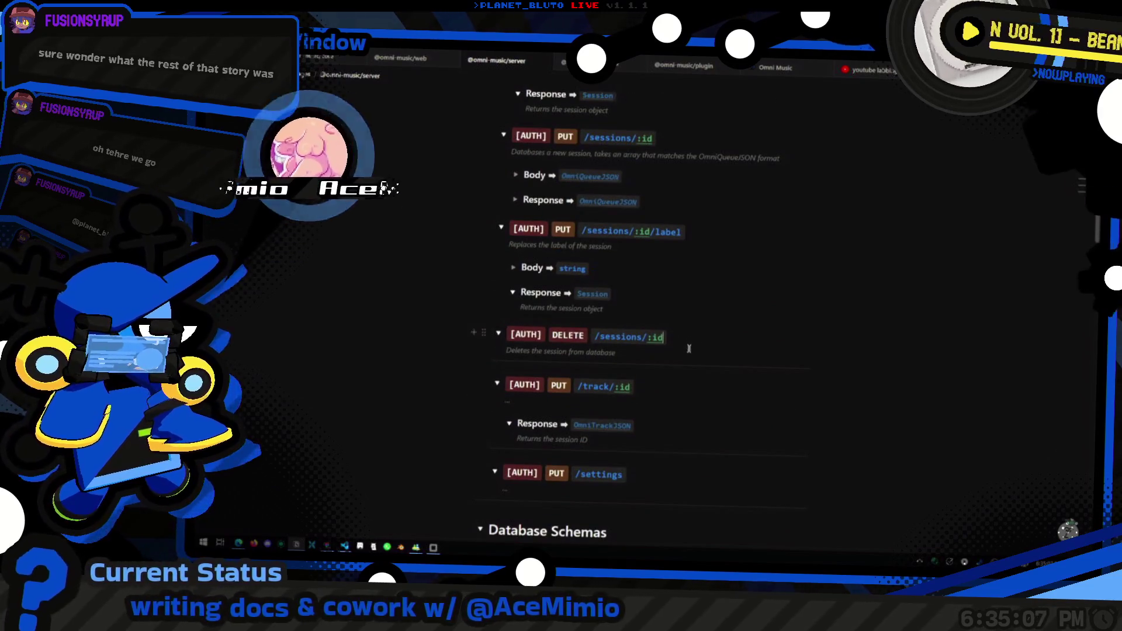
scroll(689, 349, "up", 5)
scroll(606, 285, "up", 5)
scroll(618, 375, "down", 15)
scroll(618, 375, "down", 15)
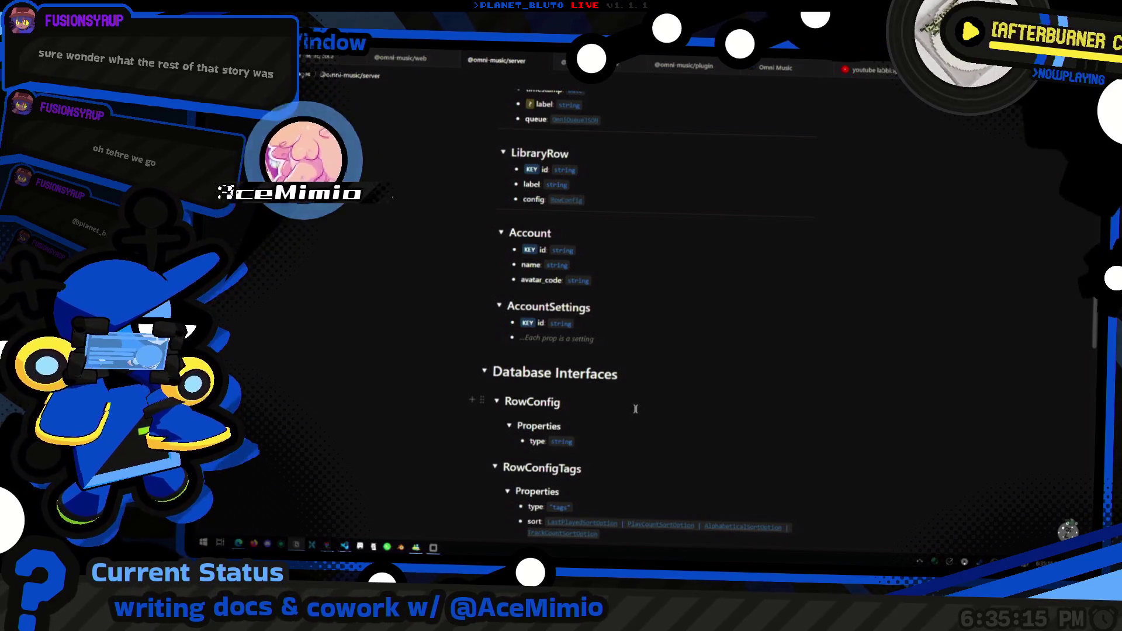
scroll(634, 407, "down", 4)
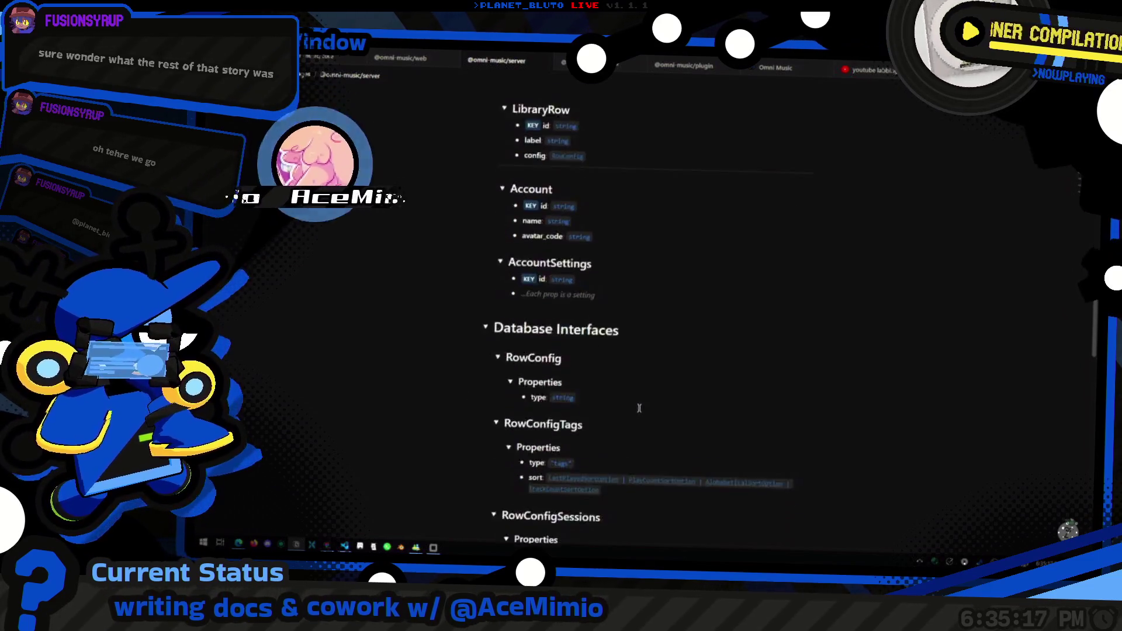
scroll(620, 367, "down", 6)
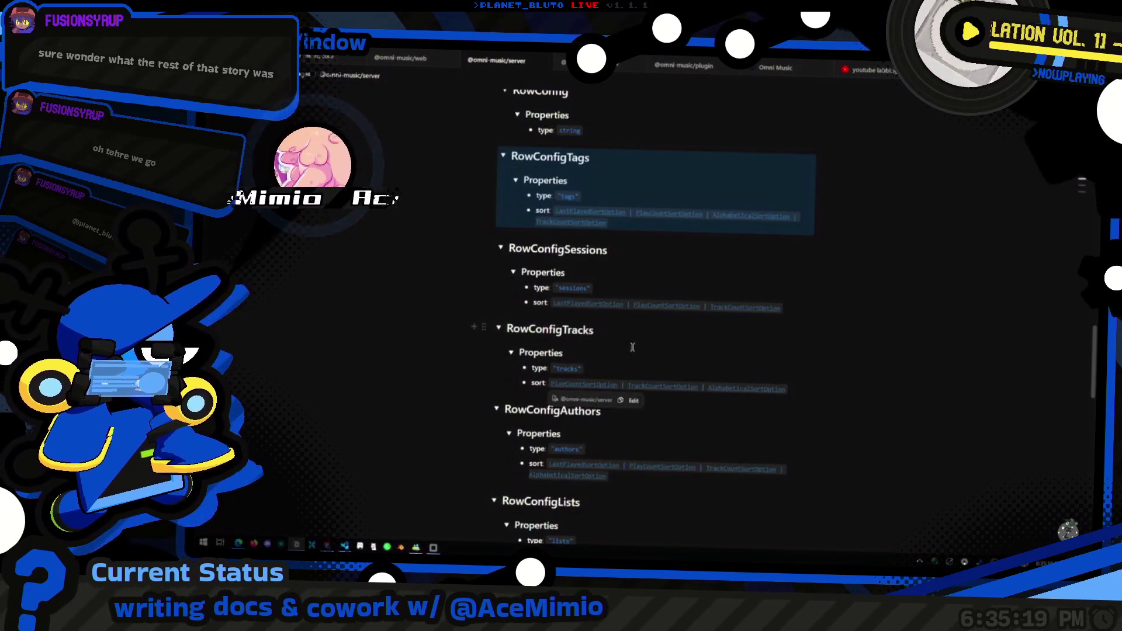
scroll(632, 347, "down", 6)
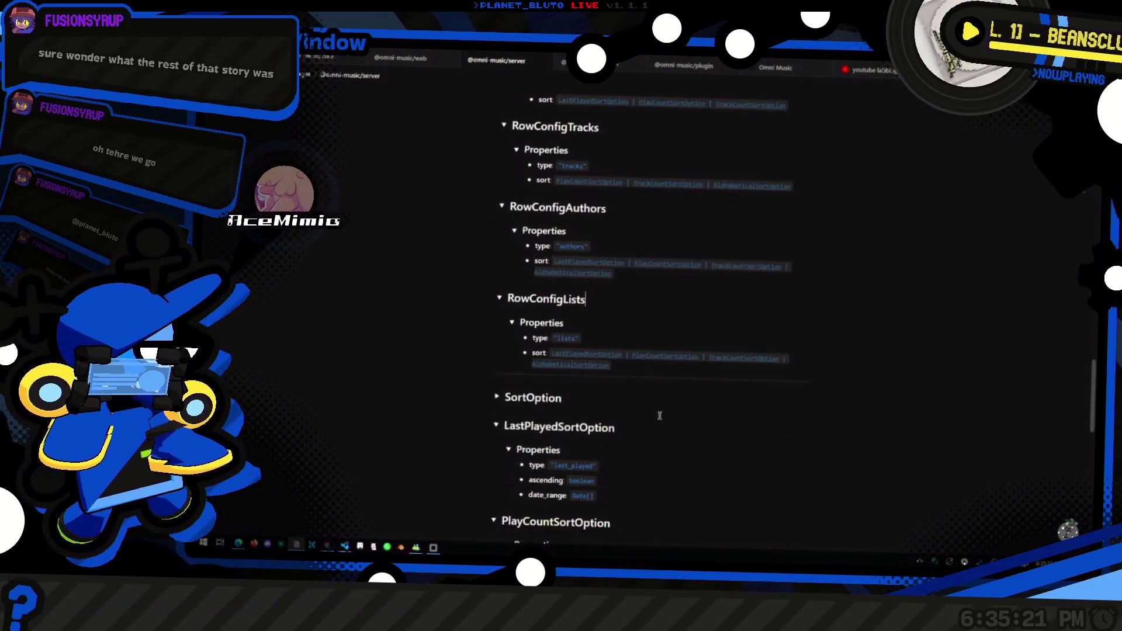
scroll(659, 415, "down", 10)
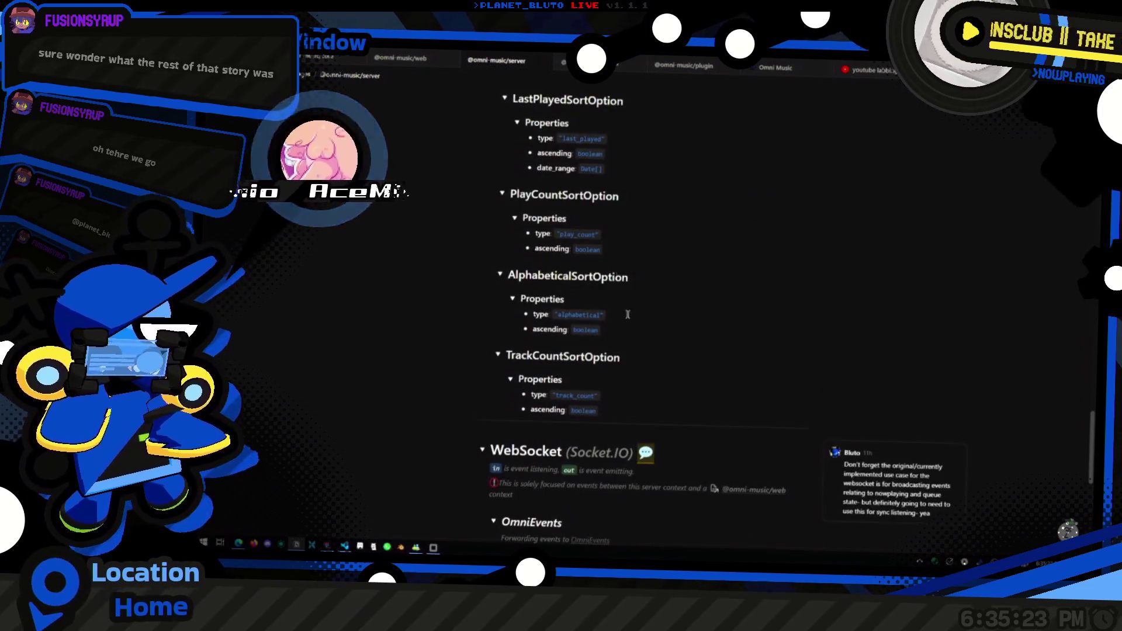
scroll(631, 328, "down", 3)
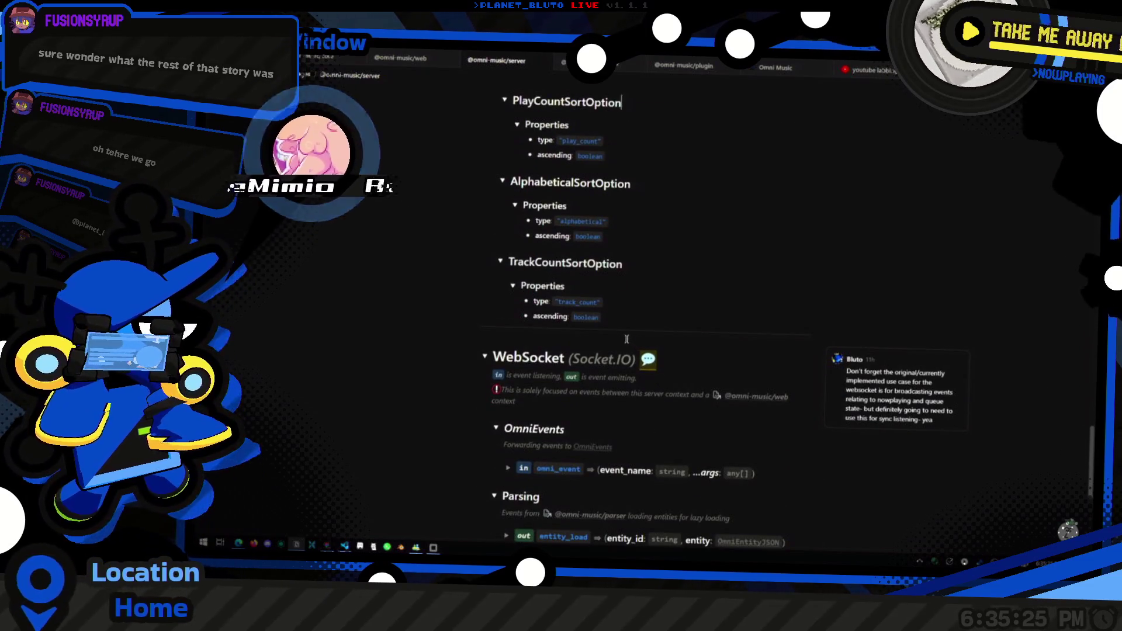
scroll(626, 339, "down", 7)
scroll(626, 333, "up", 20)
scroll(625, 331, "up", 20)
scroll(623, 330, "up", 15)
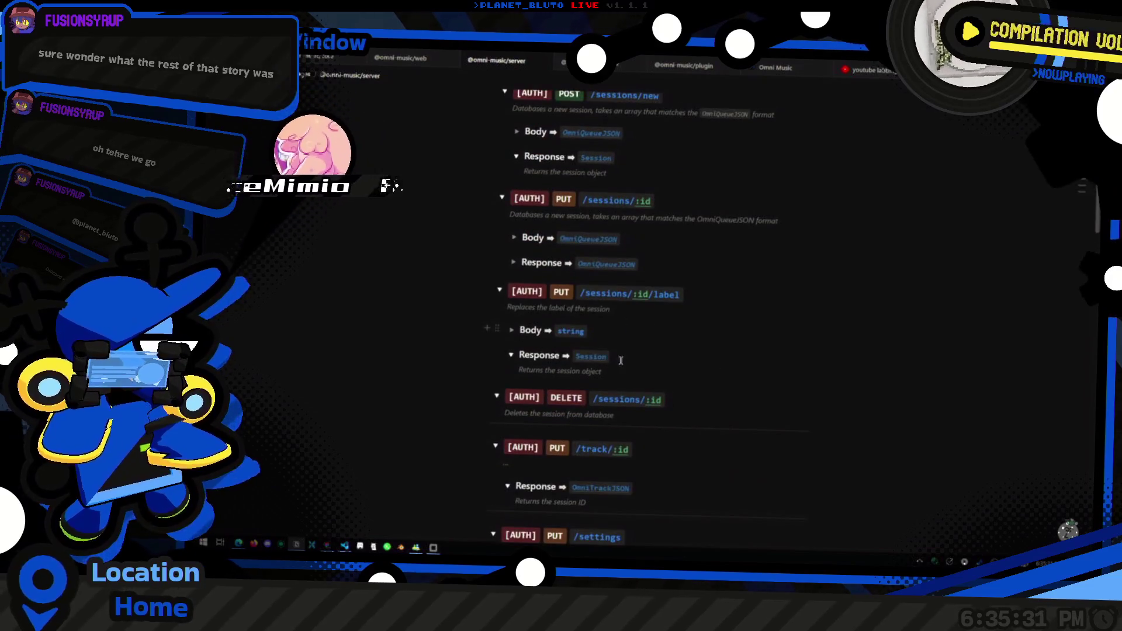
left_click(681, 368)
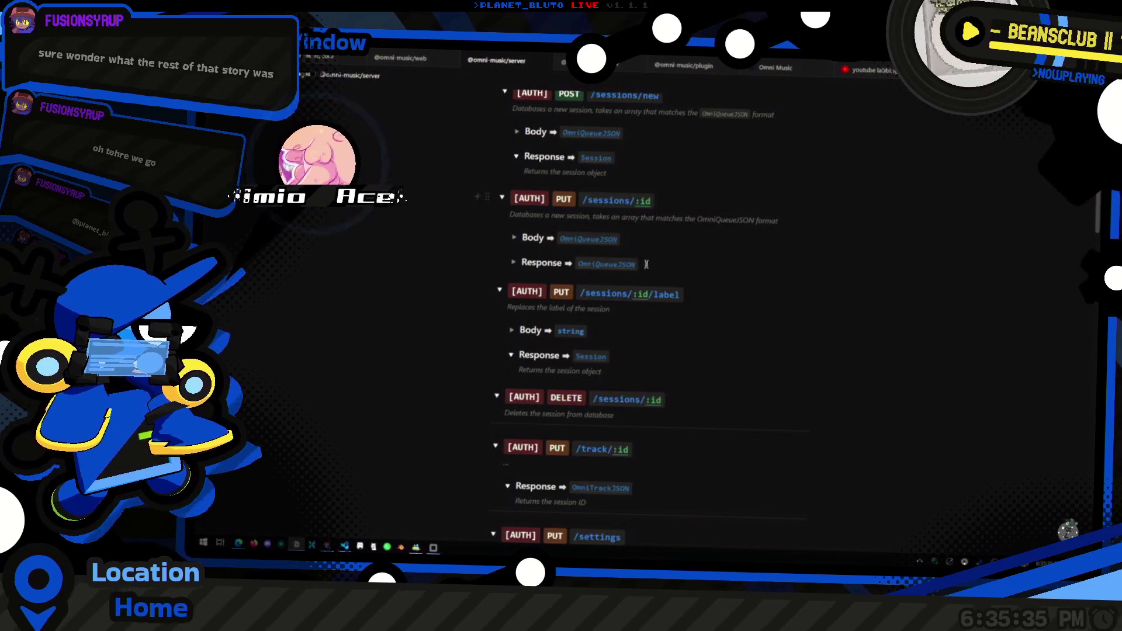
scroll(645, 264, "down", 1)
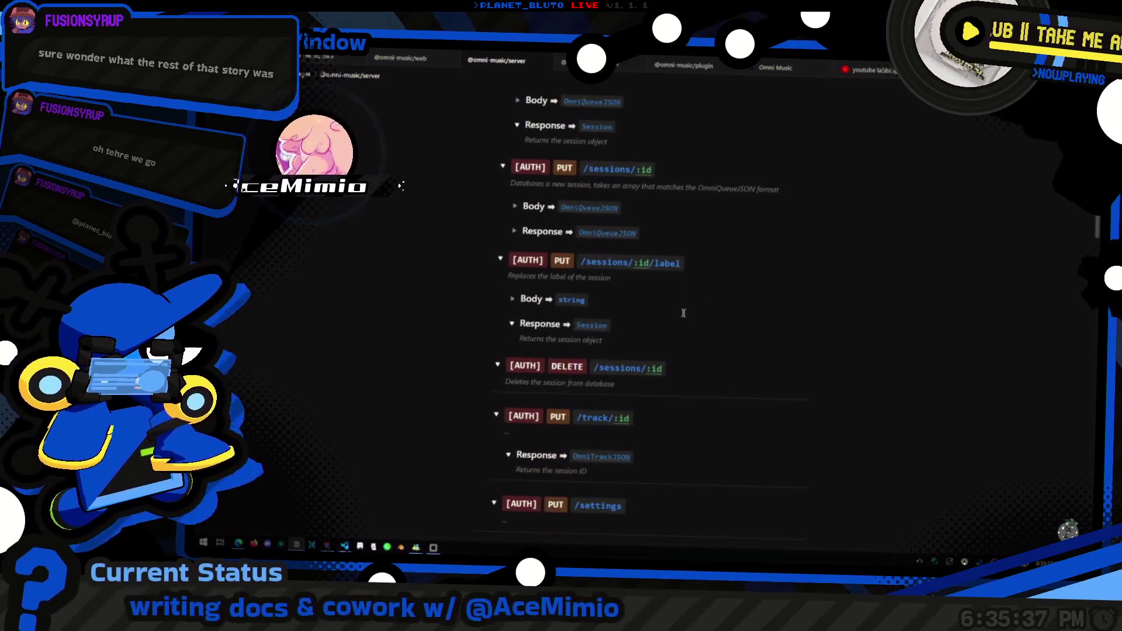
left_click(672, 384)
scroll(671, 383, "up", 4)
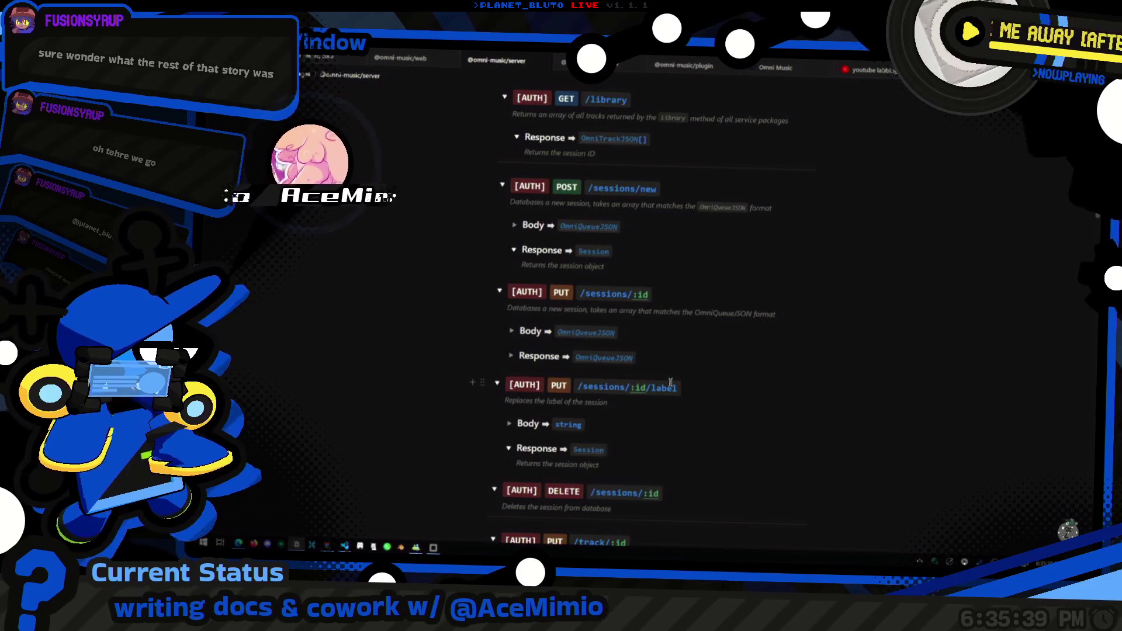
scroll(670, 383, "up", 4)
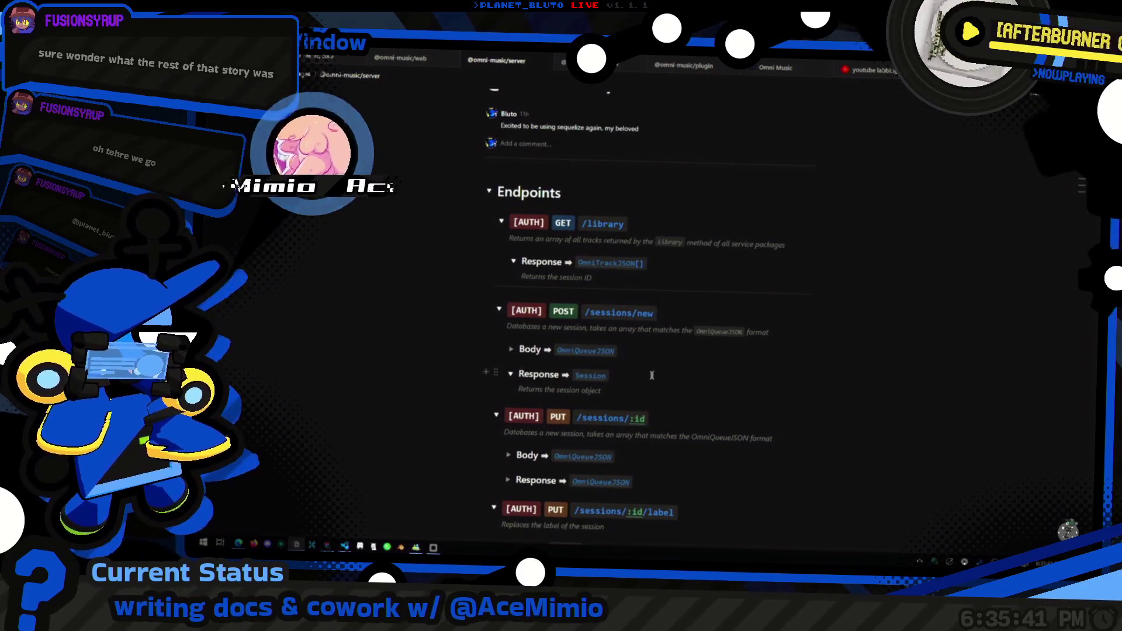
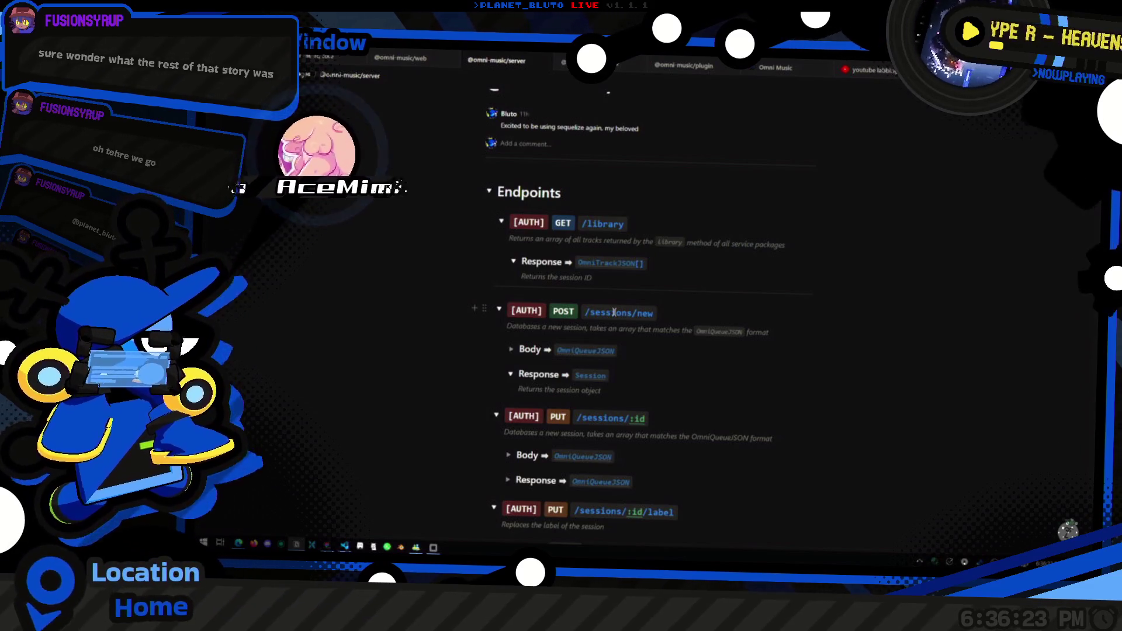
Step: Scroll through the server docs from Endpoints down into the Database Schemas and Interfaces
scroll(637, 313, "down", 1)
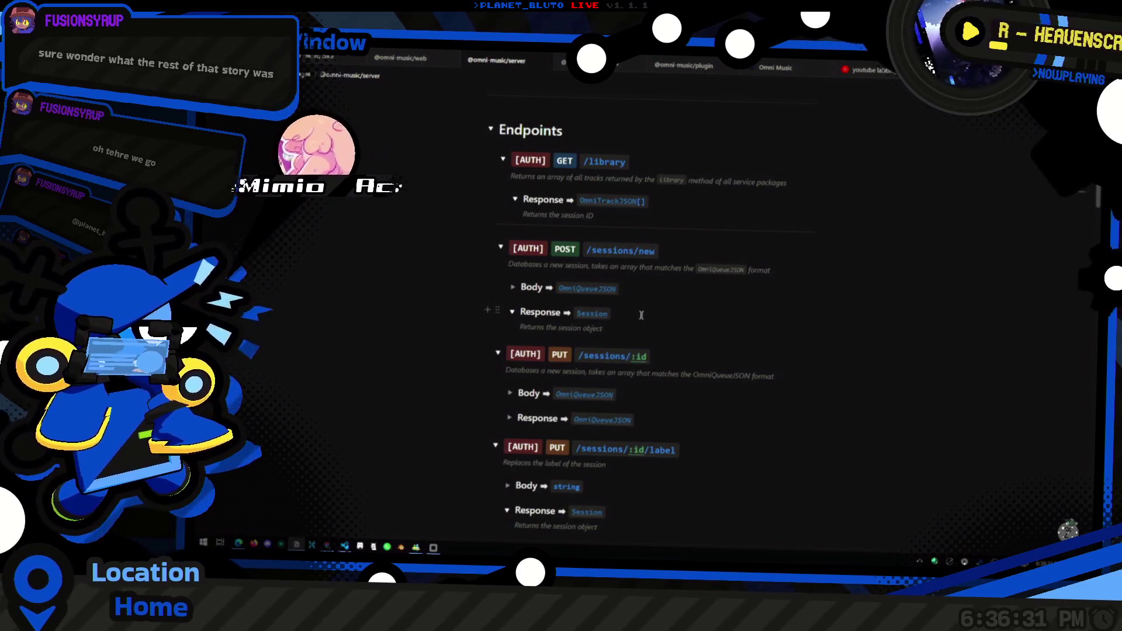
scroll(626, 302, "down", 1)
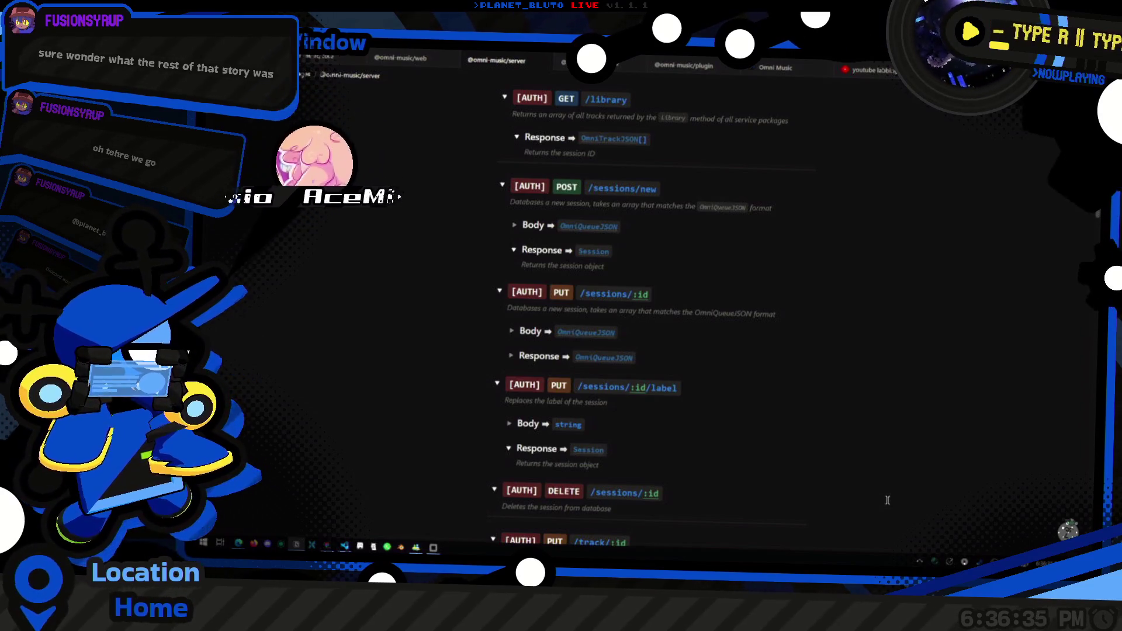
scroll(874, 470, "down", 2)
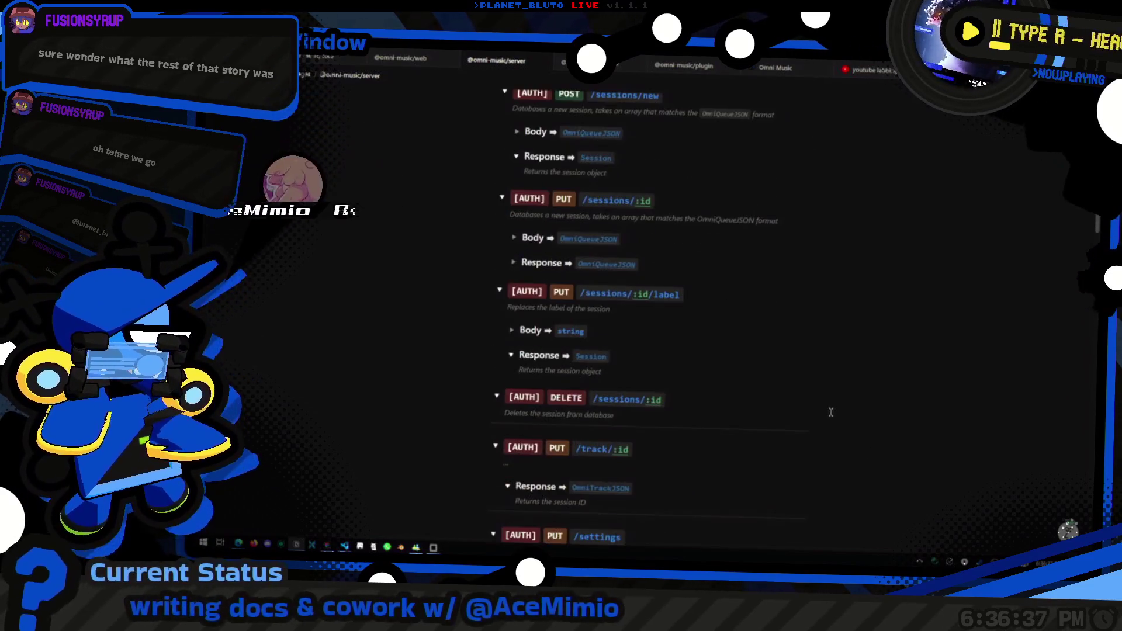
scroll(830, 420, "down", 1)
scroll(830, 421, "down", 1)
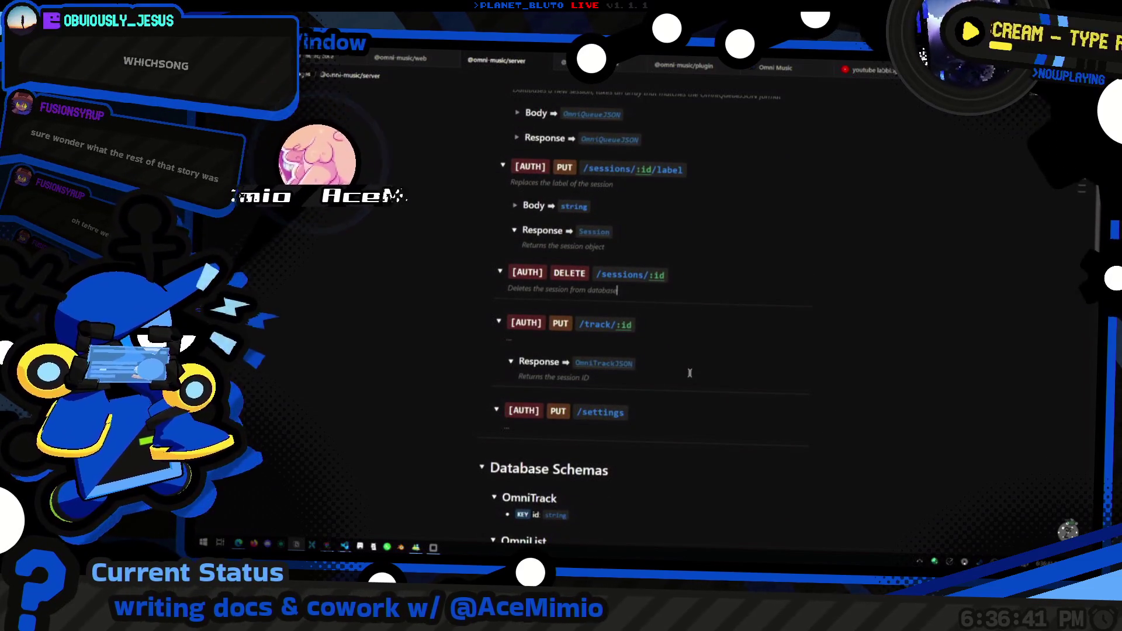
scroll(690, 372, "up", 1)
scroll(691, 374, "down", 4)
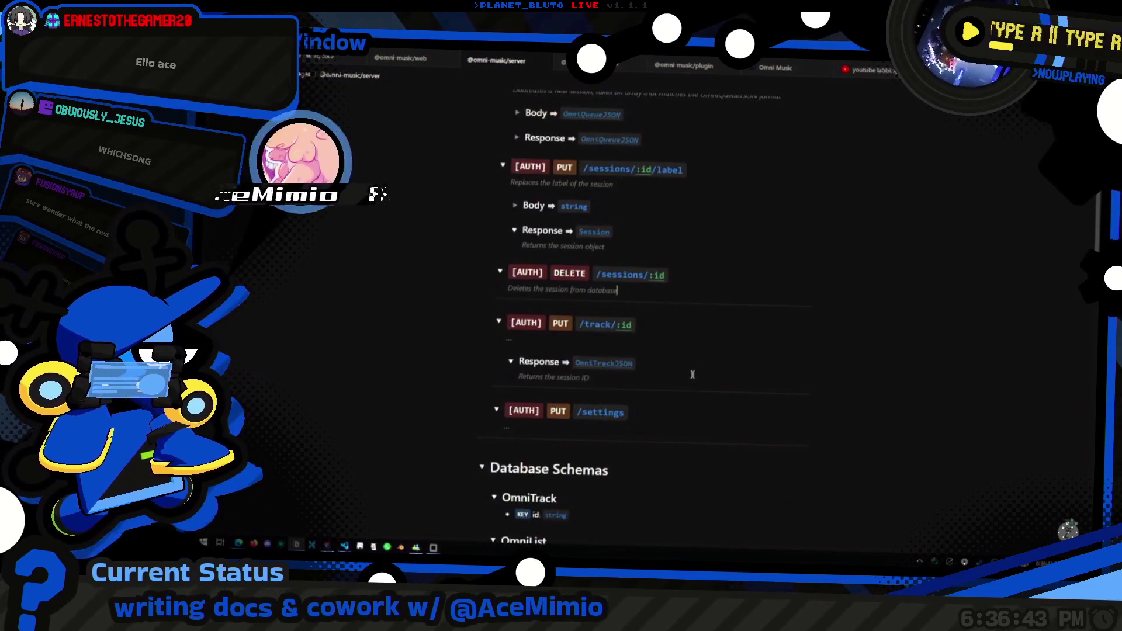
scroll(693, 374, "down", 6)
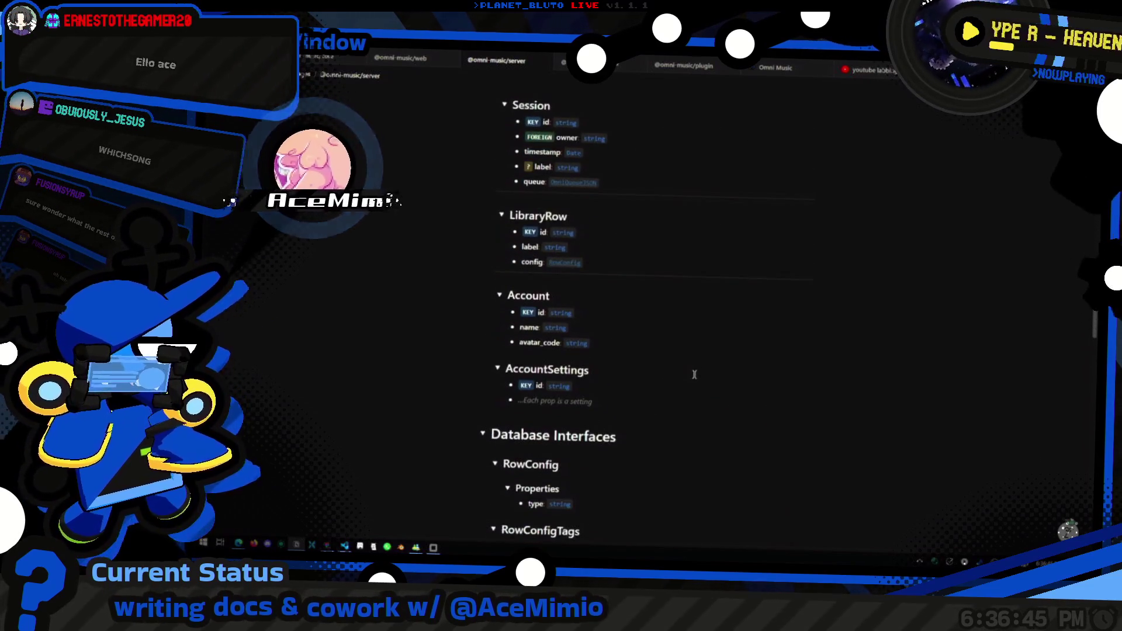
scroll(702, 380, "down", 12)
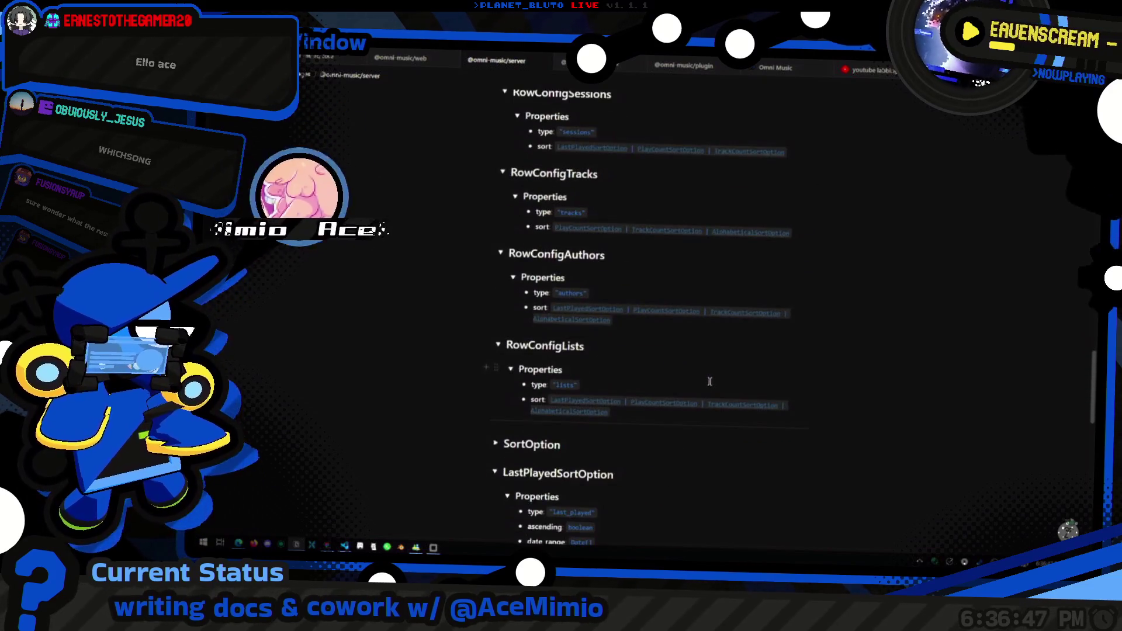
scroll(719, 394, "down", 2)
scroll(719, 391, "up", 1)
scroll(718, 389, "down", 3)
scroll(718, 389, "down", 1)
scroll(719, 388, "up", 3)
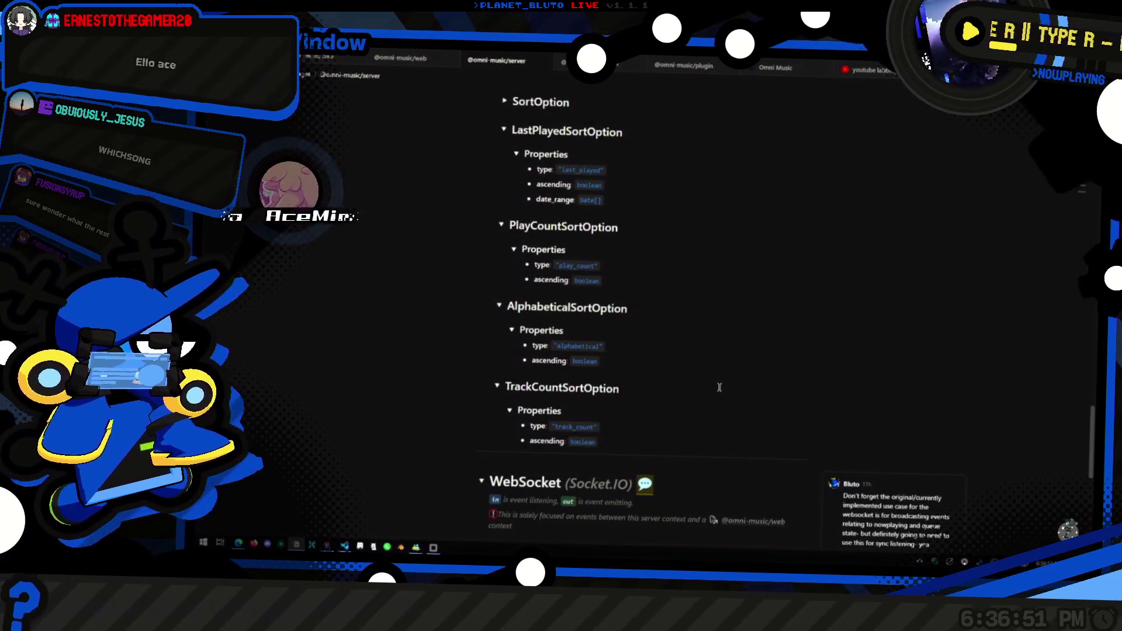
Step: Highlight the 'alphabetical' sort type value, deselect it, and review the nearby sort-option schemas
double_click(590, 345)
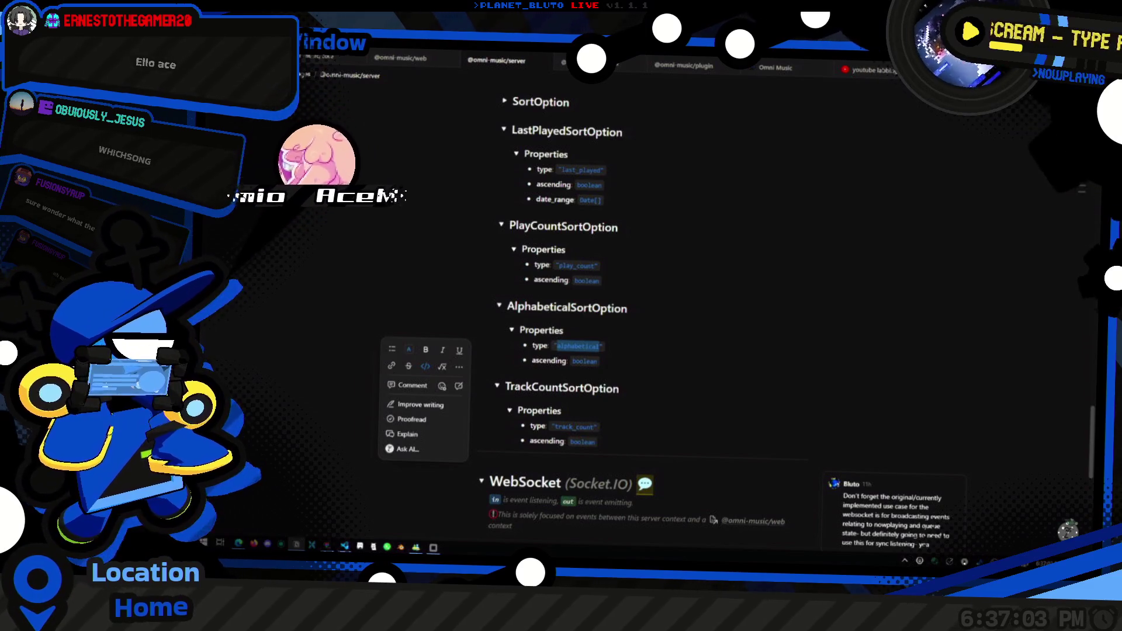
left_click(615, 358)
scroll(643, 350, "down", 2)
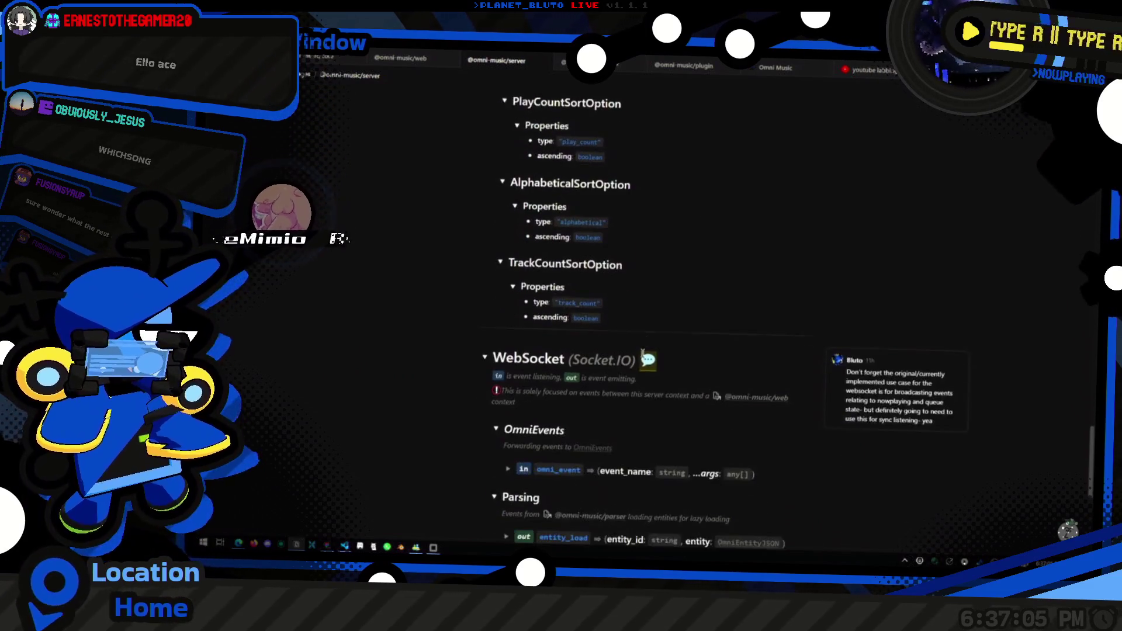
scroll(696, 363, "down", 3)
scroll(725, 385, "up", 8)
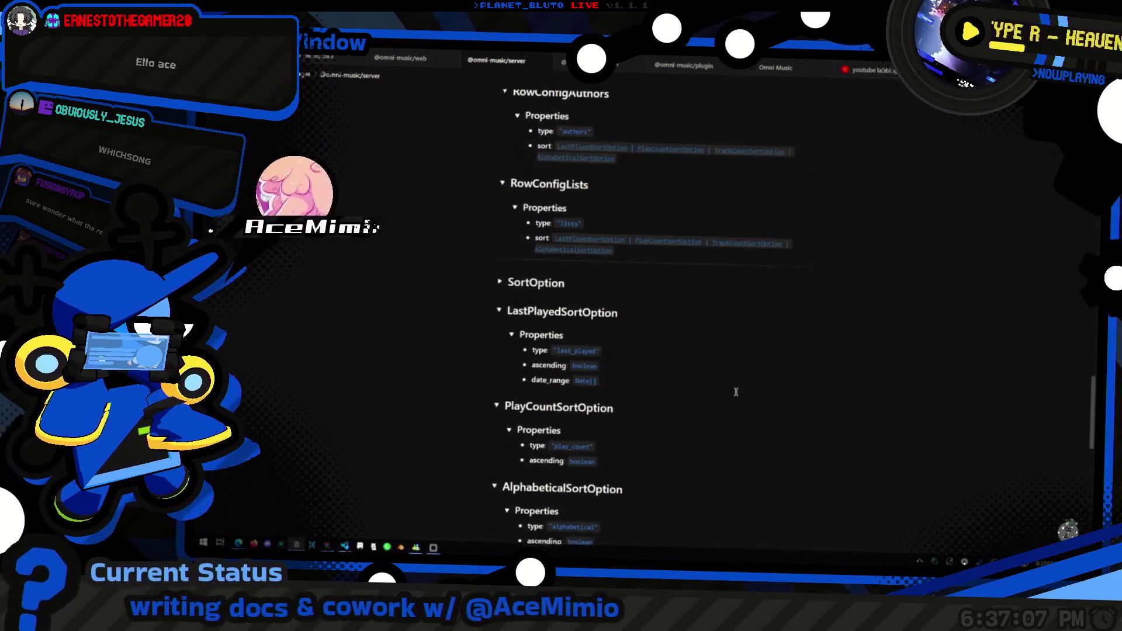
scroll(731, 395, "up", 2)
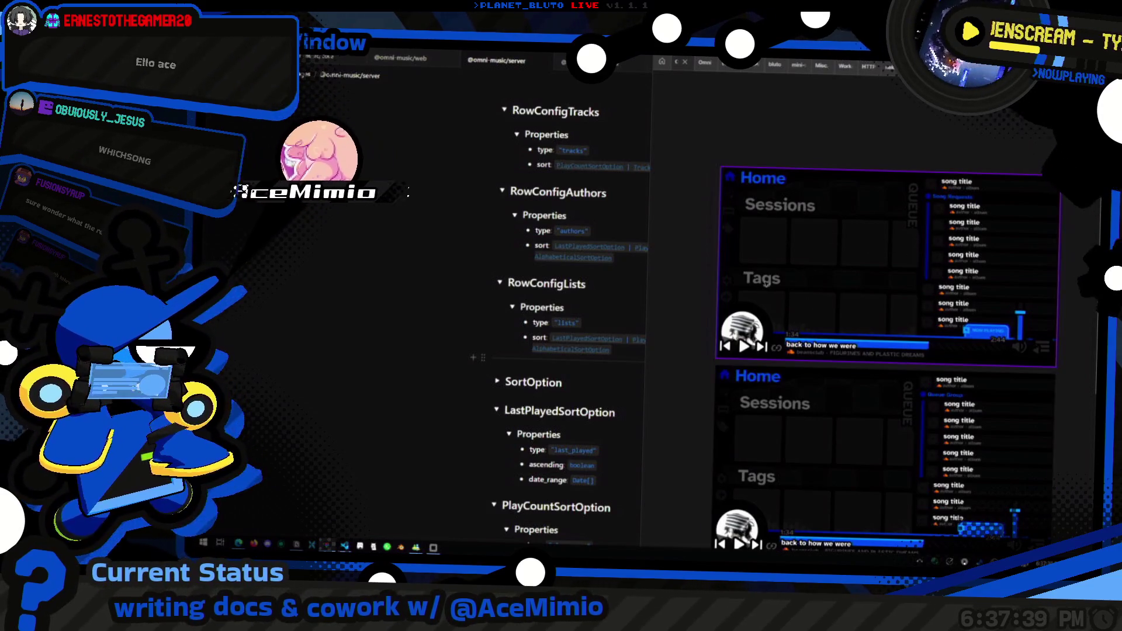
Step: Browse the Figma Home and Example List mockups, open the artist profile frame, then return to Notion
scroll(766, 286, "down", 5)
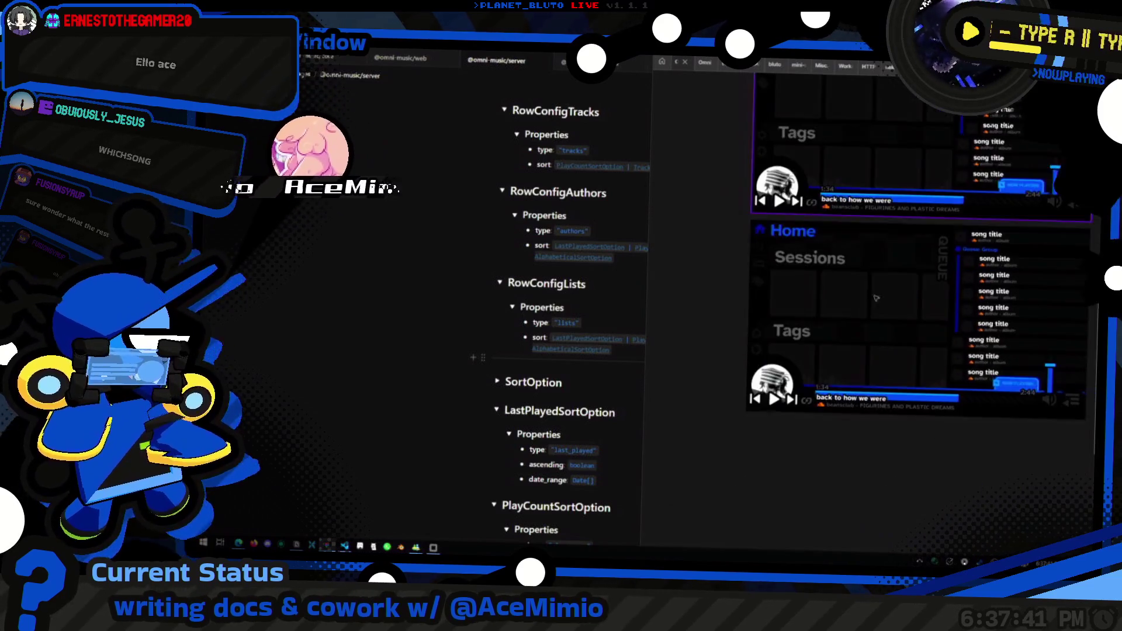
scroll(829, 290, "down", 3)
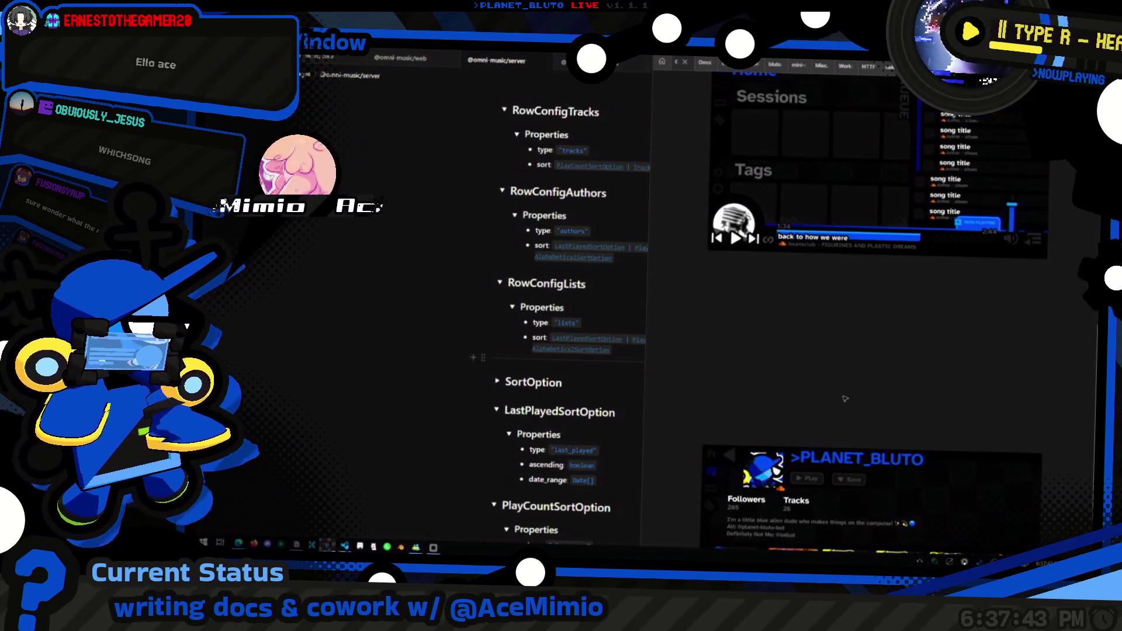
scroll(841, 398, "up", 3)
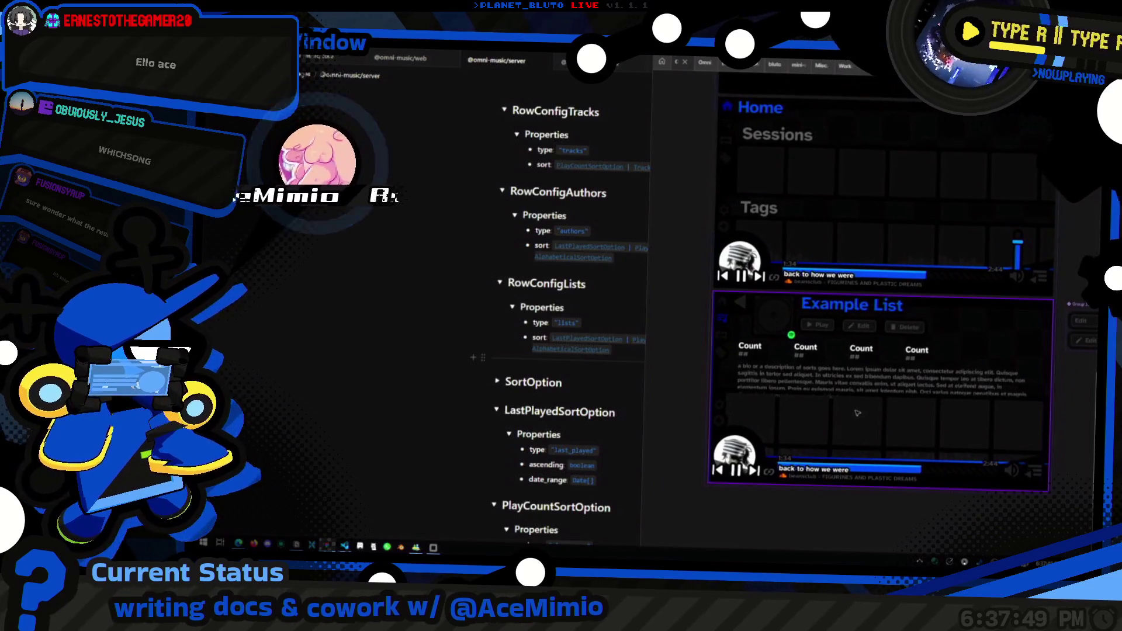
left_click(818, 420)
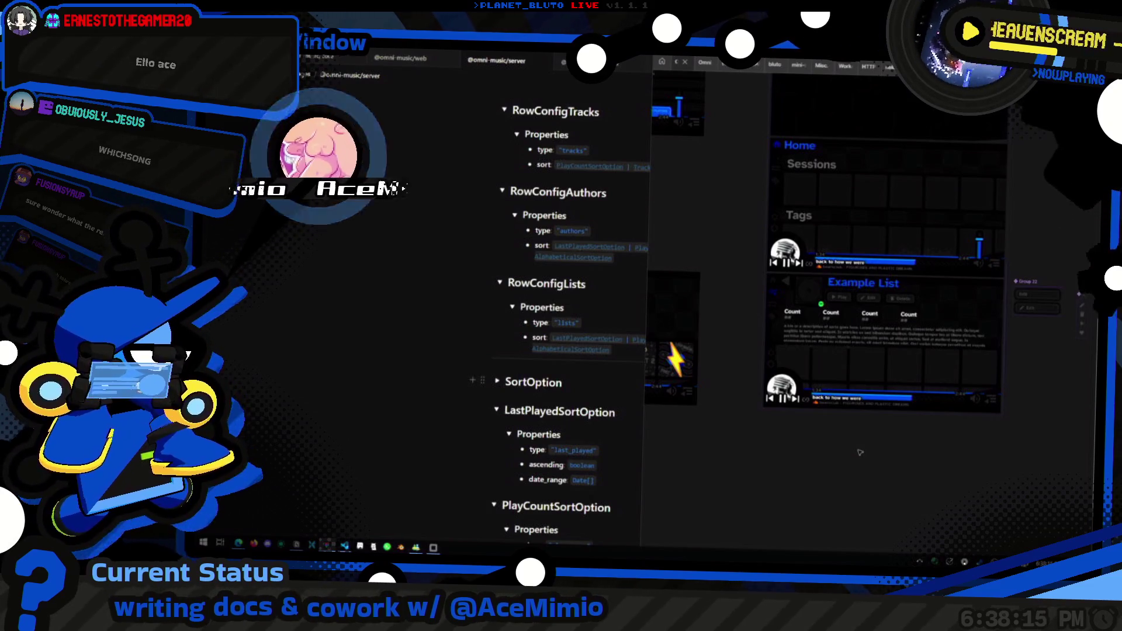
left_click(626, 321)
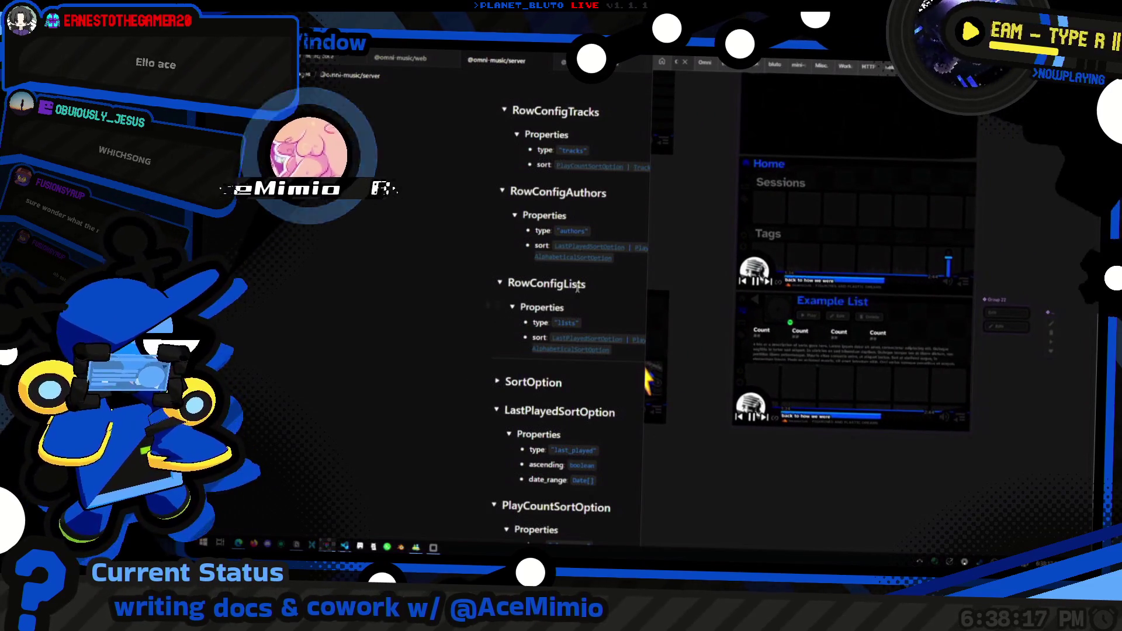
scroll(625, 321, "up", 10)
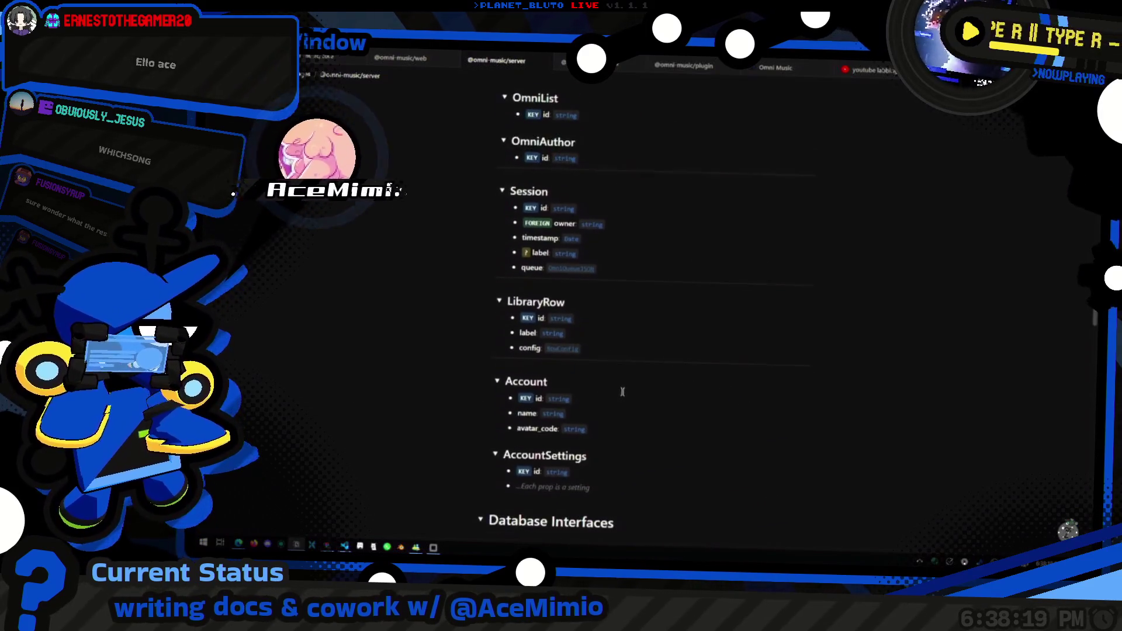
Step: Collapse Database Interfaces and the Account, LibraryRow, Session, OmniAuthor, OmniList and OmniTrack schemas
left_click(485, 310)
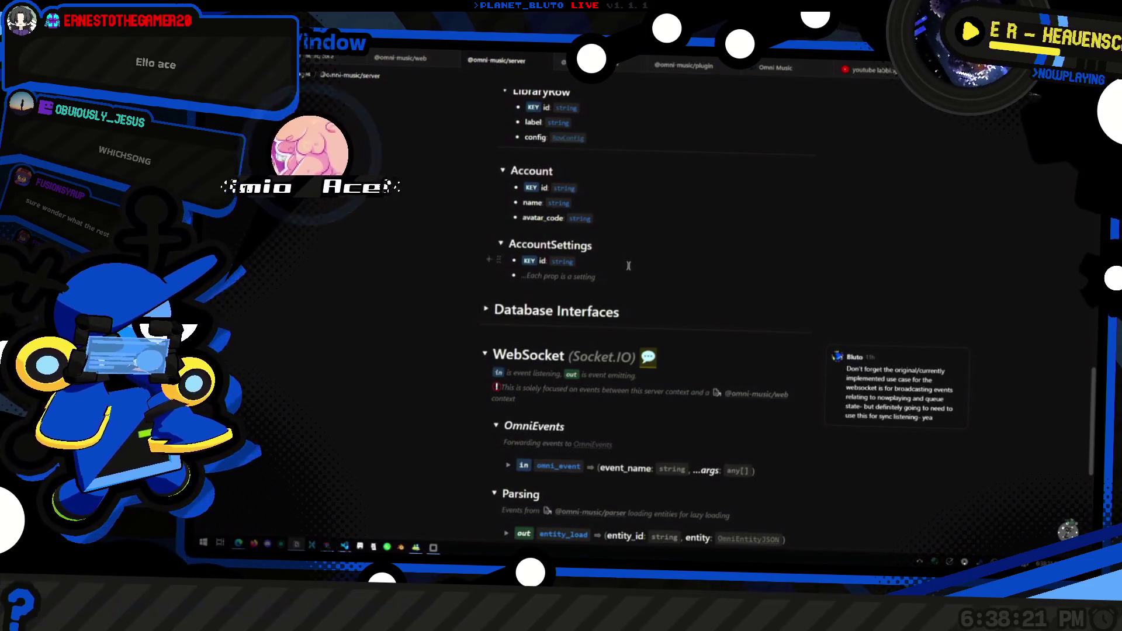
scroll(499, 305, "up", 3)
left_click(499, 298)
scroll(485, 339, "up", 3)
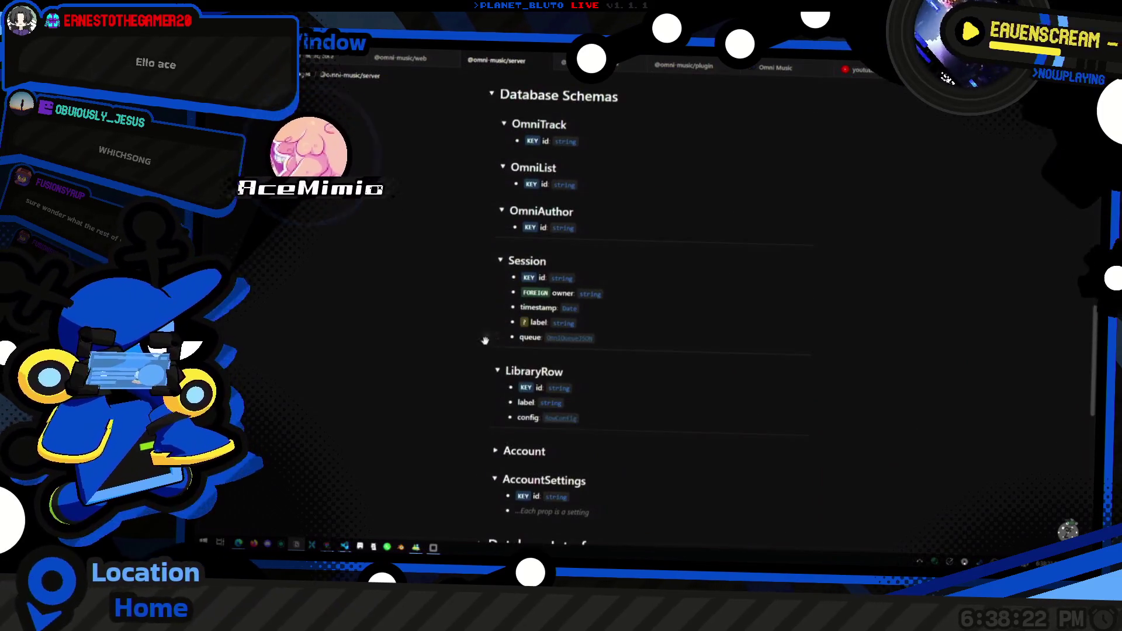
left_click(494, 371)
scroll(507, 345, "up", 3)
left_click(497, 385)
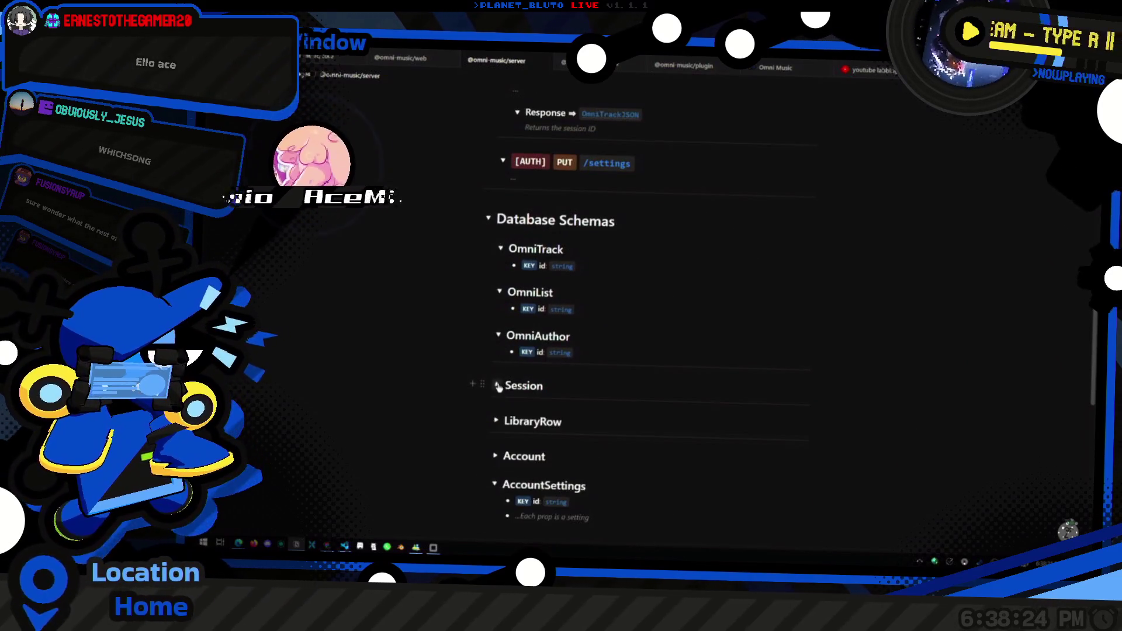
left_click(498, 335)
left_click(500, 292)
left_click(501, 248)
Step: Duplicate the divider under OmniAuthor and add a '## >' toggle heading named 'Tag'
left_click(613, 300)
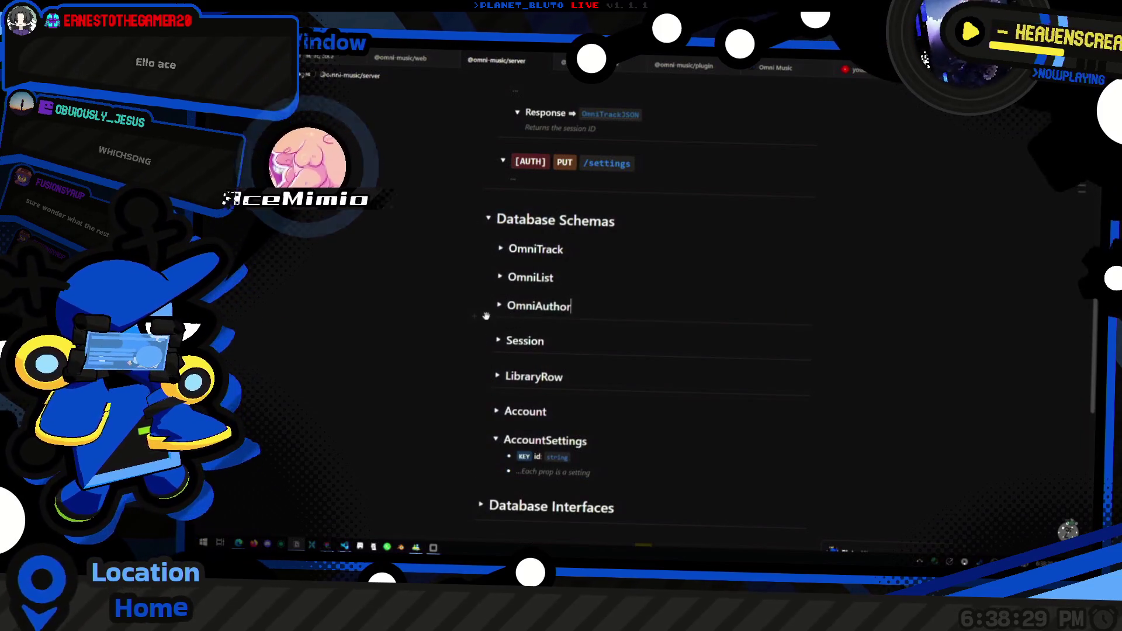
left_click(484, 317)
left_click(387, 304)
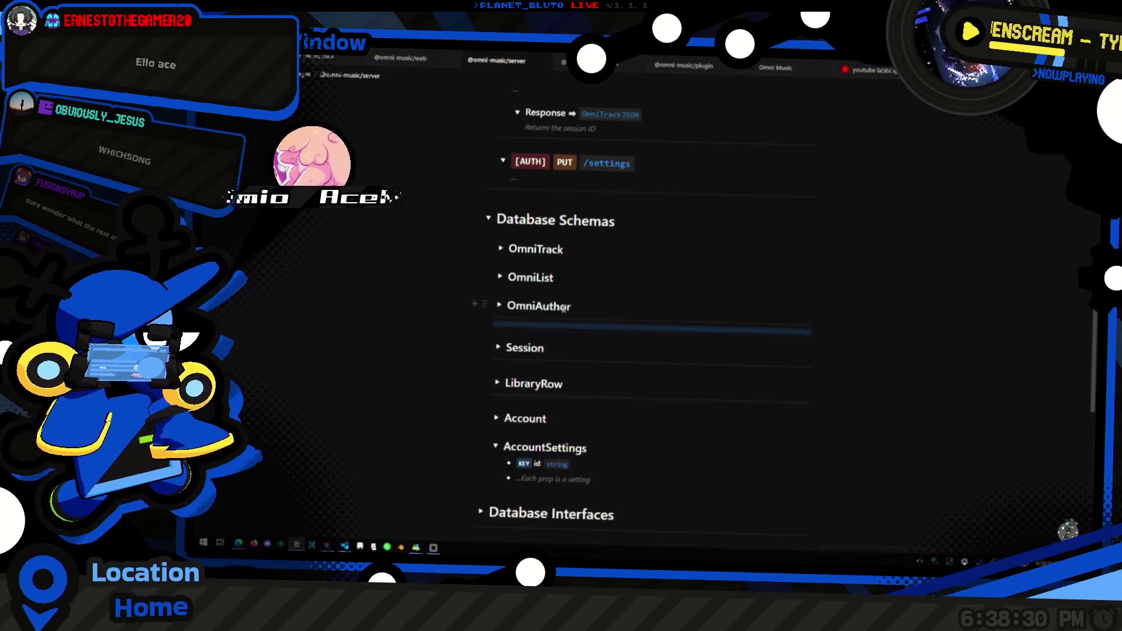
left_click(474, 318)
key("Escape")
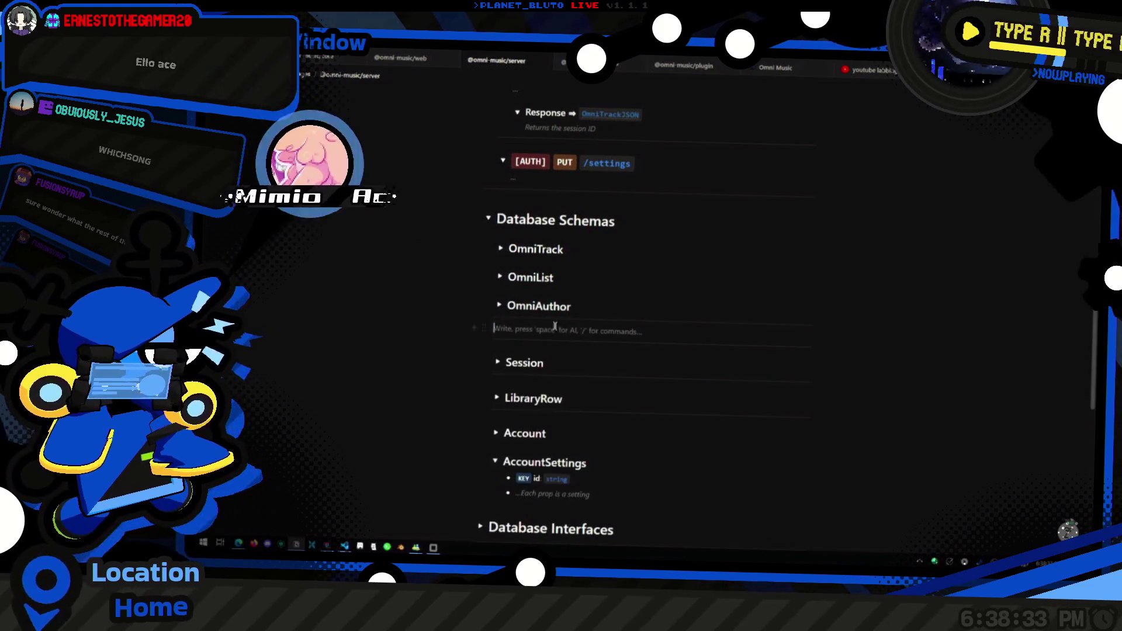
type("## > ")
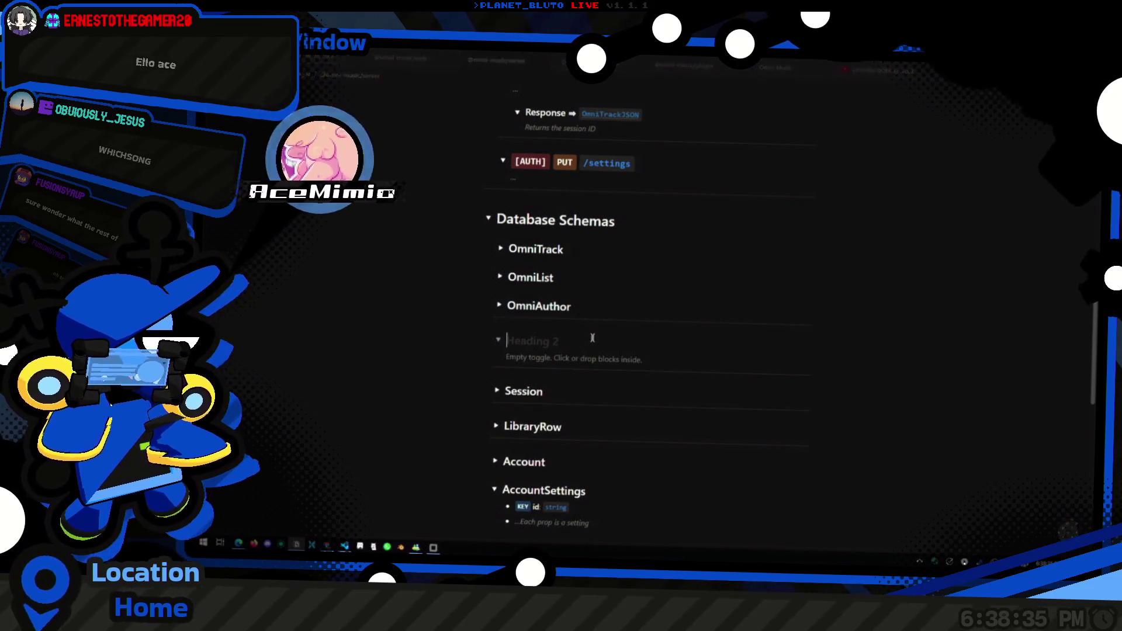
type("TR")
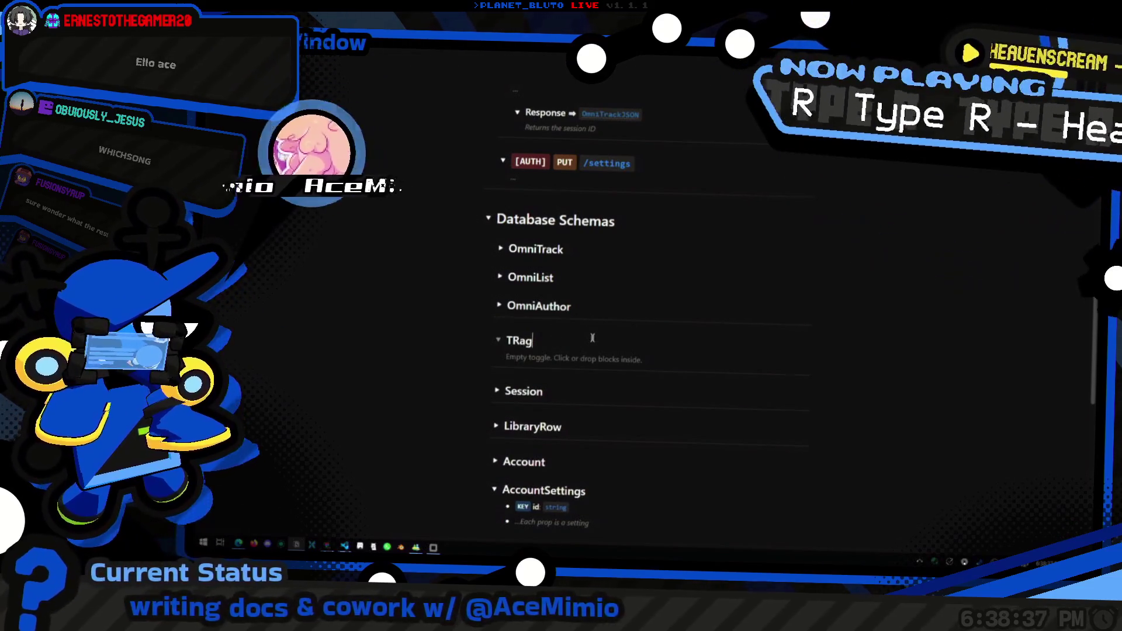
key("BackSpace")
type("ag")
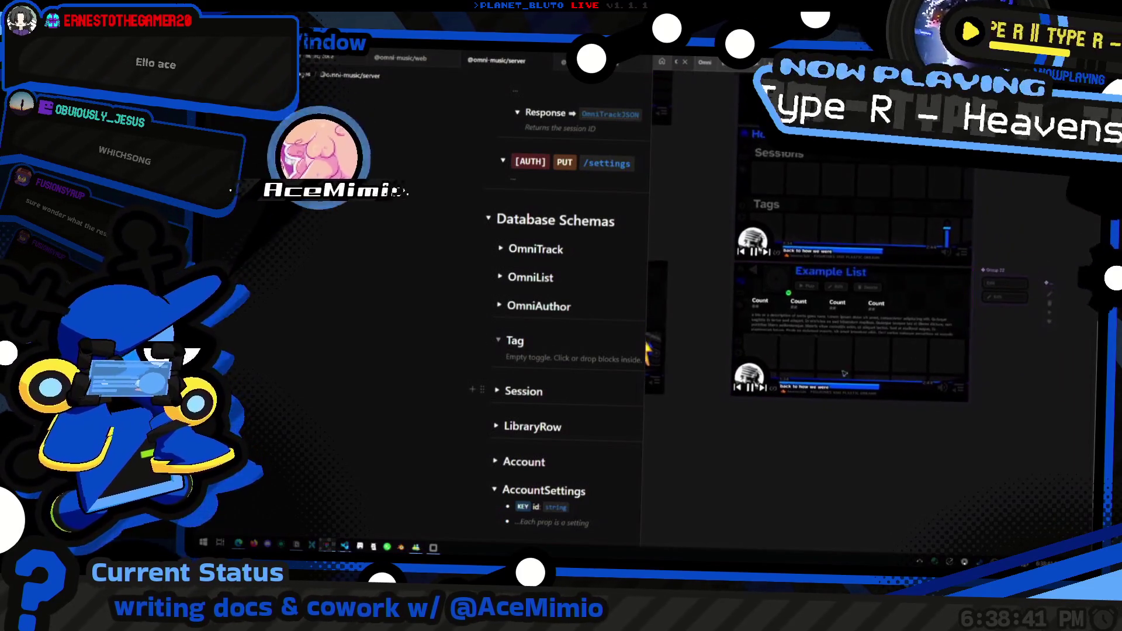
Step: Duplicate the Tag toggle heading and rename the copy to 'List'
key("ctrl+d")
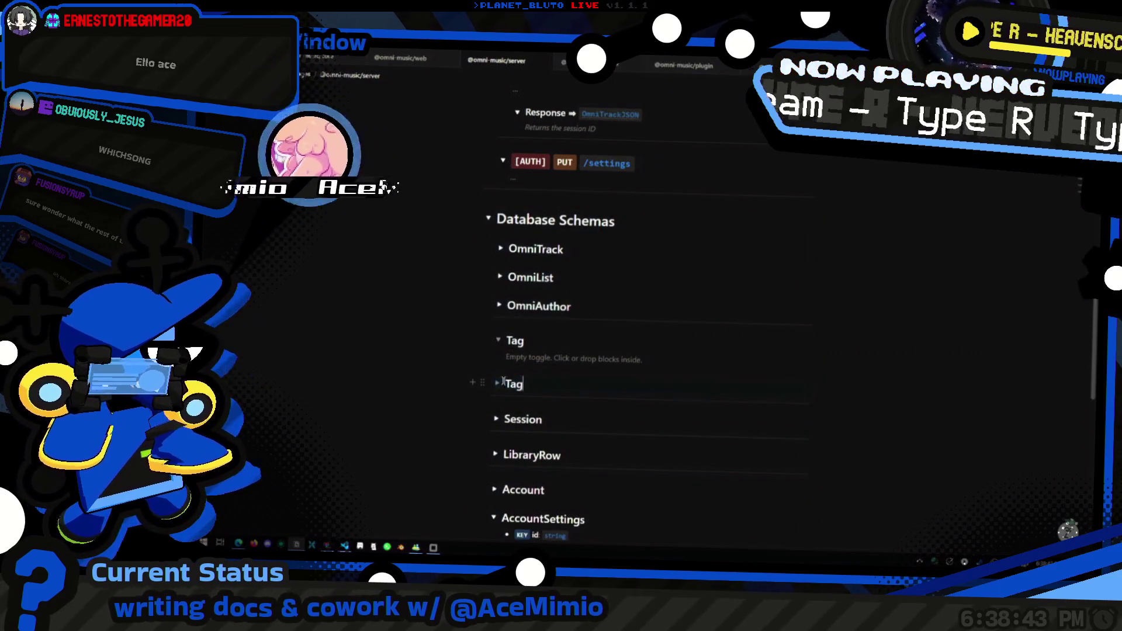
left_click(495, 385)
left_click(555, 386)
key("BackSpace")
key("BackSpace")
key("BackSpace")
type("List")
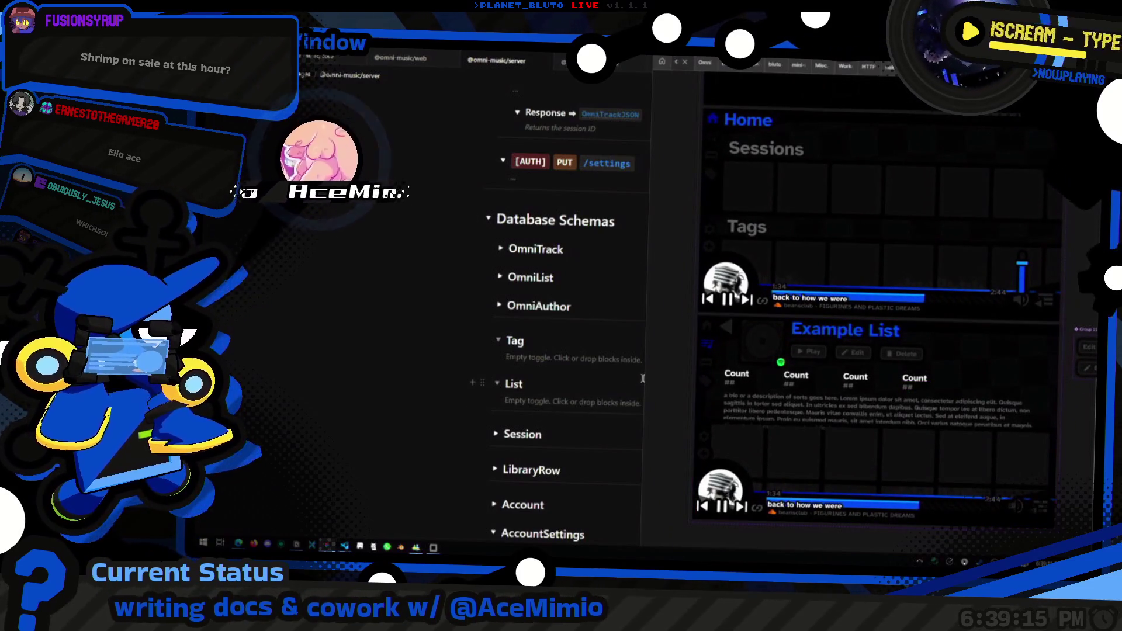
left_click_drag(645, 378, 685, 380)
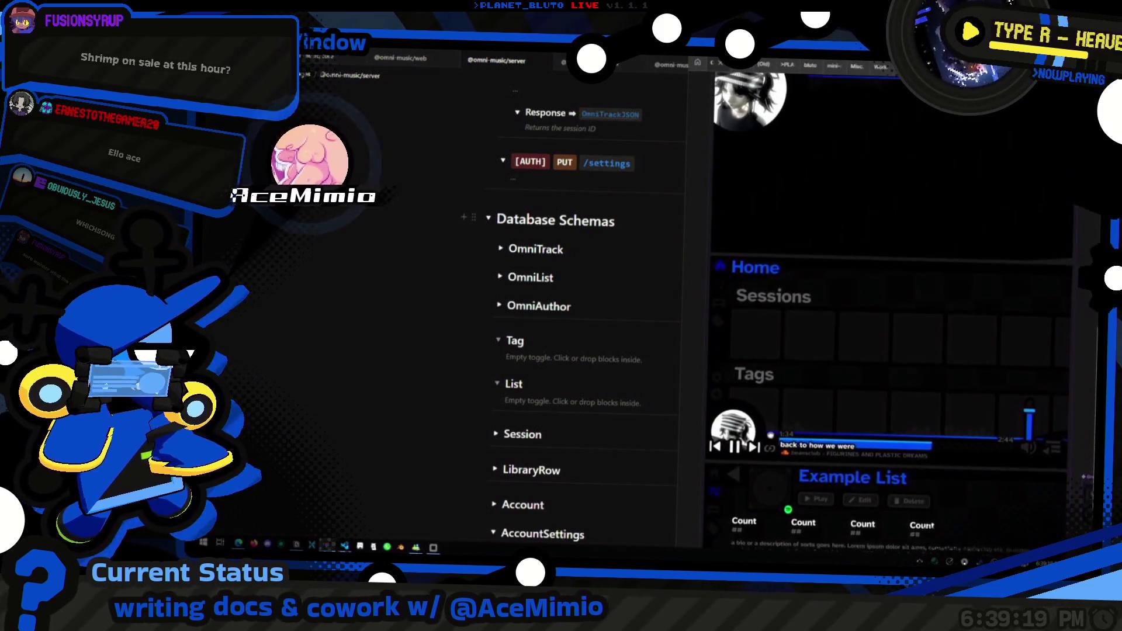
scroll(736, 385, "down", 1)
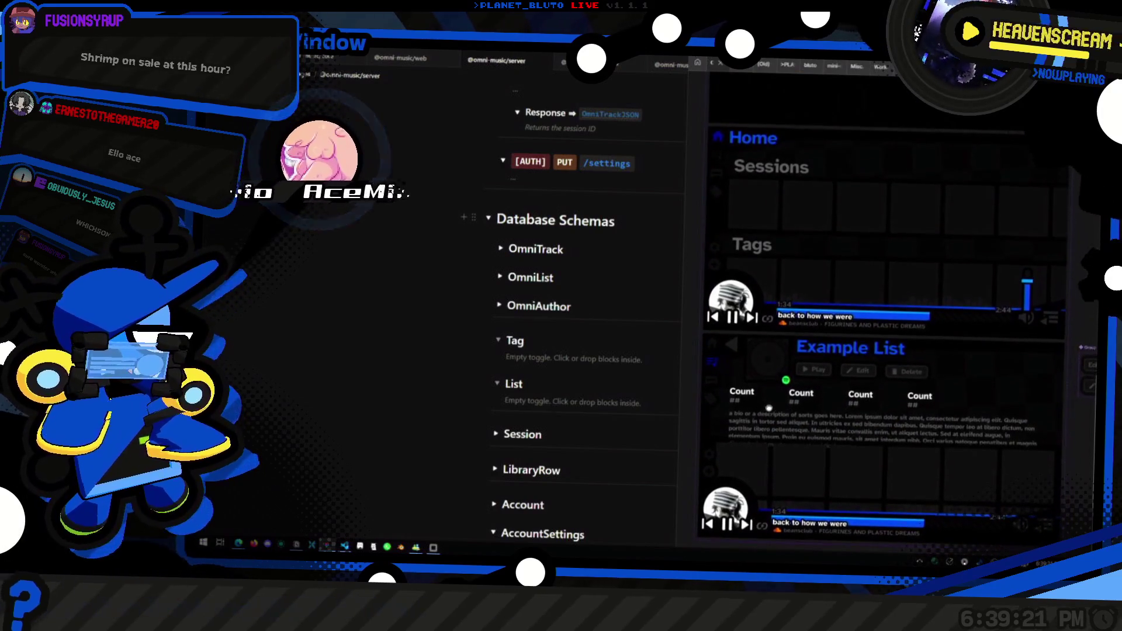
left_click(544, 386)
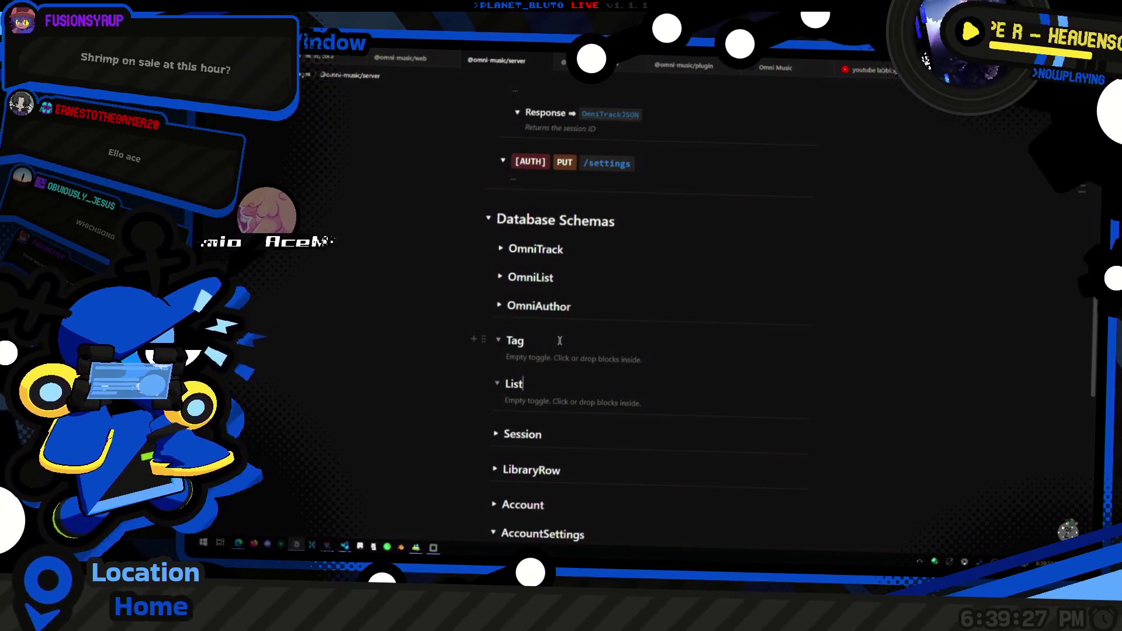
key("alt+Tab")
left_click(558, 339)
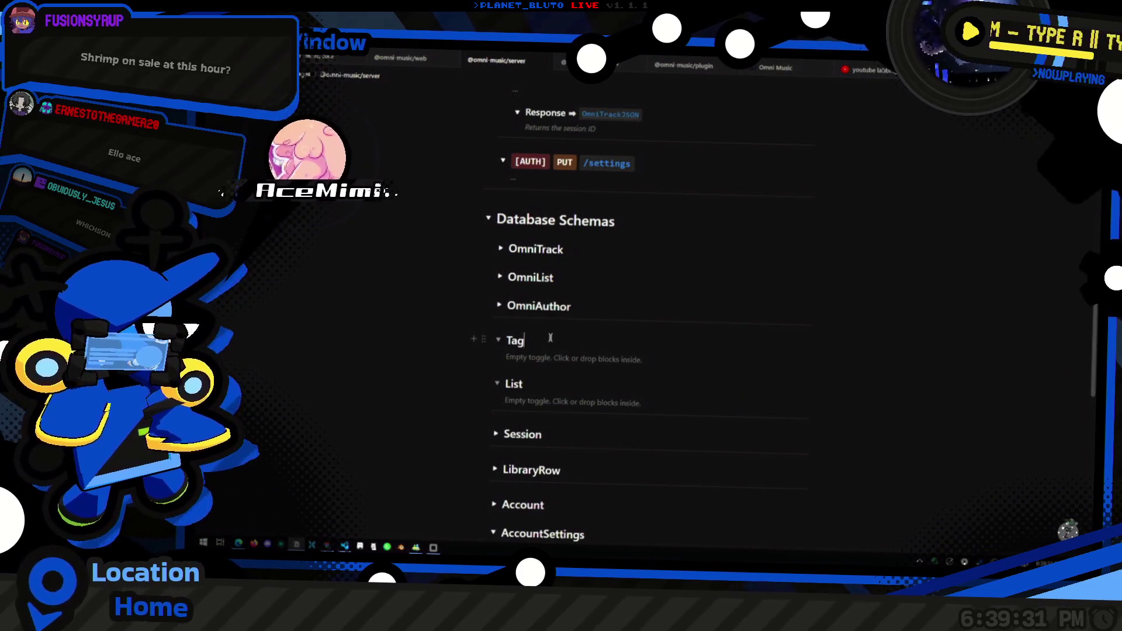
key("alt+Tab")
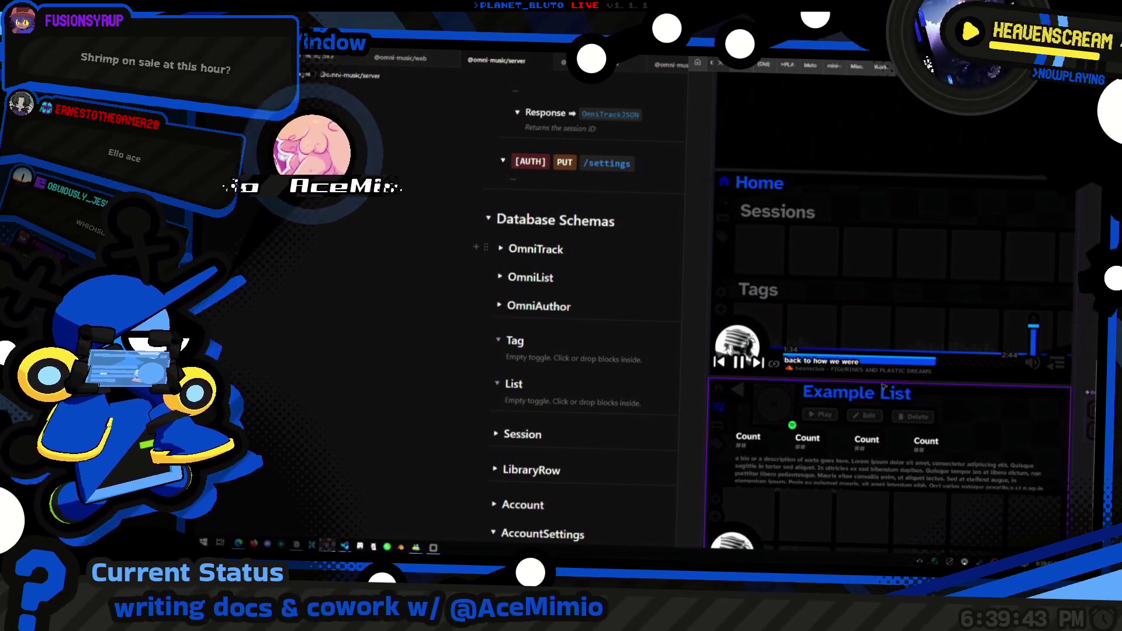
Step: Expand the OmniAuthor, OmniList and OmniTrack schemas, and briefly expand then collapse Account
left_click(499, 305)
left_click(499, 277)
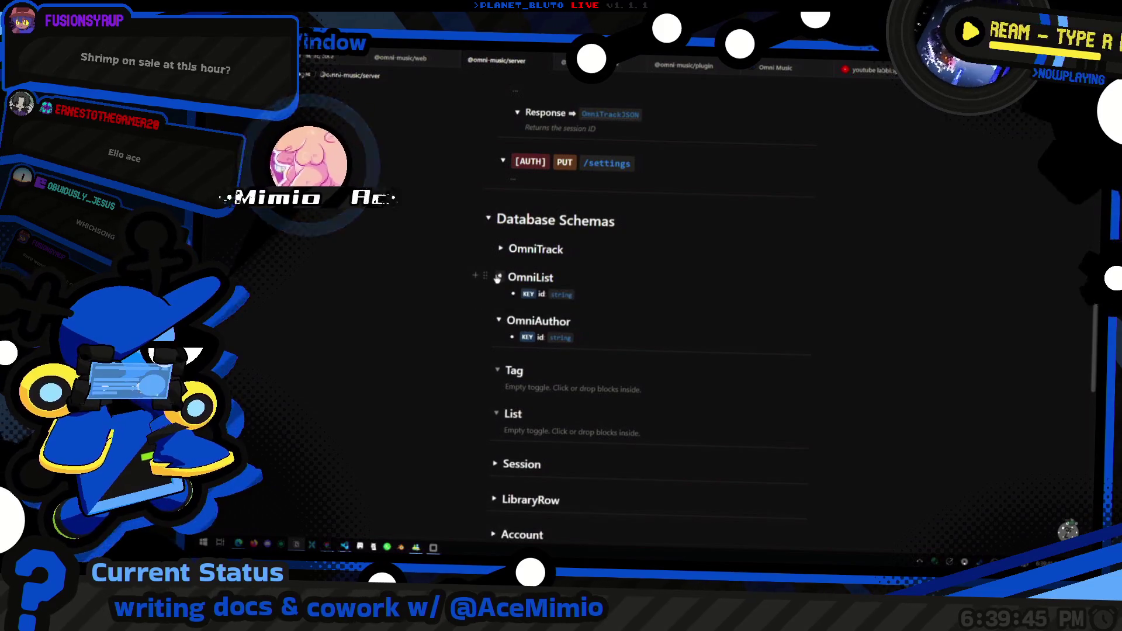
left_click(499, 248)
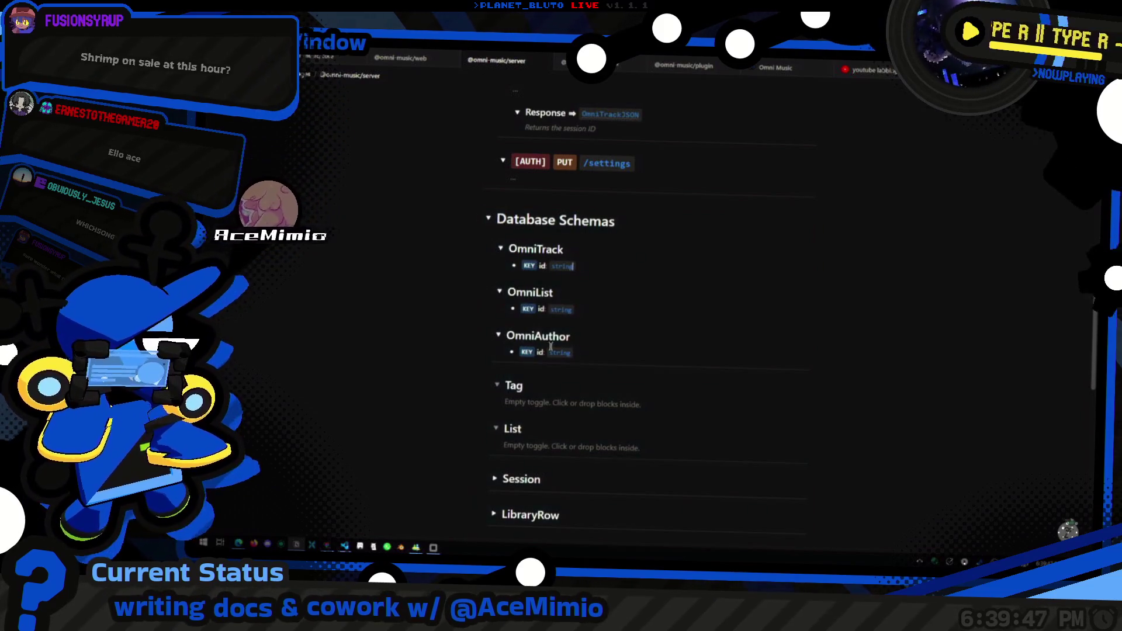
scroll(625, 301, "down", 2)
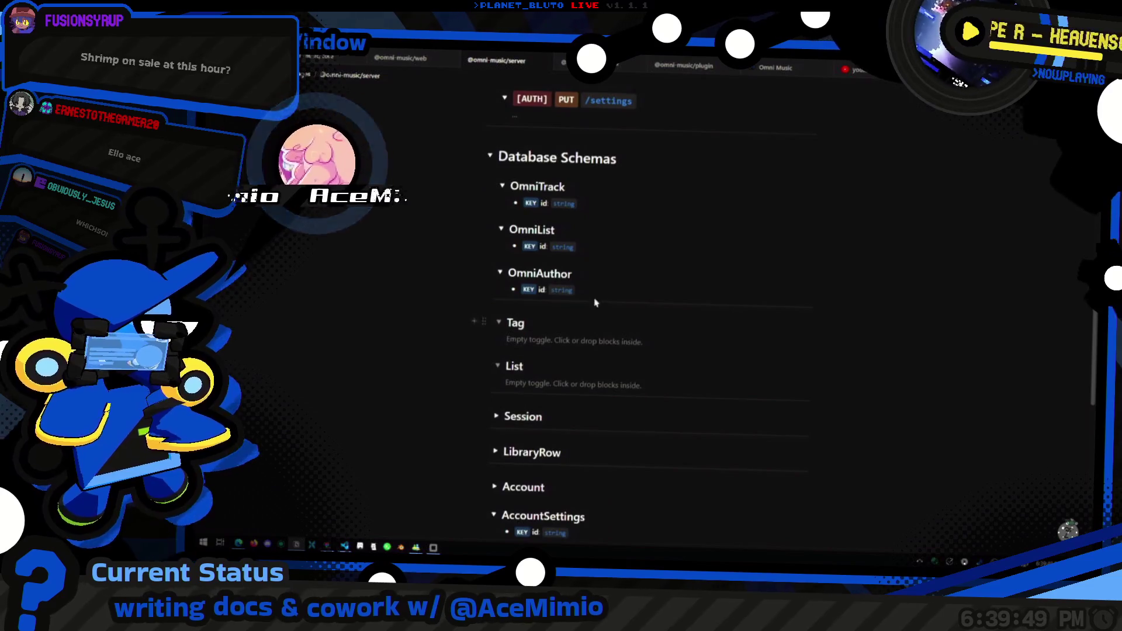
scroll(604, 303, "down", 5)
left_click(561, 332)
left_click(498, 332)
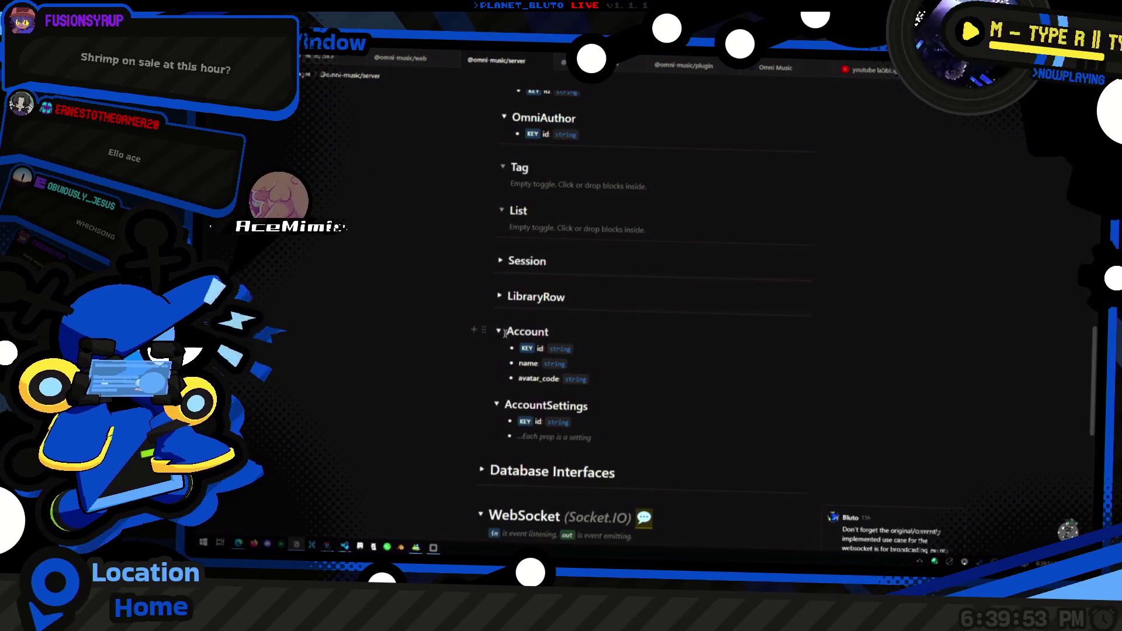
scroll(499, 409, "up", 5)
left_click(496, 487)
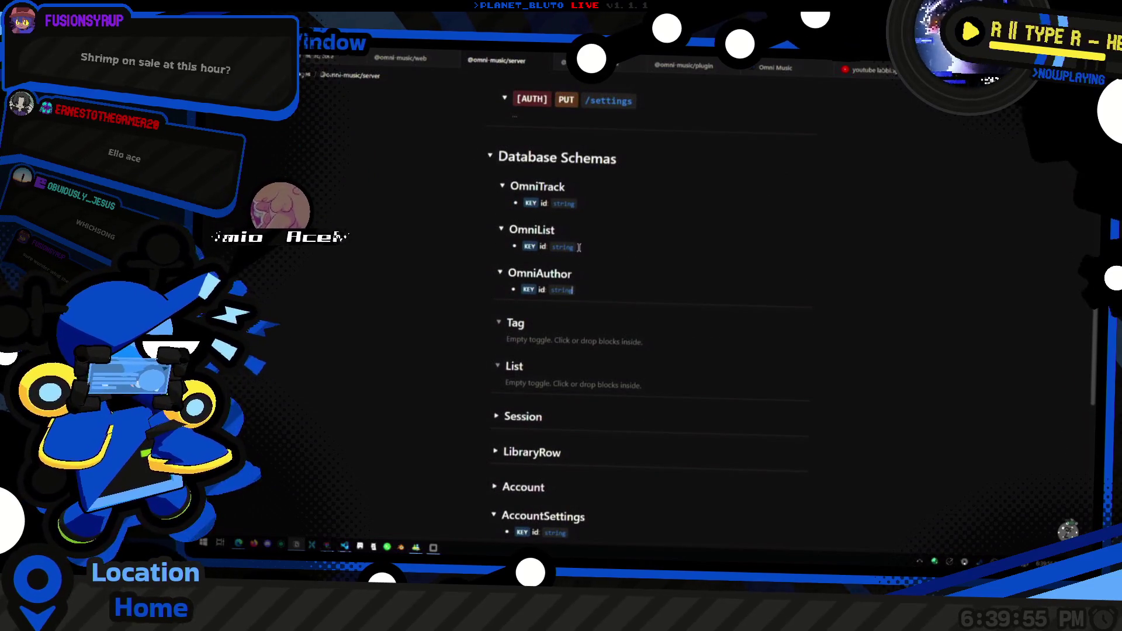
Step: Add an empty new row under OmniTrack's id field
left_click(595, 210)
key("ctrl+v")
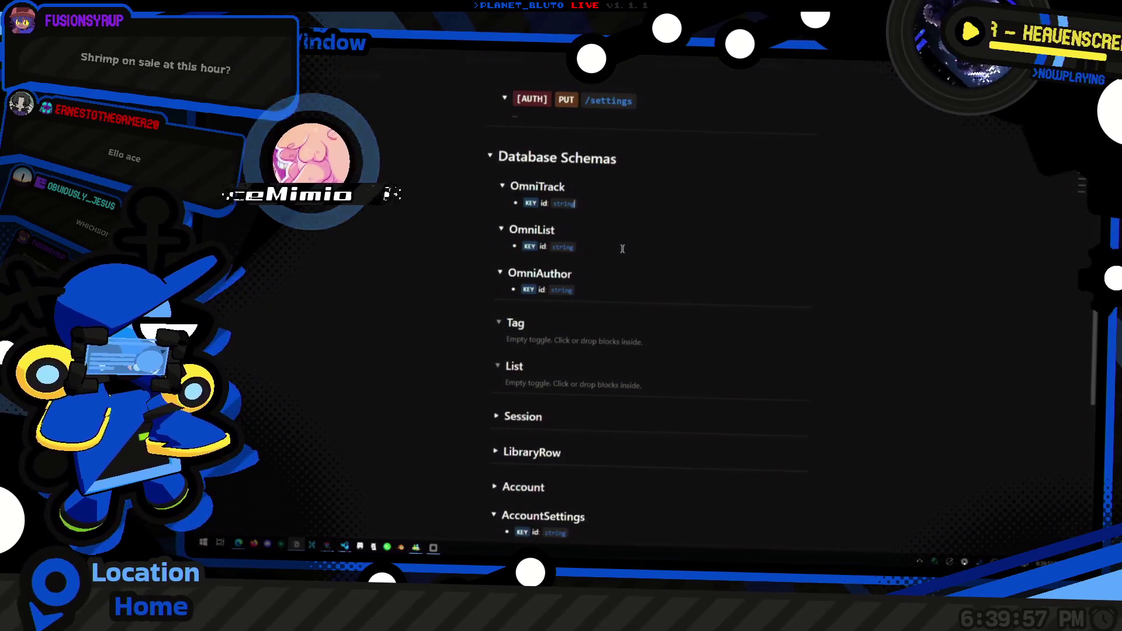
key("BackSpace")
key("ctrl+z")
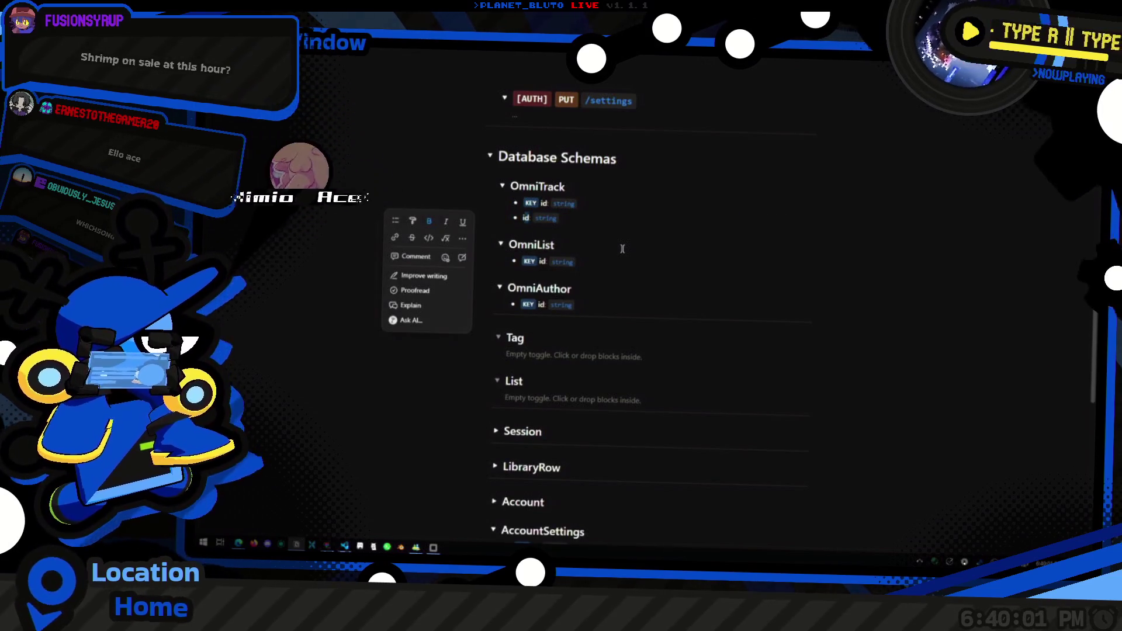
key("BackSpace")
key("BackSpace")
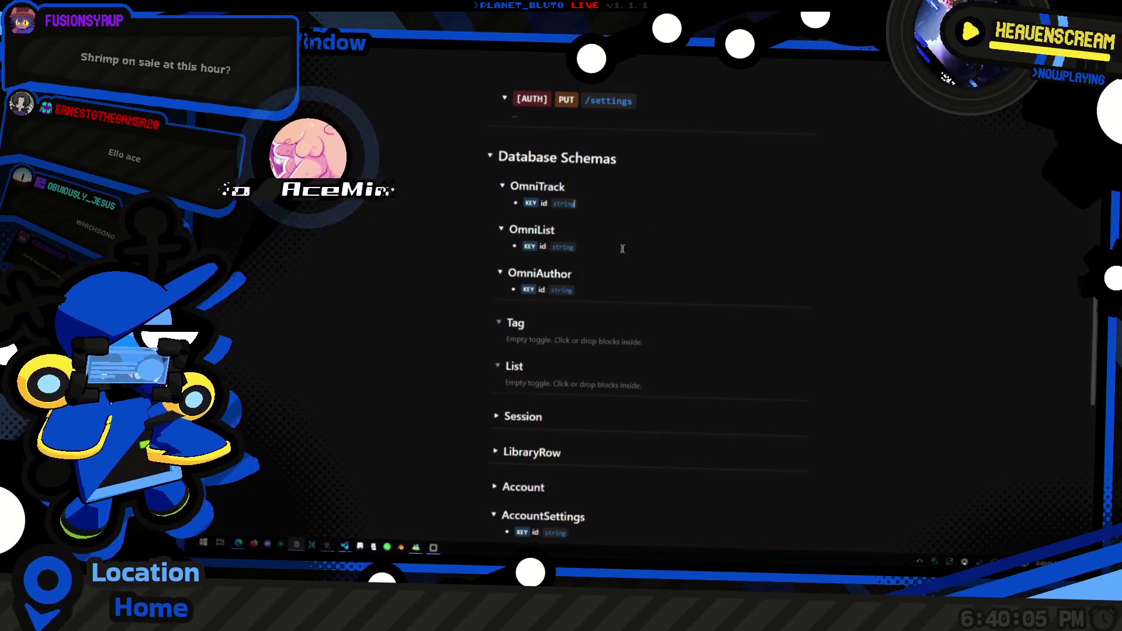
Step: Copy AccountSettings' '…Each prop is a setting' note into OmniTrack's empty bullet
scroll(607, 275, "down", 3)
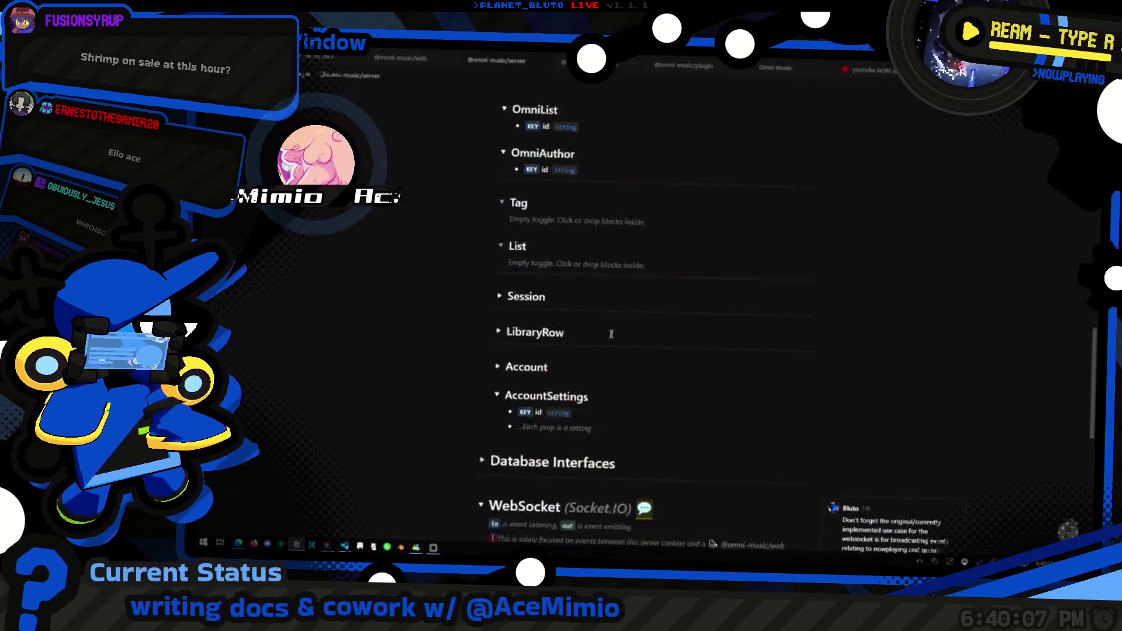
left_click(608, 408)
key("ctrl+a")
key("ctrl+c")
scroll(623, 412, "up", 4)
left_click(598, 250)
key("ctrl+v")
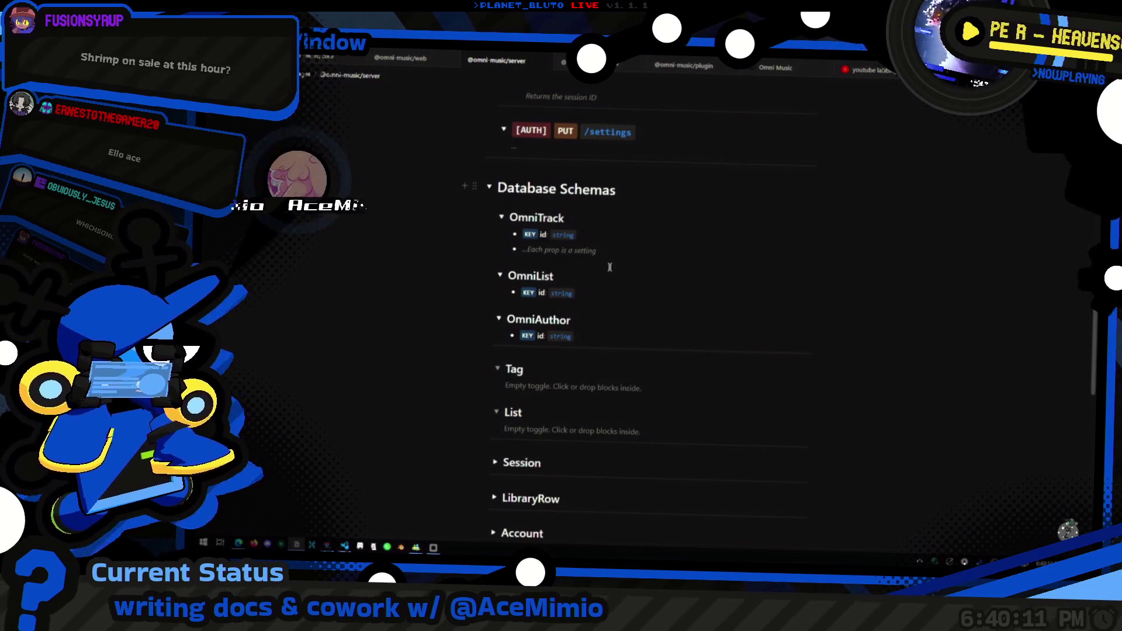
key("ctrl+Left")
key("ctrl+BackSpace")
type("Same")
key("ctrl+Right")
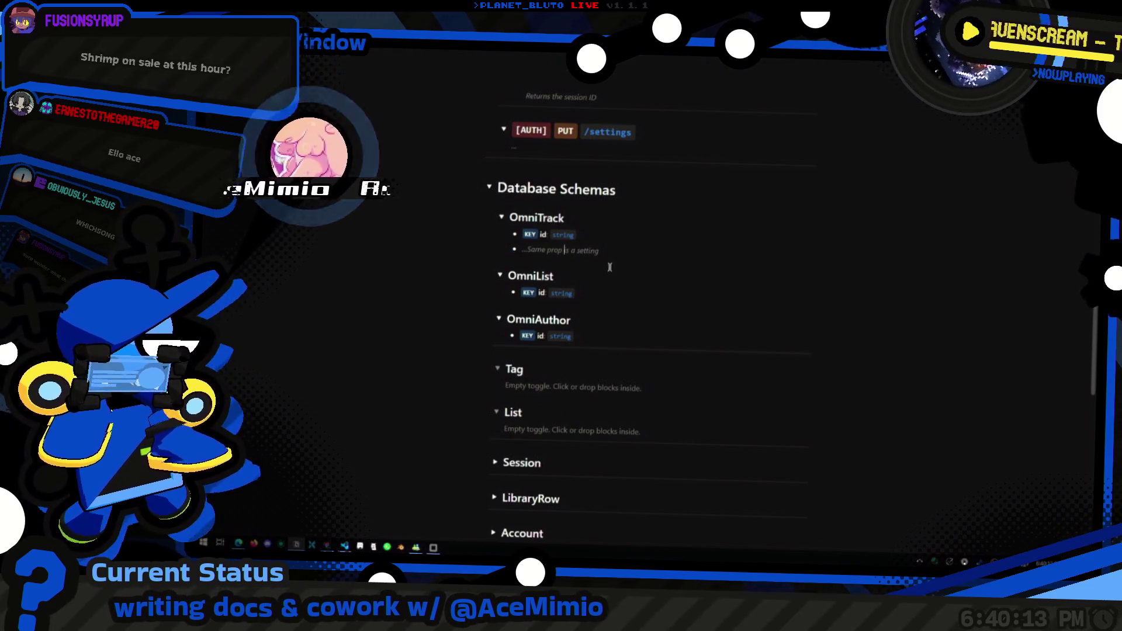
type("s")
key("ctrl+Delete")
key("ctrl+Delete")
key("ctrl+Delete")
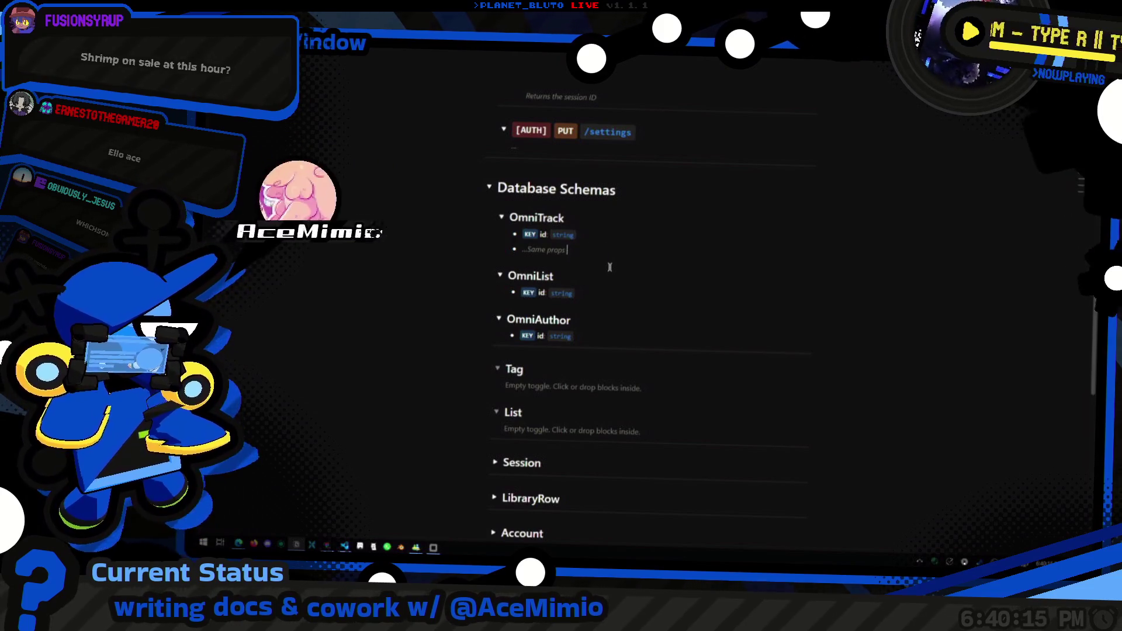
type("OmniTrackJS")
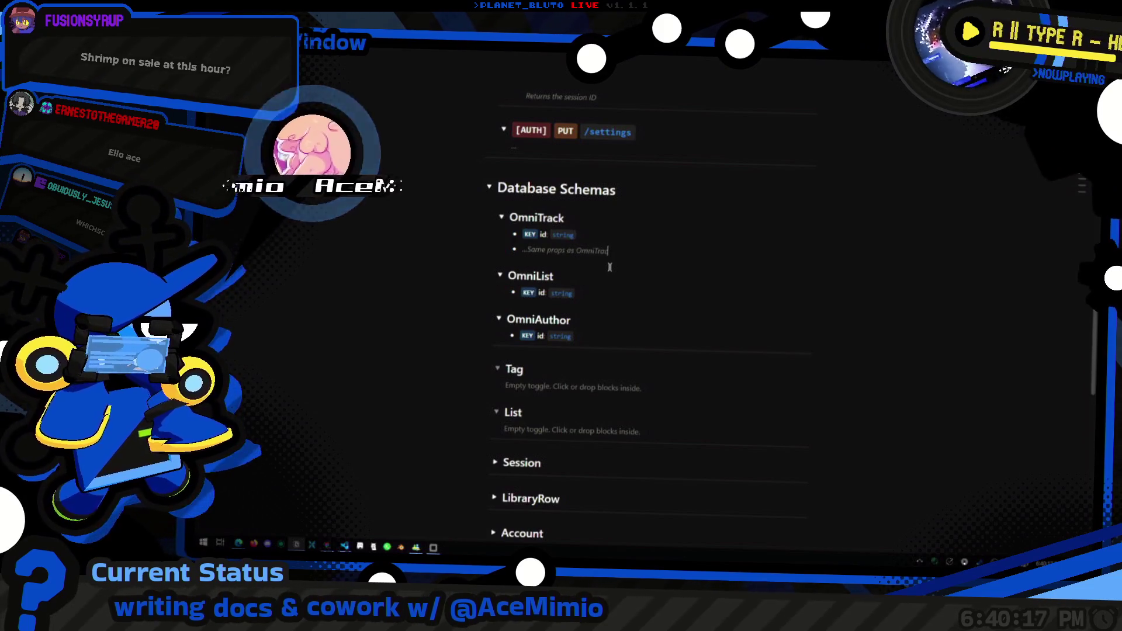
type("ON")
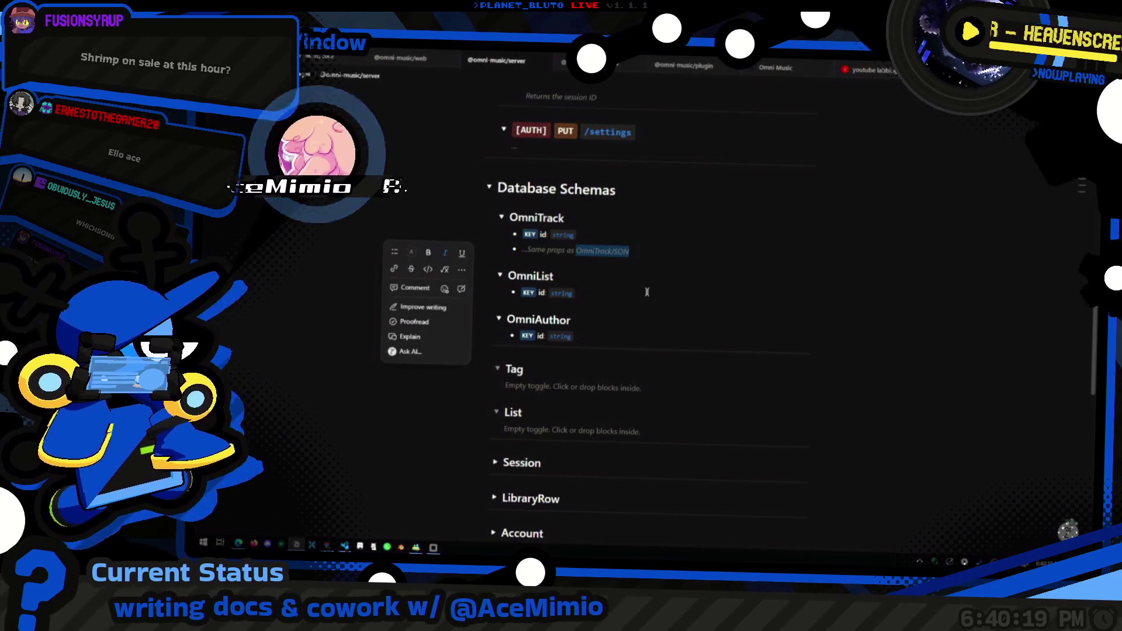
key("ctrl+BackSpace")
type("@OMNI")
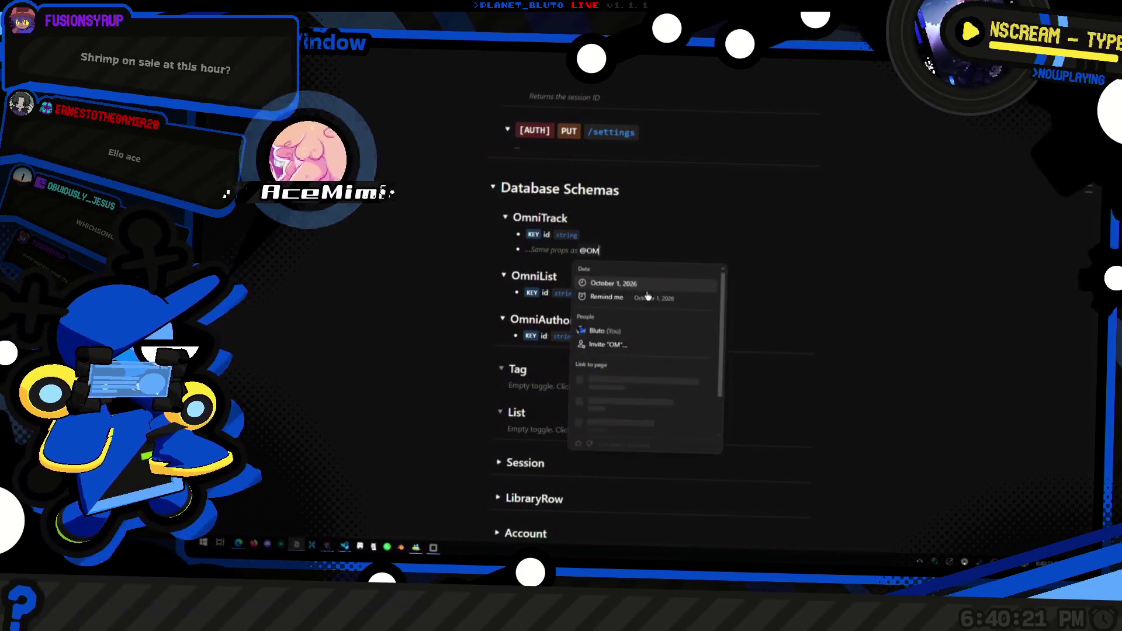
type("TRACK")
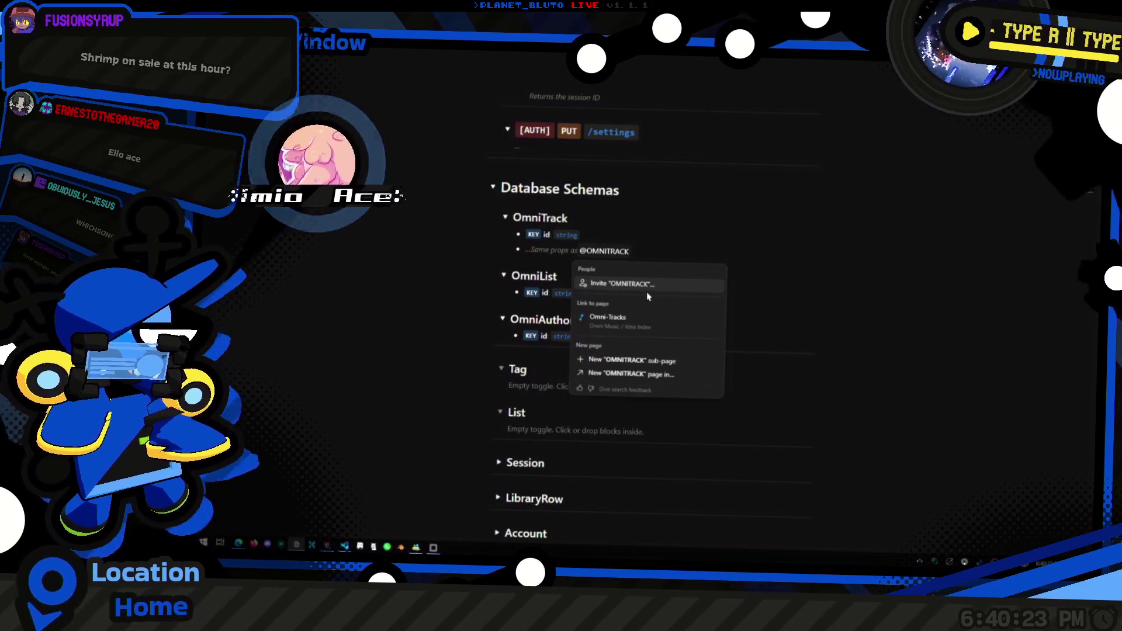
key("ctrl+BackSpace")
key("Escape")
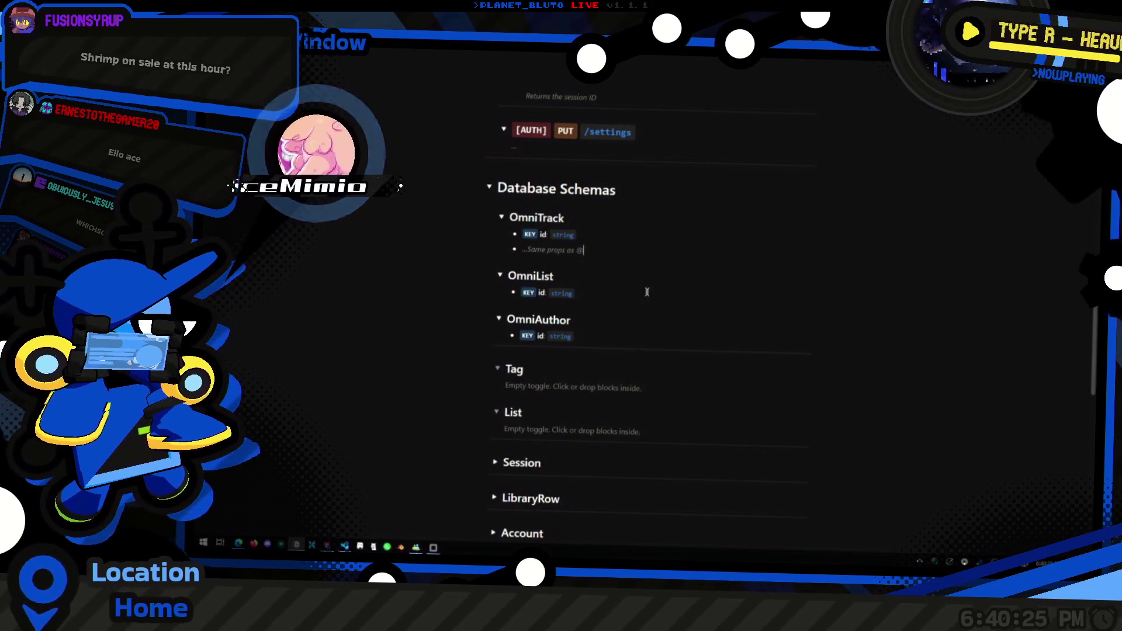
scroll(666, 299, "up", 2)
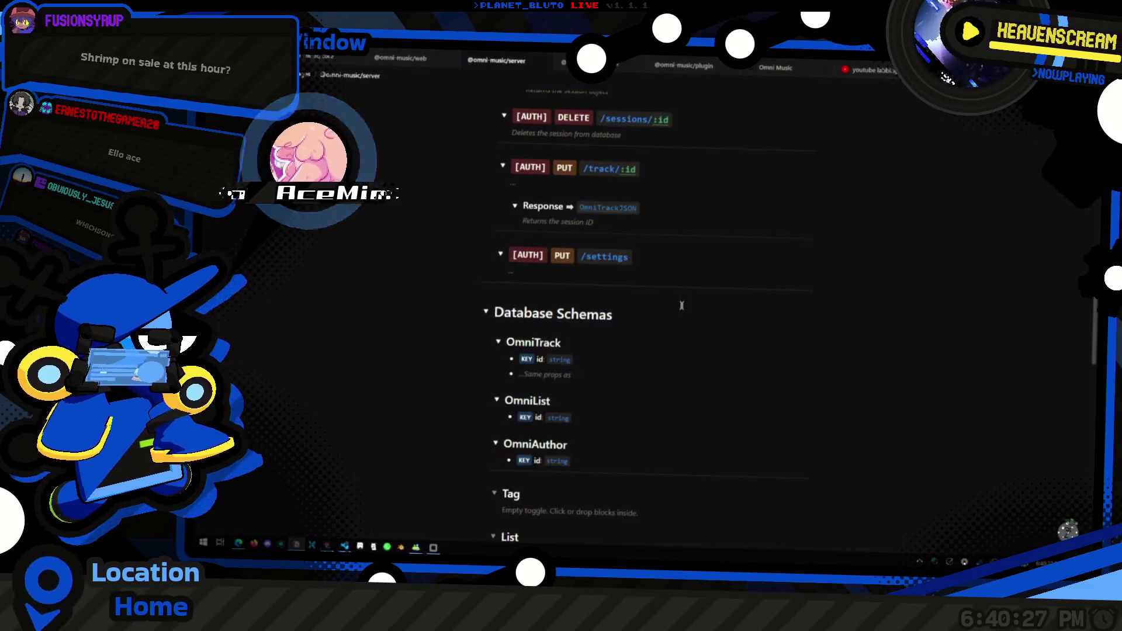
key("ctrl+Tab")
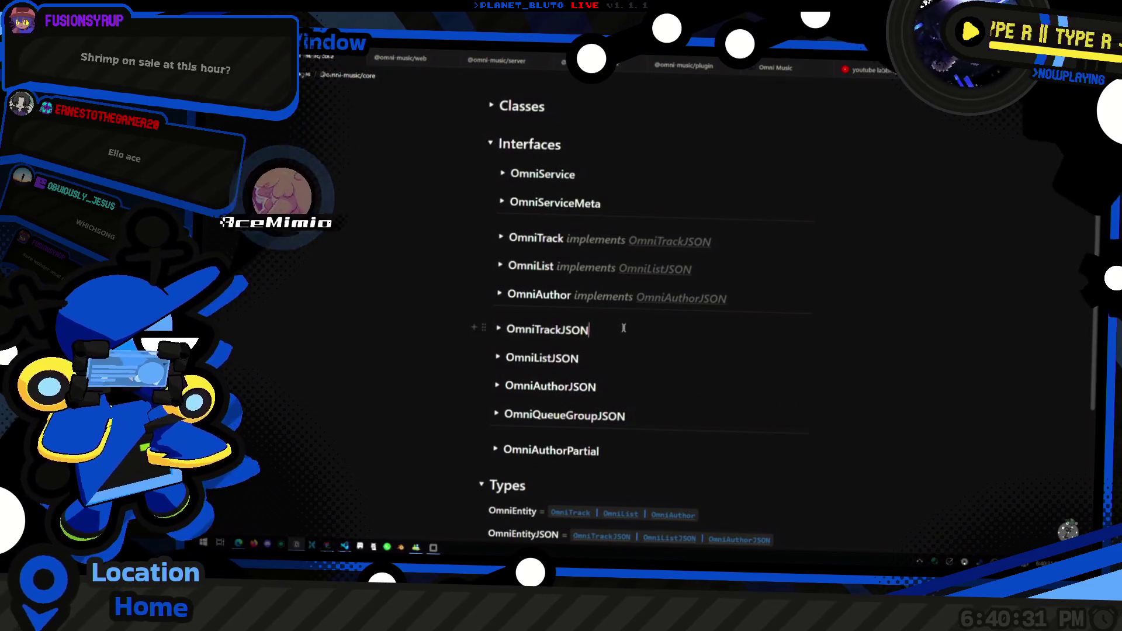
Step: Copy a link to OmniTrackJSON, expand it, and begin retyping meta's type as '{[index: string]:'
key("alt+shift+l")
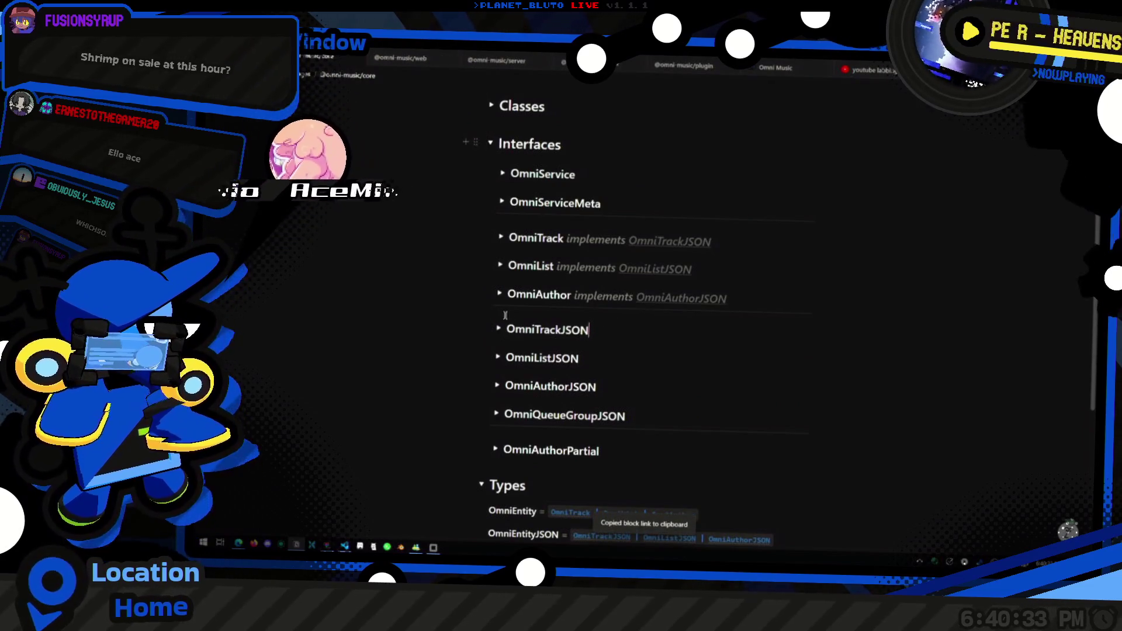
left_click(498, 328)
left_click(610, 454)
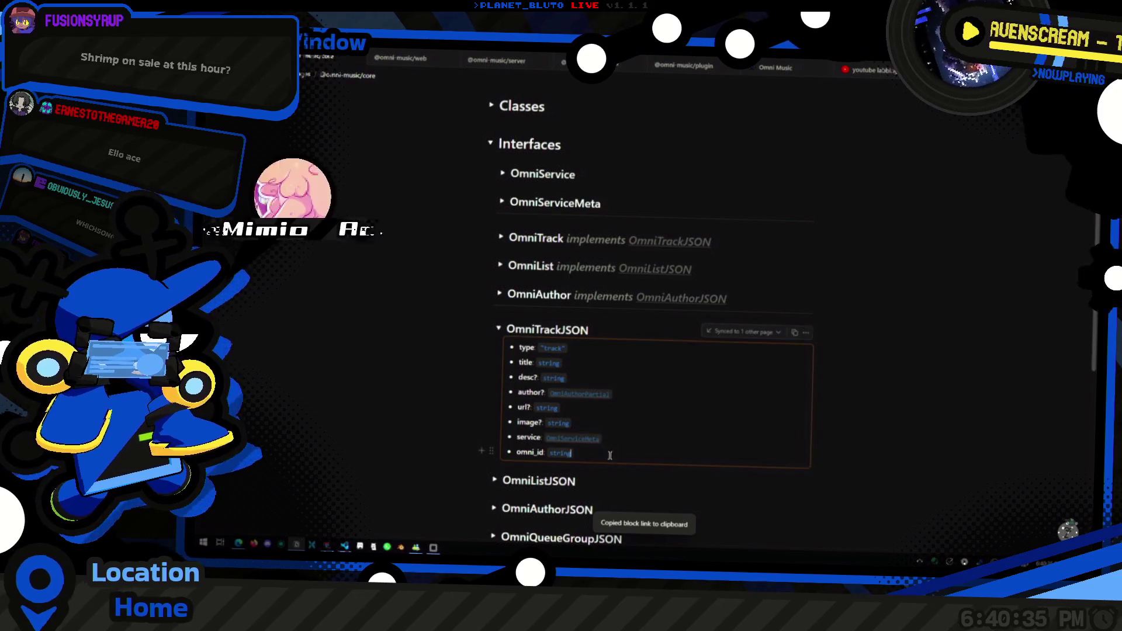
scroll(742, 441, "down", 2)
key("Return")
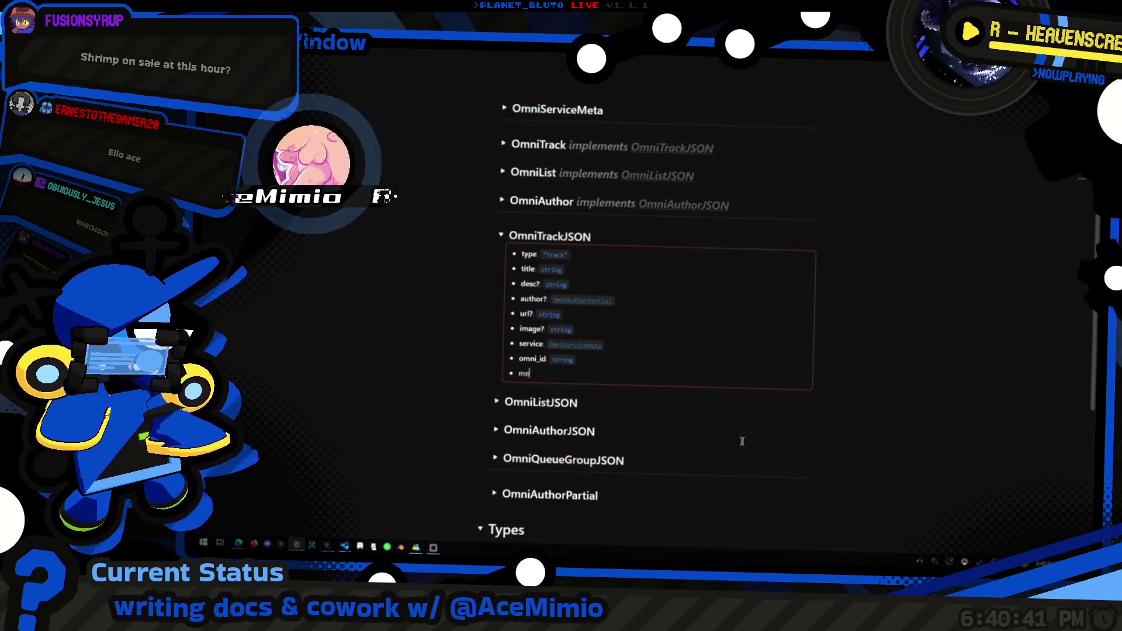
type("eta")
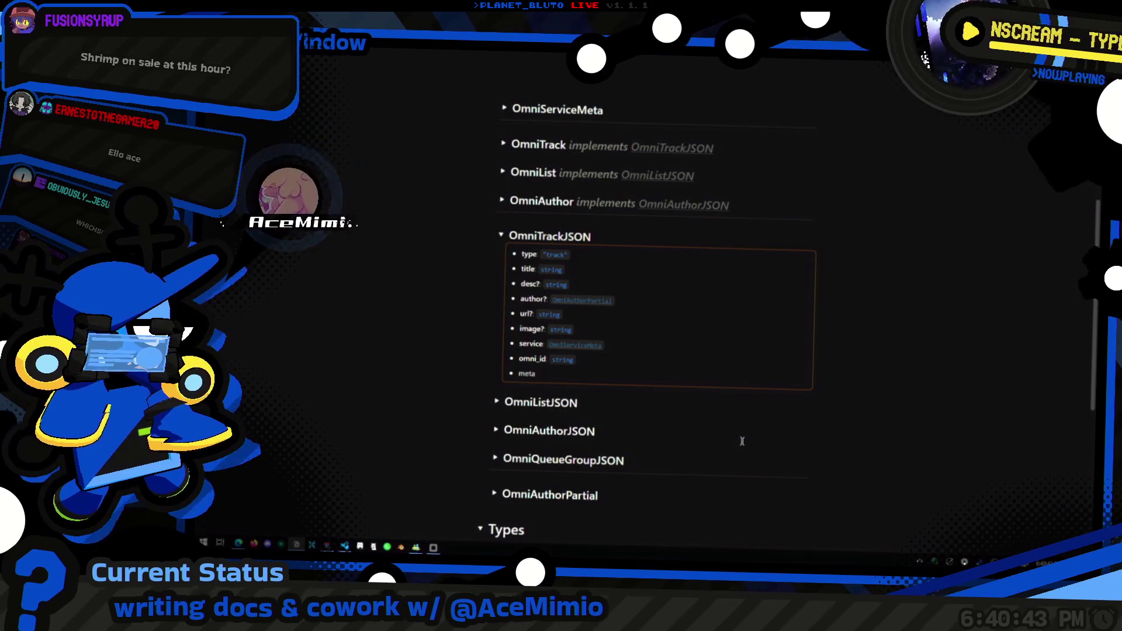
key("ctrl+z")
key("ctrl+z")
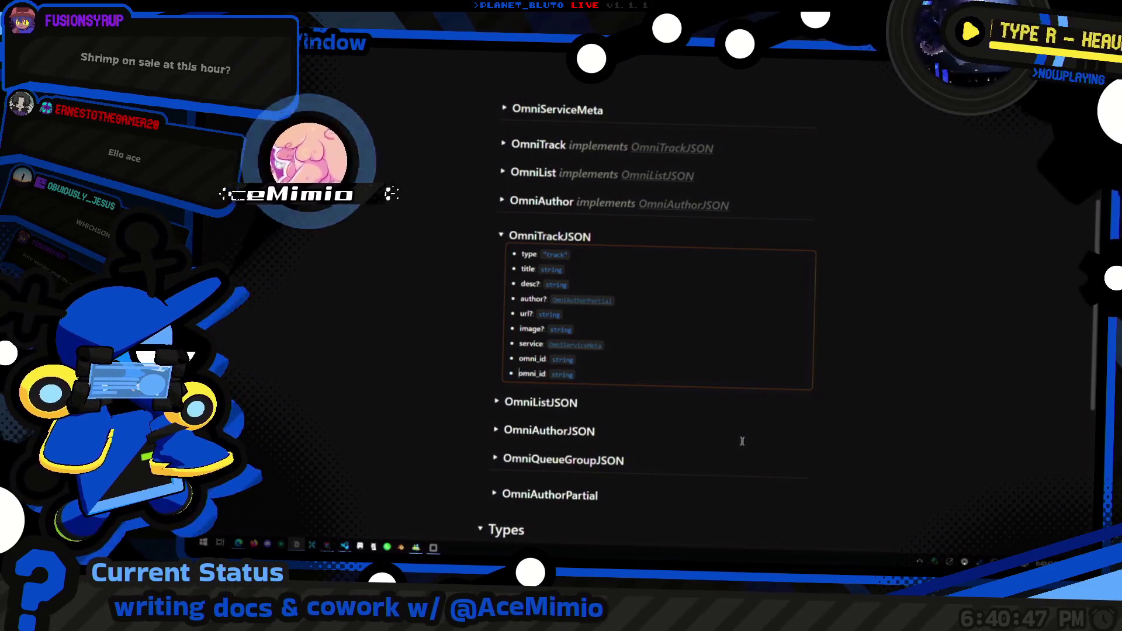
key("ctrl+shift+z")
key("ctrl+shift+z")
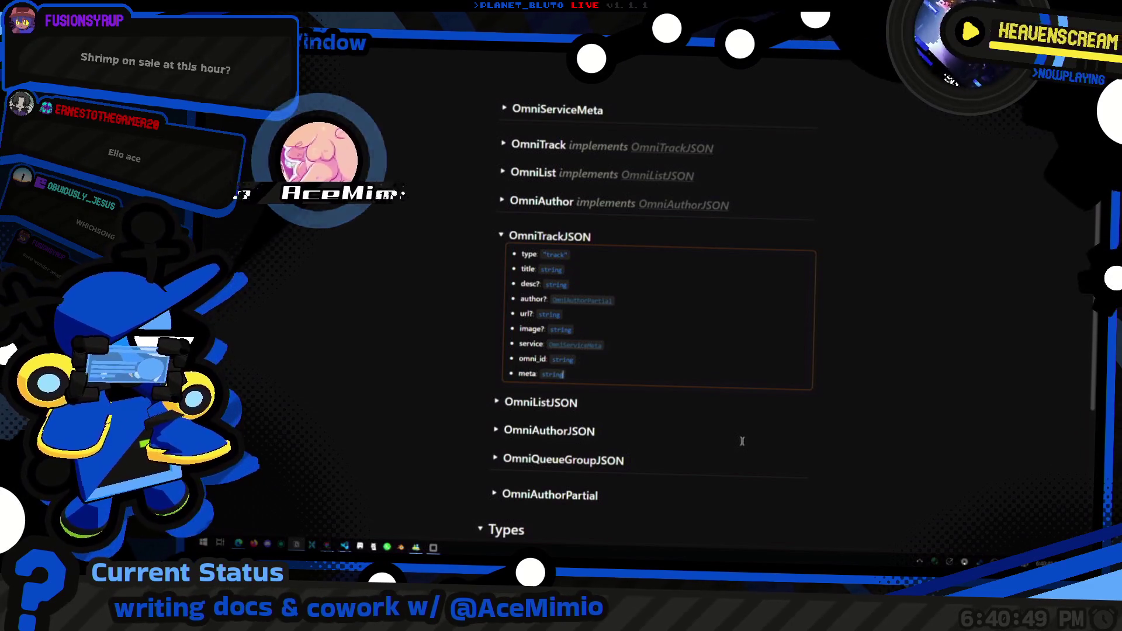
type("s")
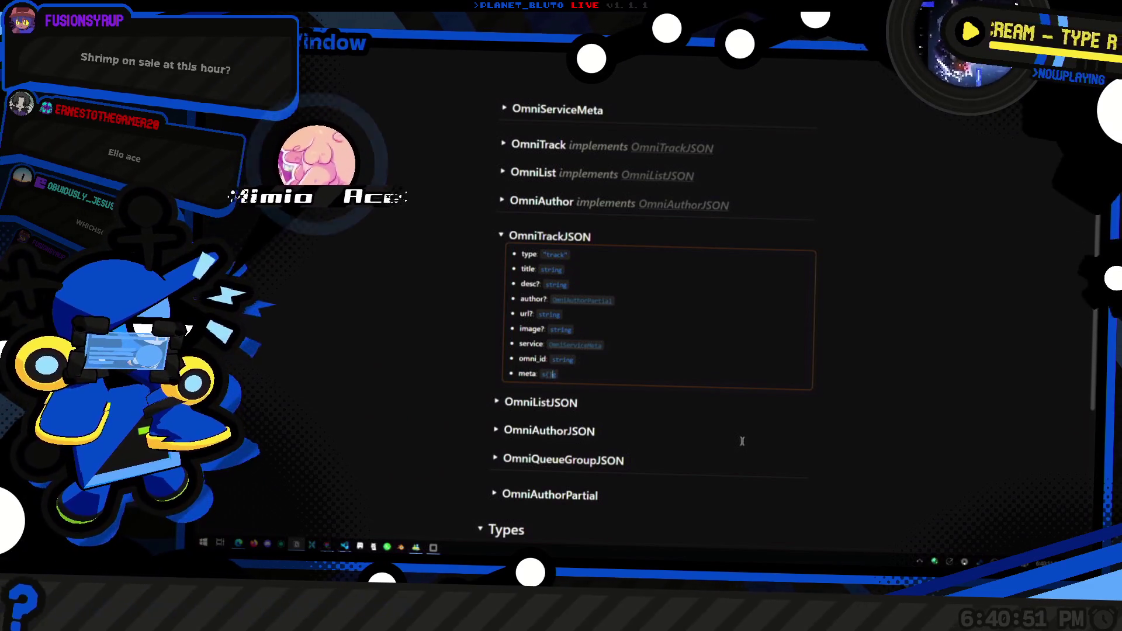
key("ctrl+z")
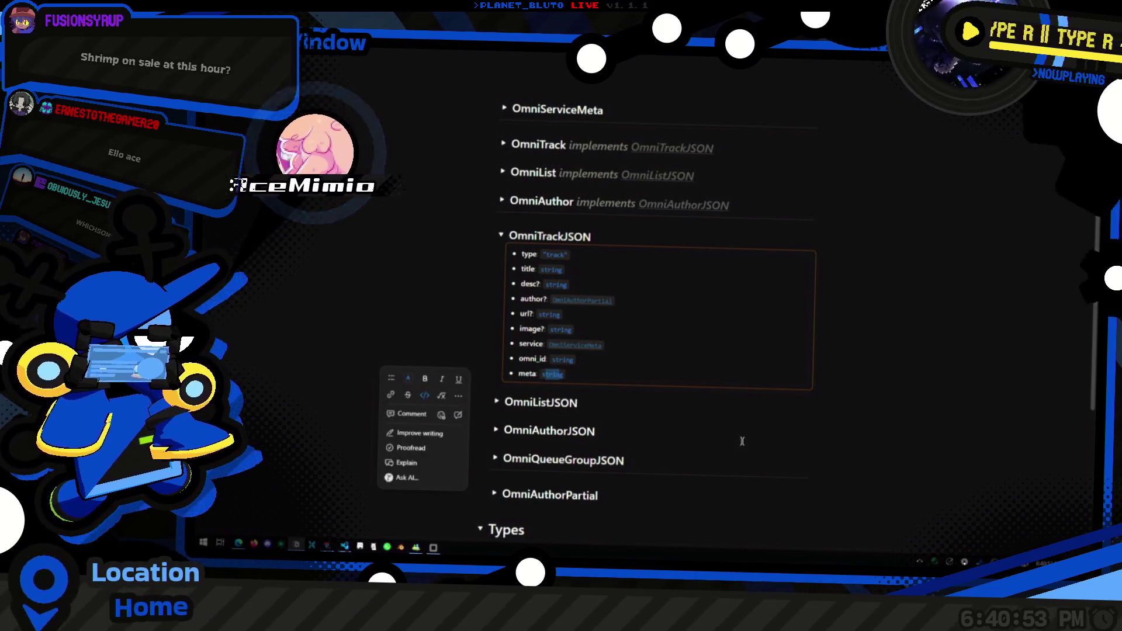
type("s{[")
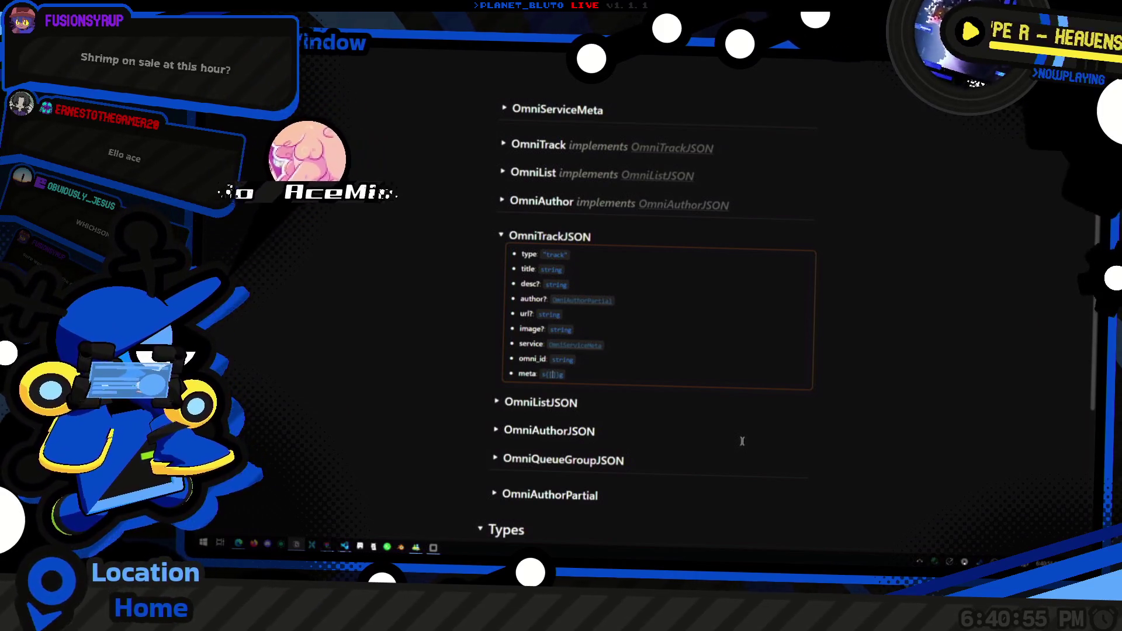
type("index: string")
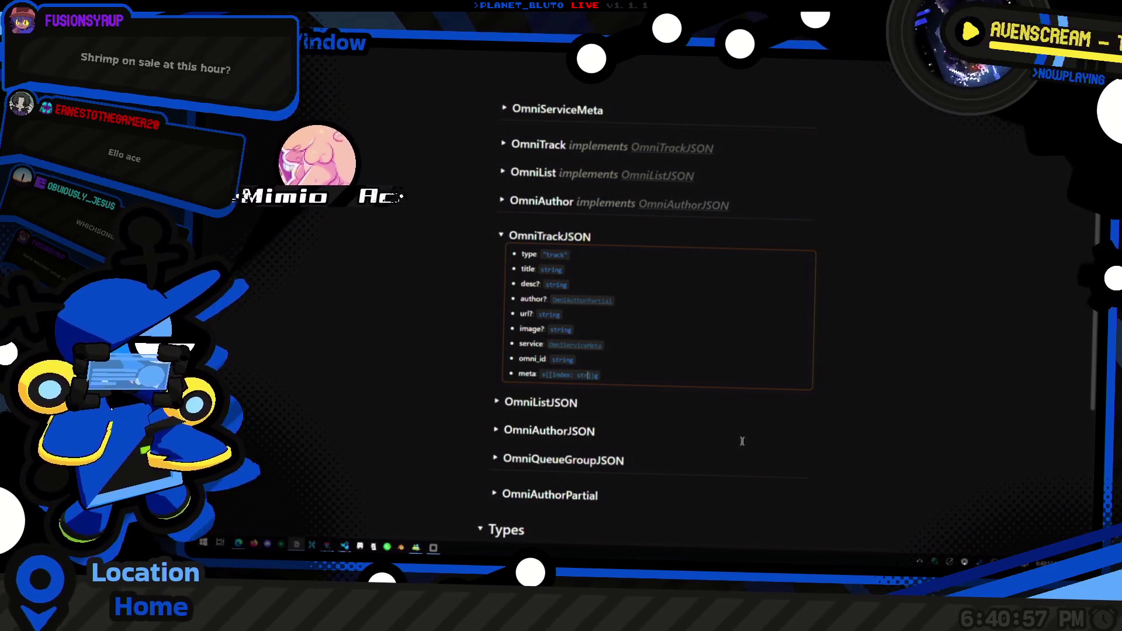
type("]:")
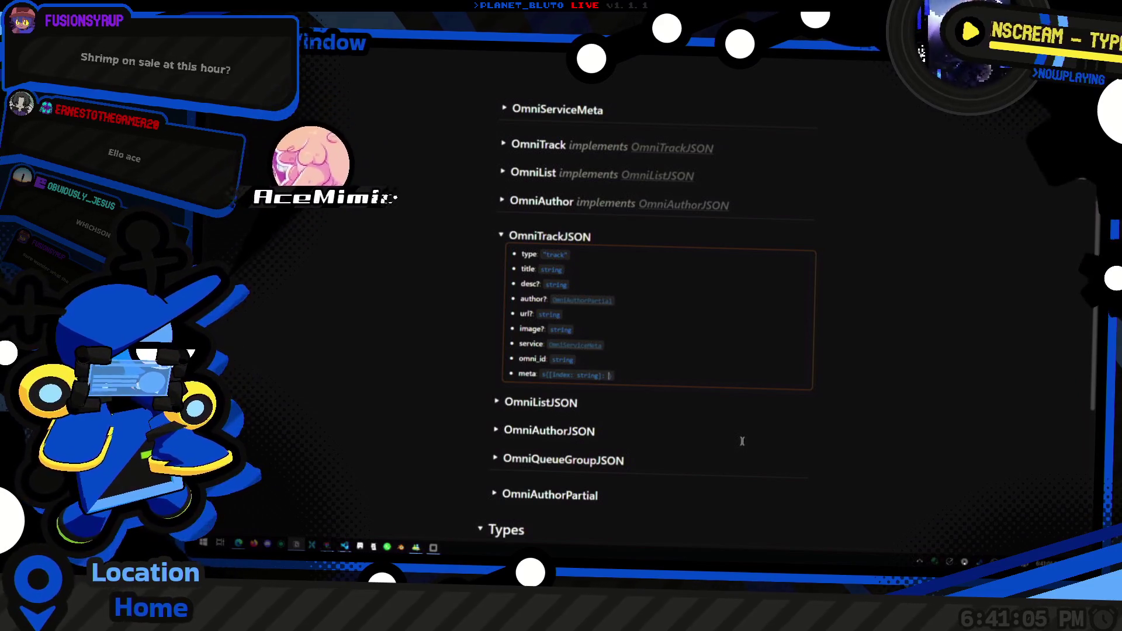
Step: Simplify OmniTrackJSON's meta type to 'object' and select the meta: object line
key("Delete")
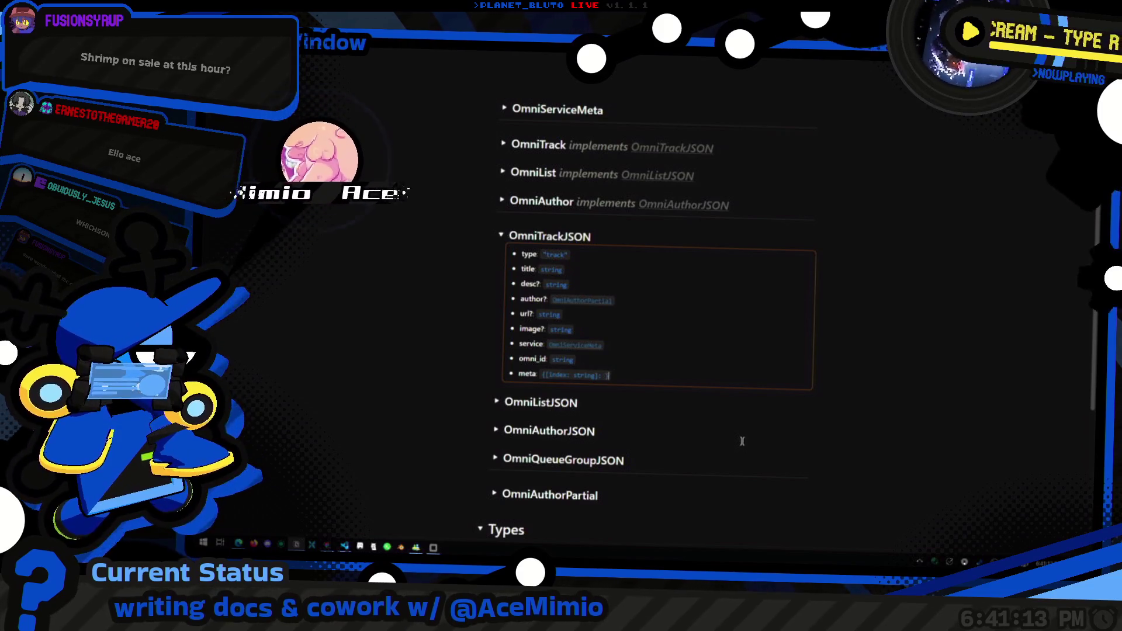
key("ctrl+shift+Left")
key("ctrl+shift+Left")
key("ctrl+shift+Left")
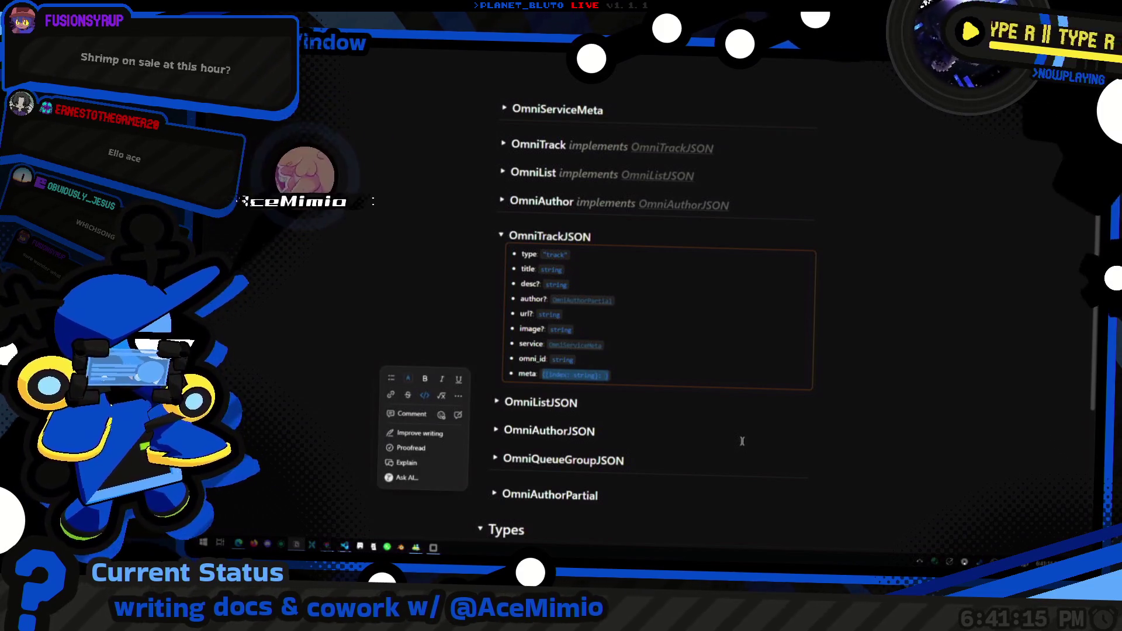
key("shift+Right")
key("shift+Right")
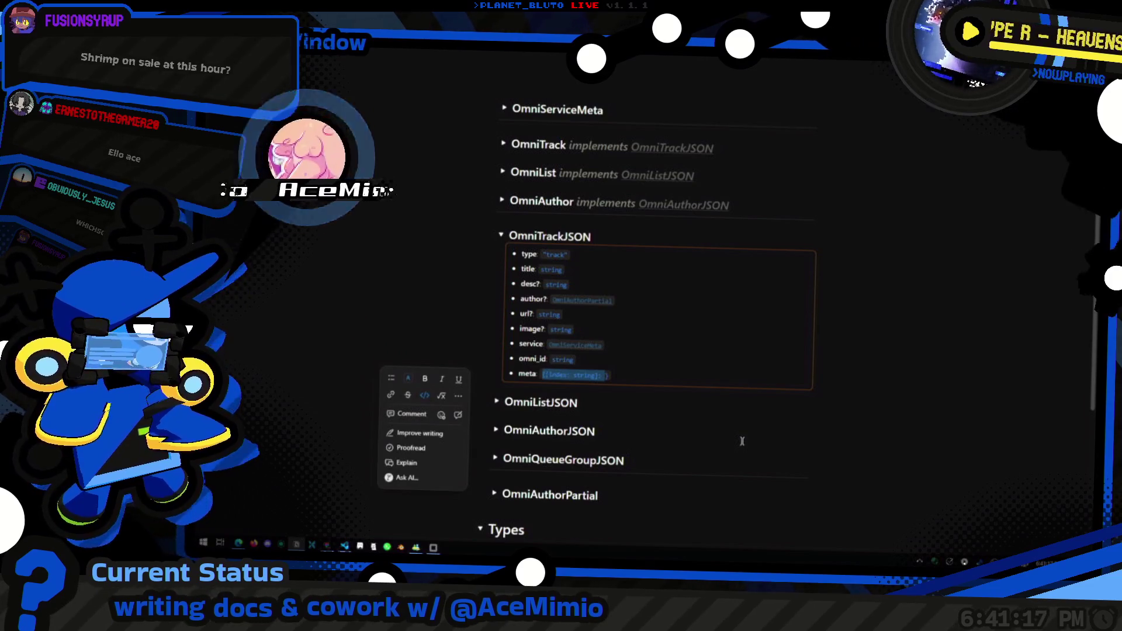
key("BackSpace")
key("ctrl+z")
key("BackSpace")
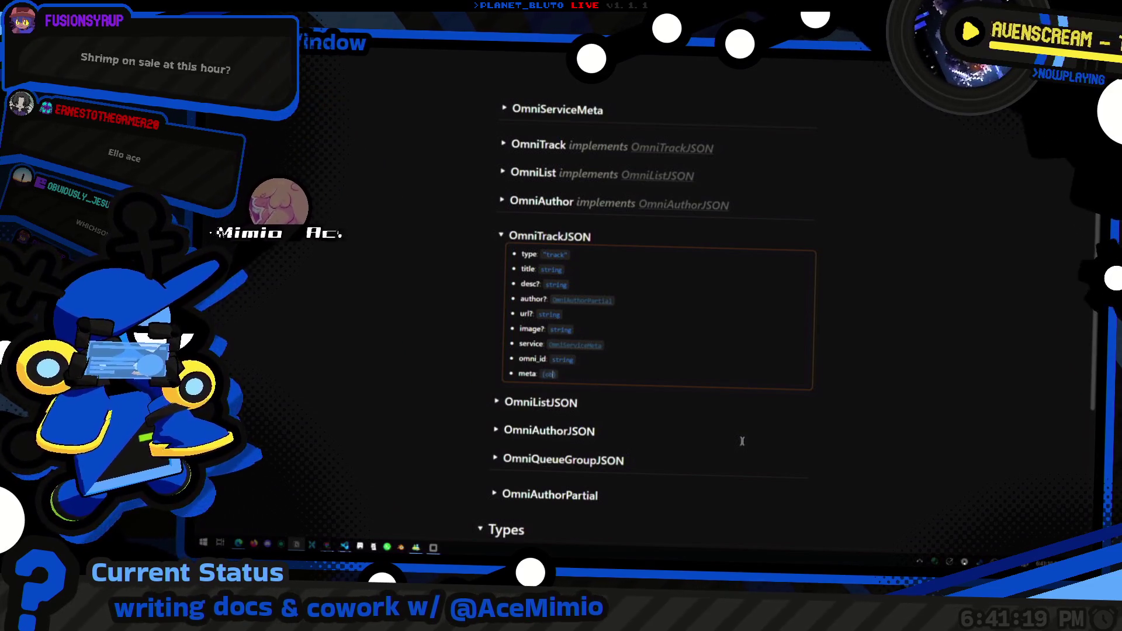
key("BackSpace")
key("Home")
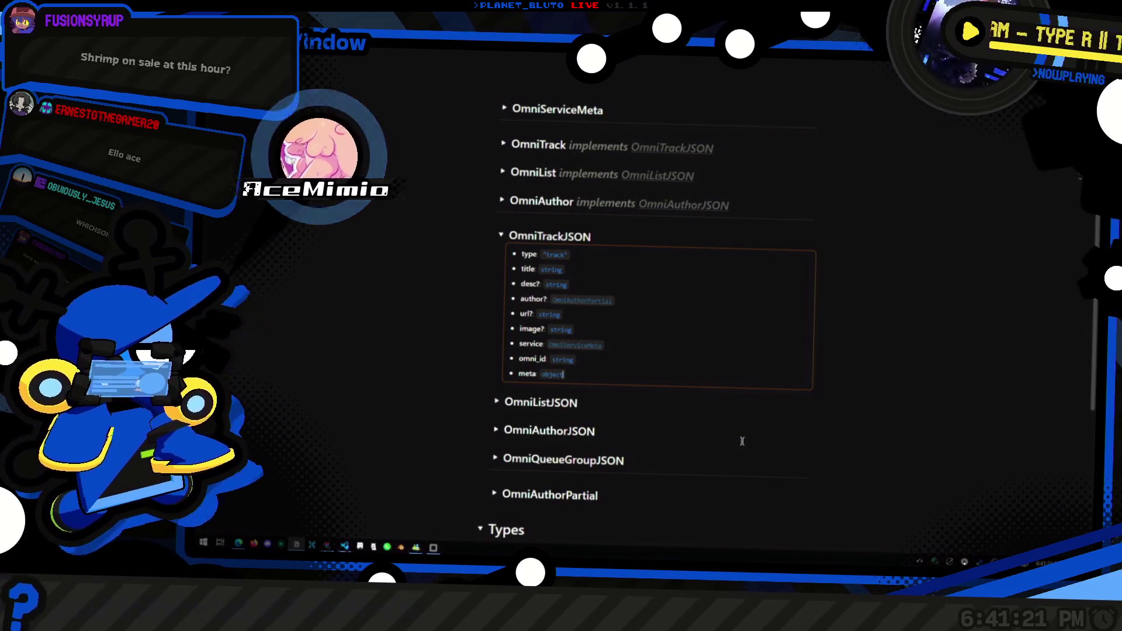
key("shift+Home")
key("ctrl+c")
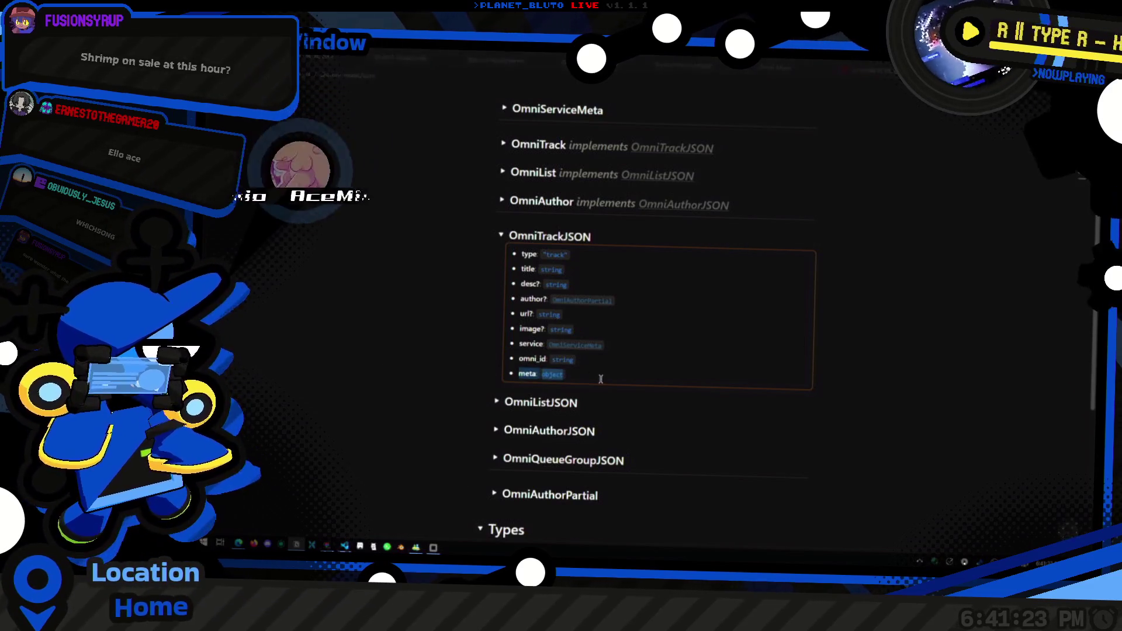
Step: Add the meta: object field after tracks in OmniListJSON and OmniAuthorJSON
left_click(497, 402)
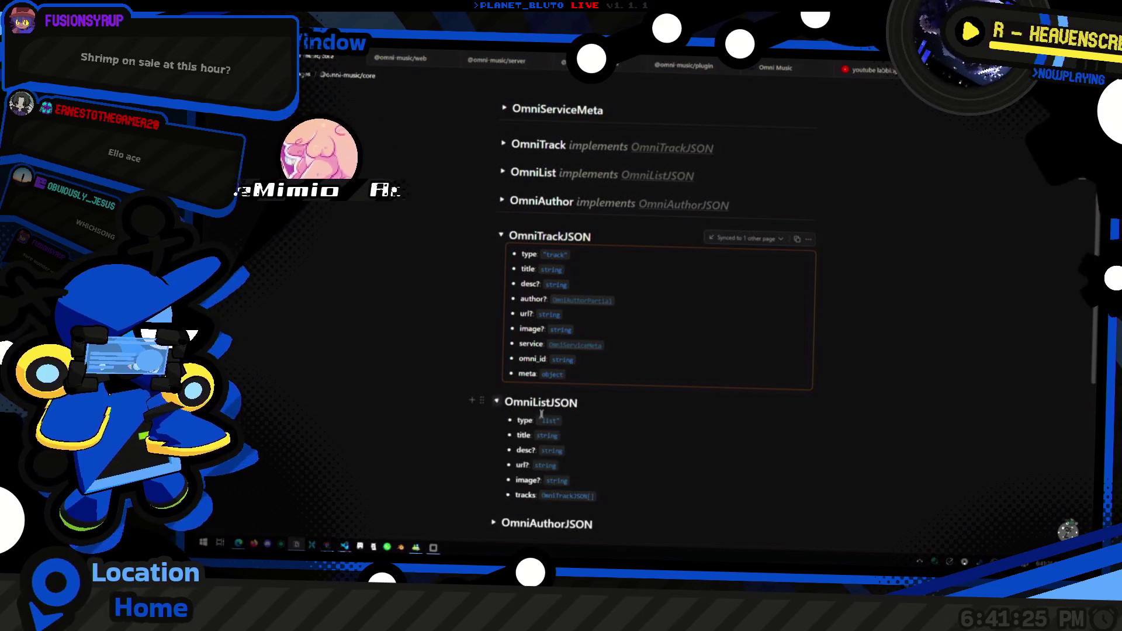
scroll(541, 413, "down", 3)
left_click(629, 393)
key("Return")
key("ctrl+v")
scroll(636, 396, "down", 1)
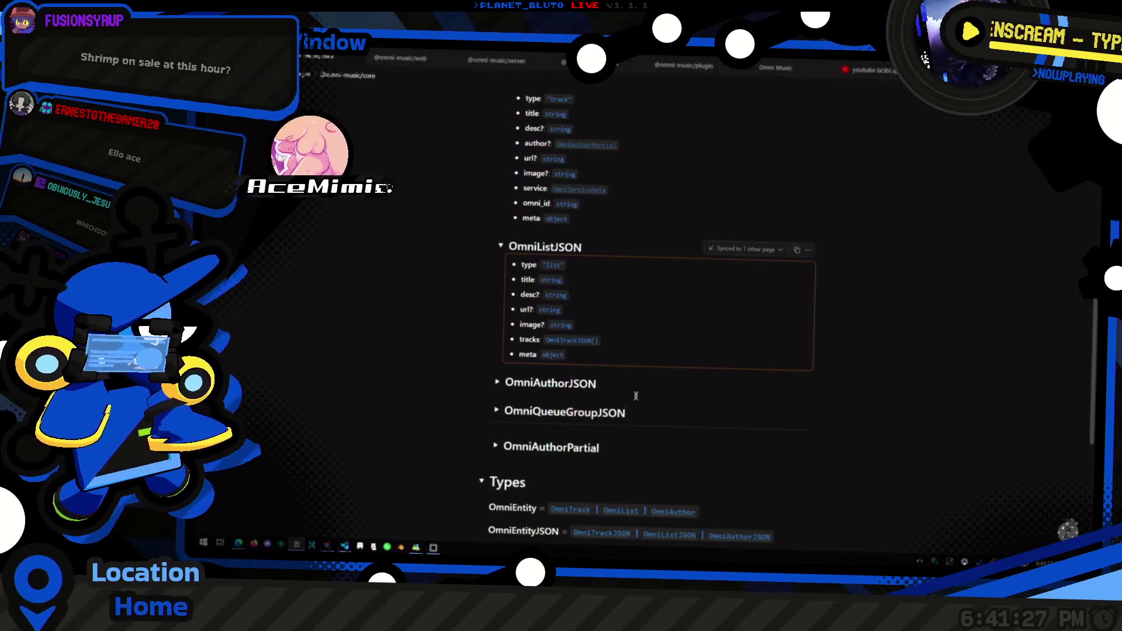
left_click(496, 382)
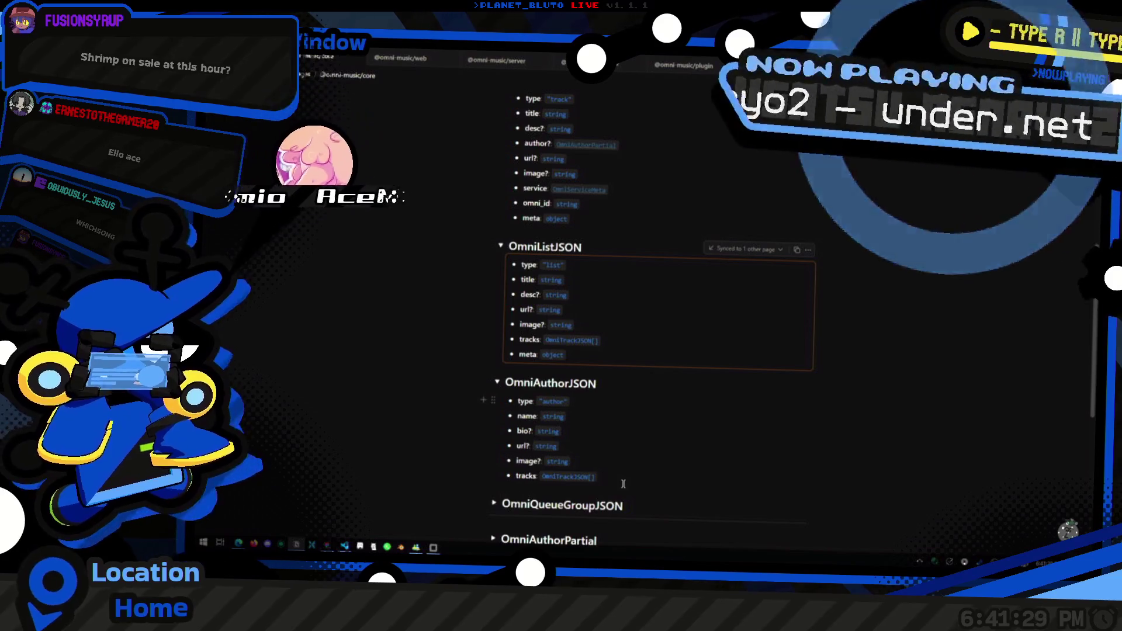
left_click(623, 484)
key("Return")
key("ctrl+v")
Step: Expand OmniQueueGroupJSON to inspect it, then collapse it again
scroll(593, 476, "down", 2)
left_click(496, 425)
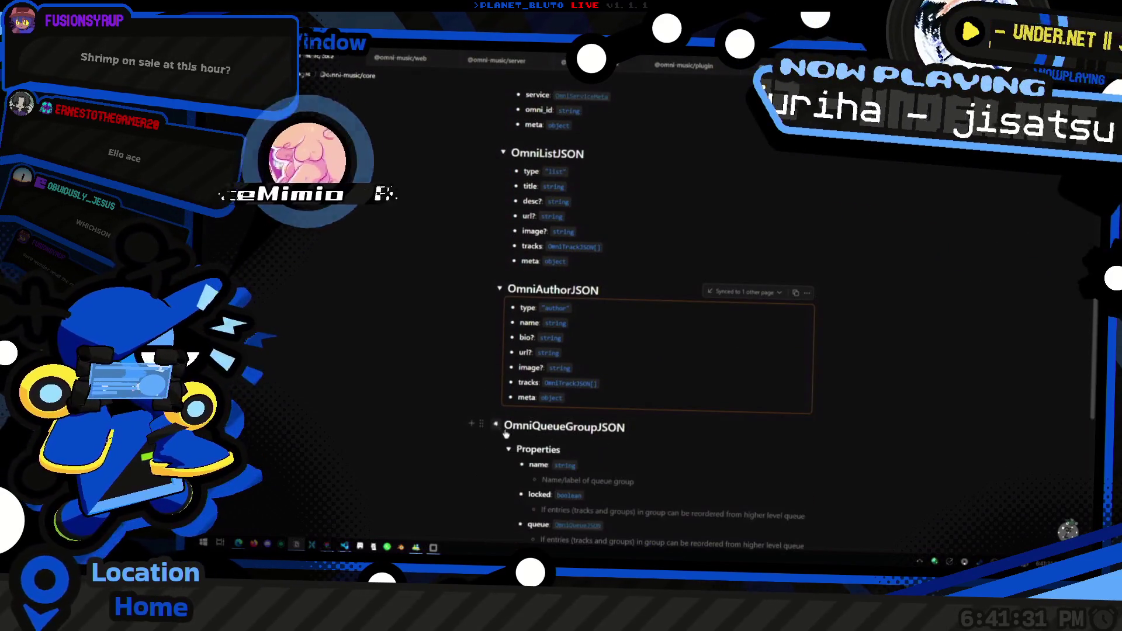
scroll(506, 433, "down", 2)
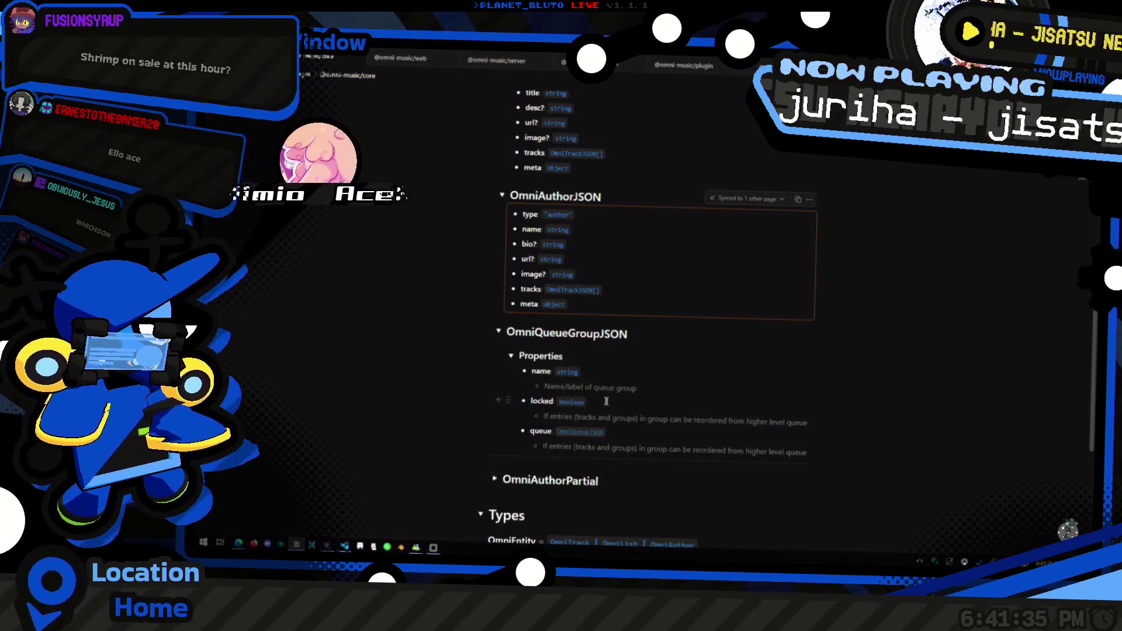
left_click(498, 331)
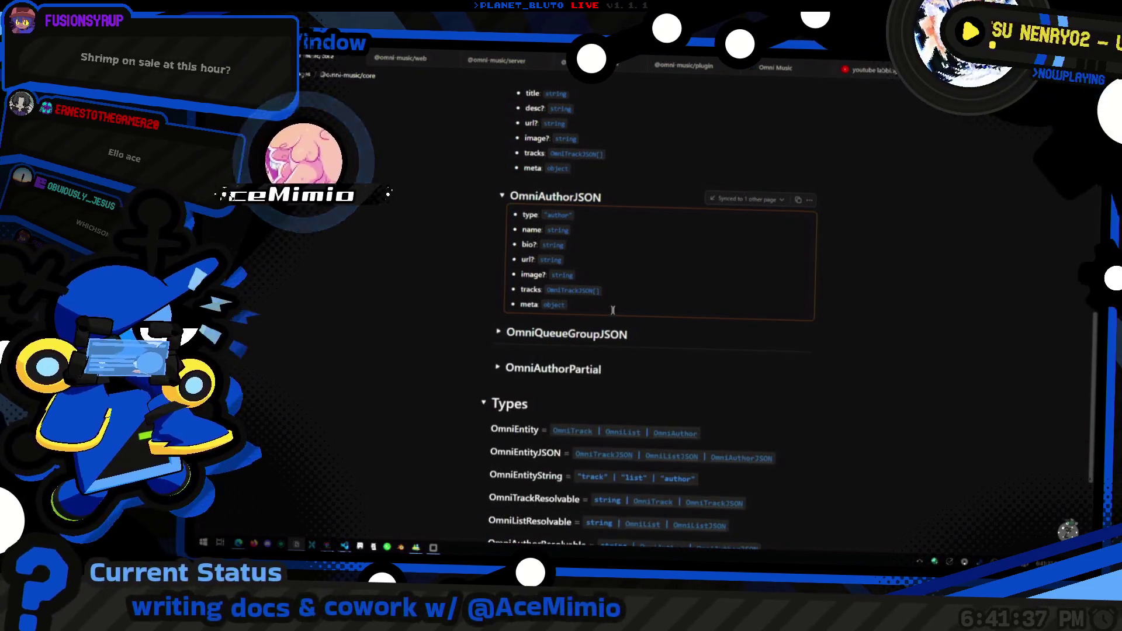
scroll(613, 309, "up", 7)
left_click(409, 67)
left_click(509, 63)
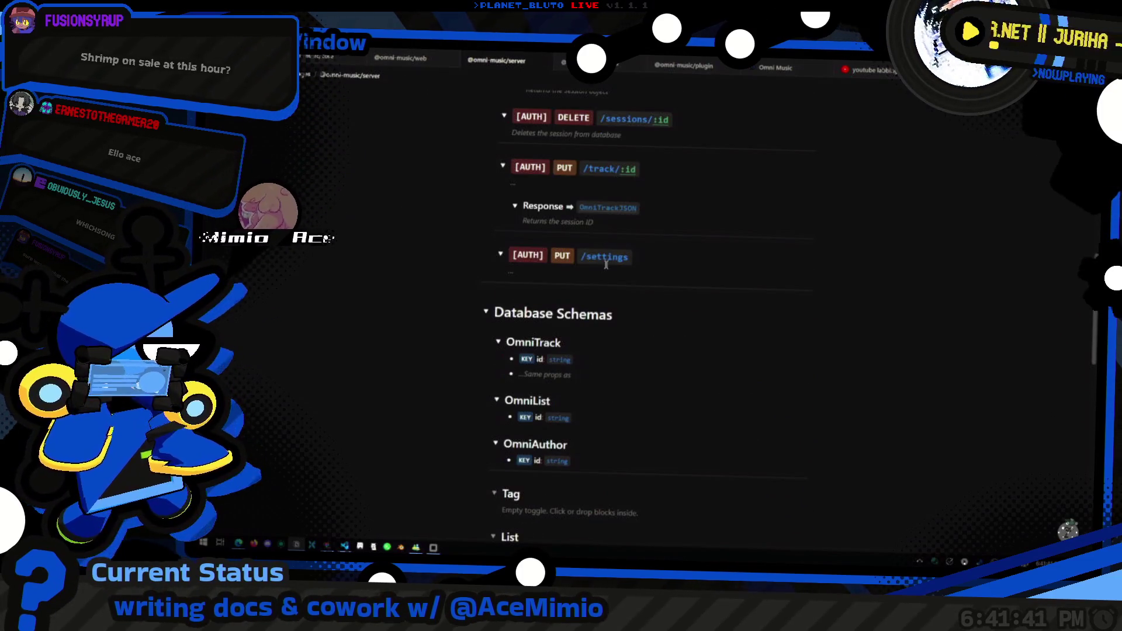
scroll(606, 264, "down", 1)
left_click(614, 307)
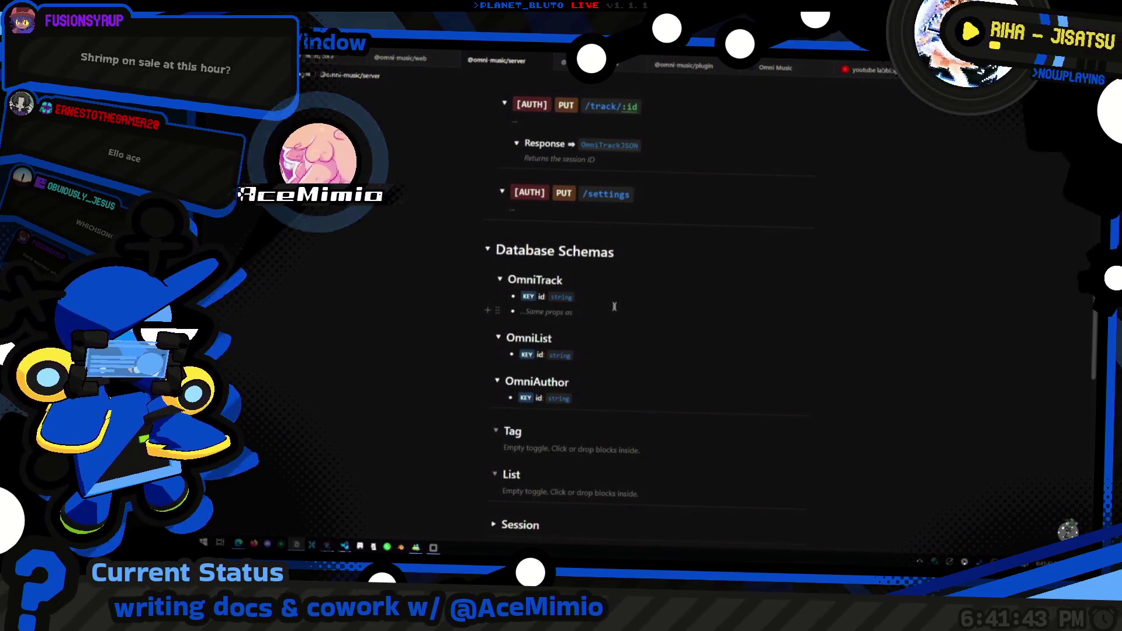
type("OmniTrackJSON")
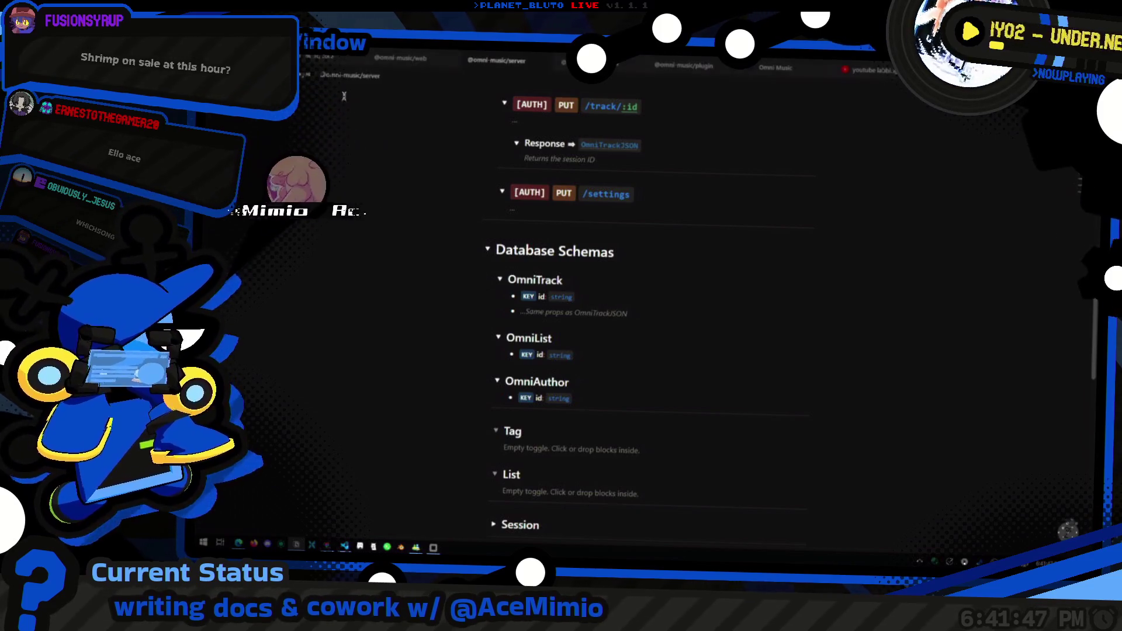
Step: Paste a link to the core OmniTrackJSON block into the note, formatted as inline code
left_click(319, 59)
left_click(608, 268)
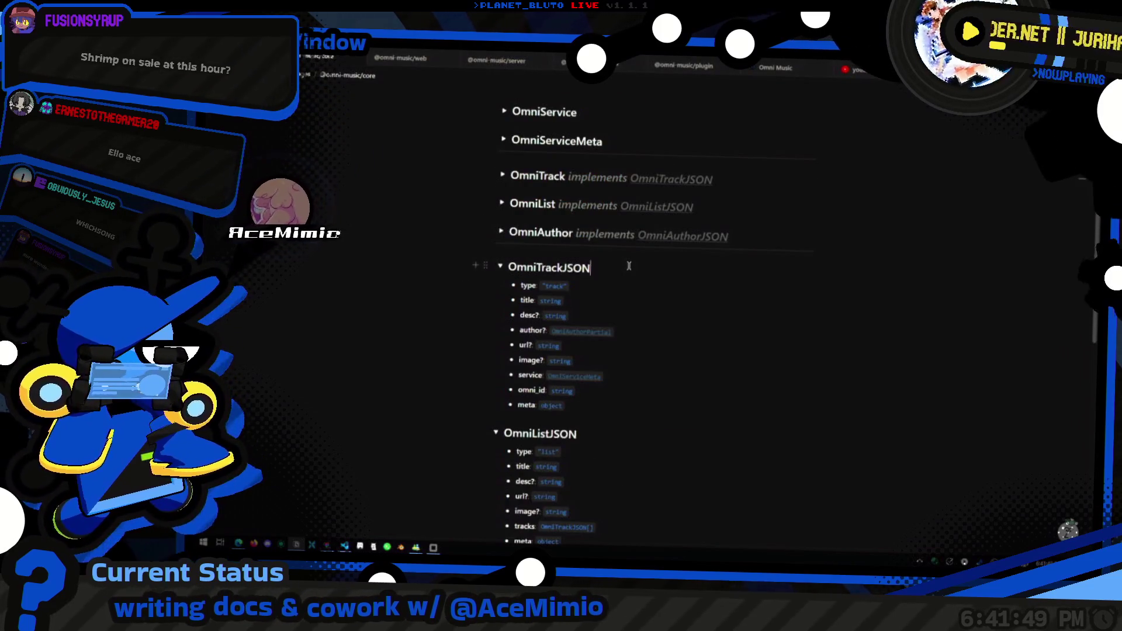
key("ctrl+shift+c")
left_click(497, 60)
left_click(702, 302)
key("ctrl+v")
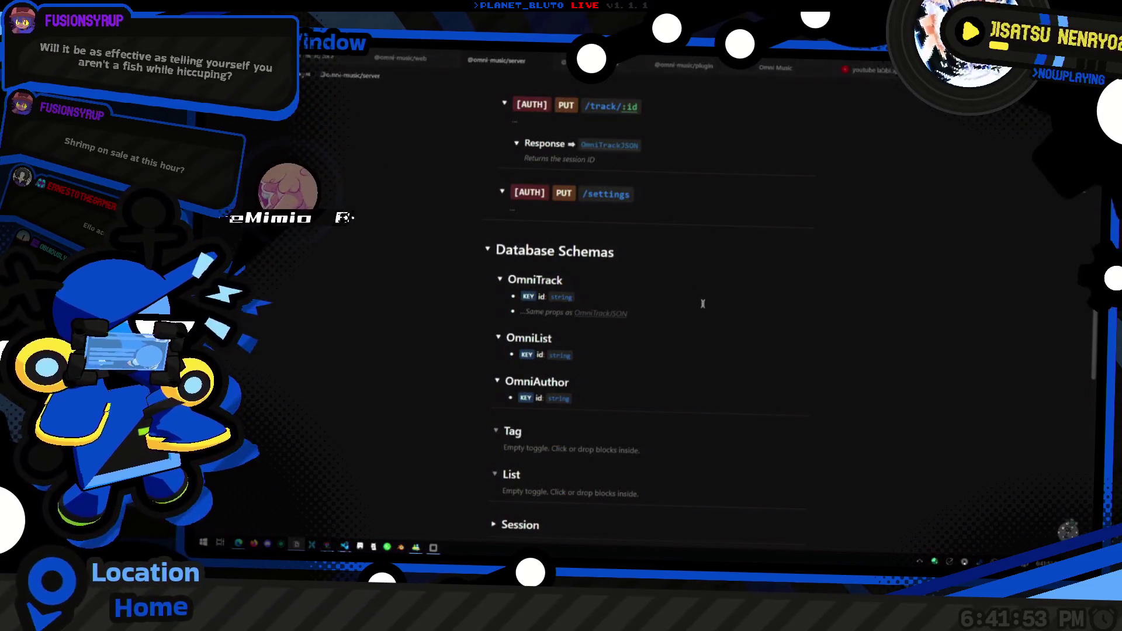
key("ctrl+shift+Left")
key("ctrl+e")
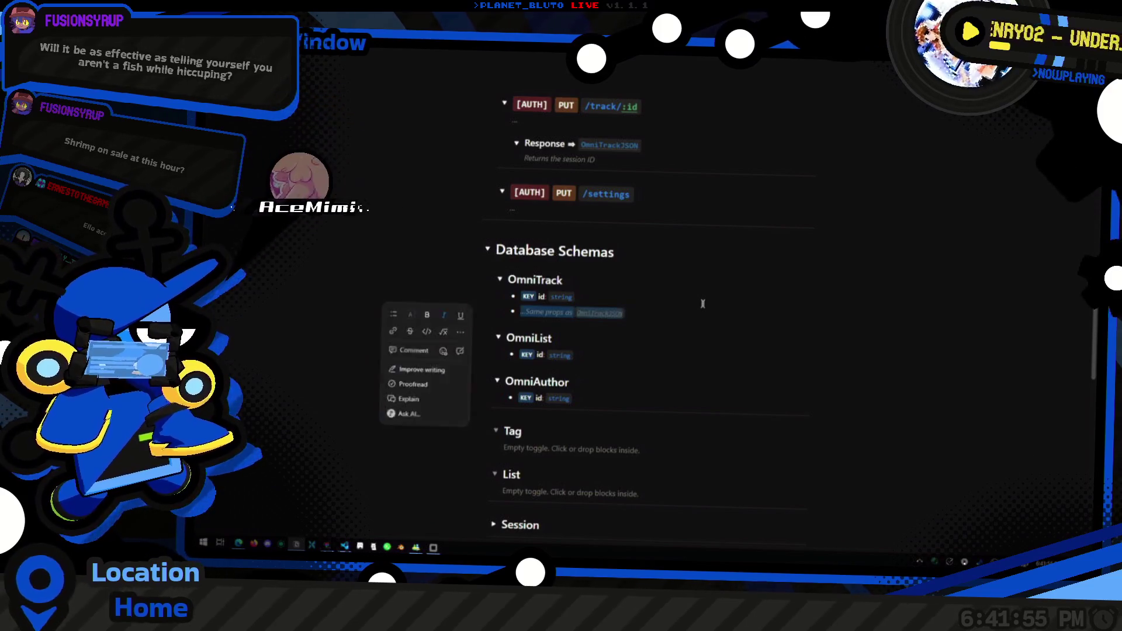
Step: Add the same '…Same props as OmniTrackJSON' line under OmniList's and OmniAuthor's id fields
left_click(620, 368)
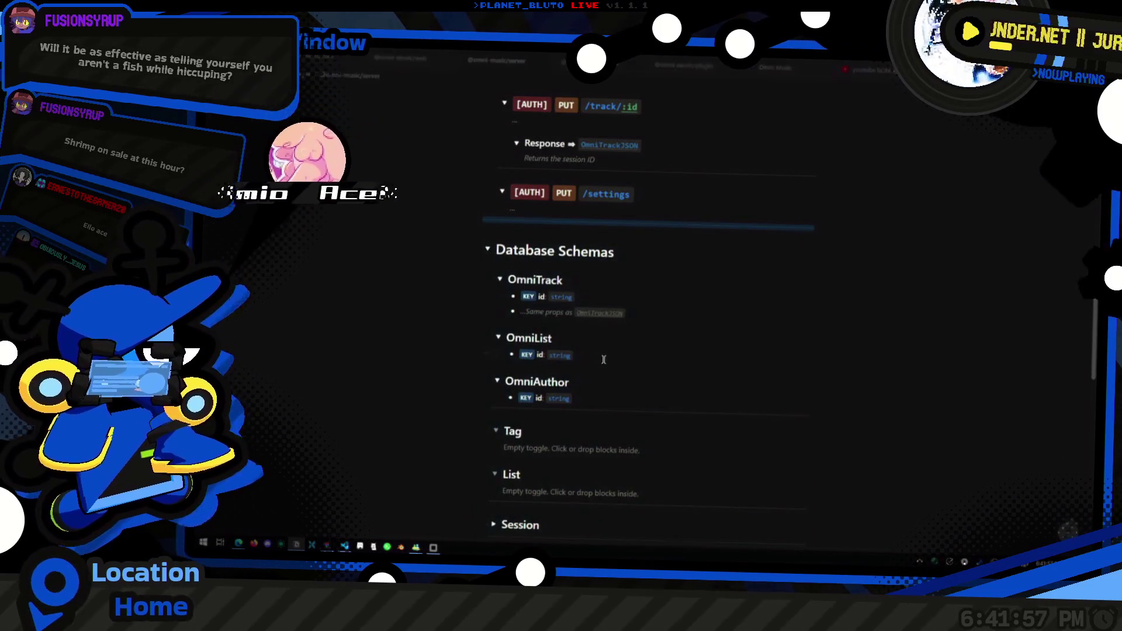
left_click(598, 356)
key("Return")
key("ctrl+v")
left_click(601, 409)
key("Return")
key("ctrl+v")
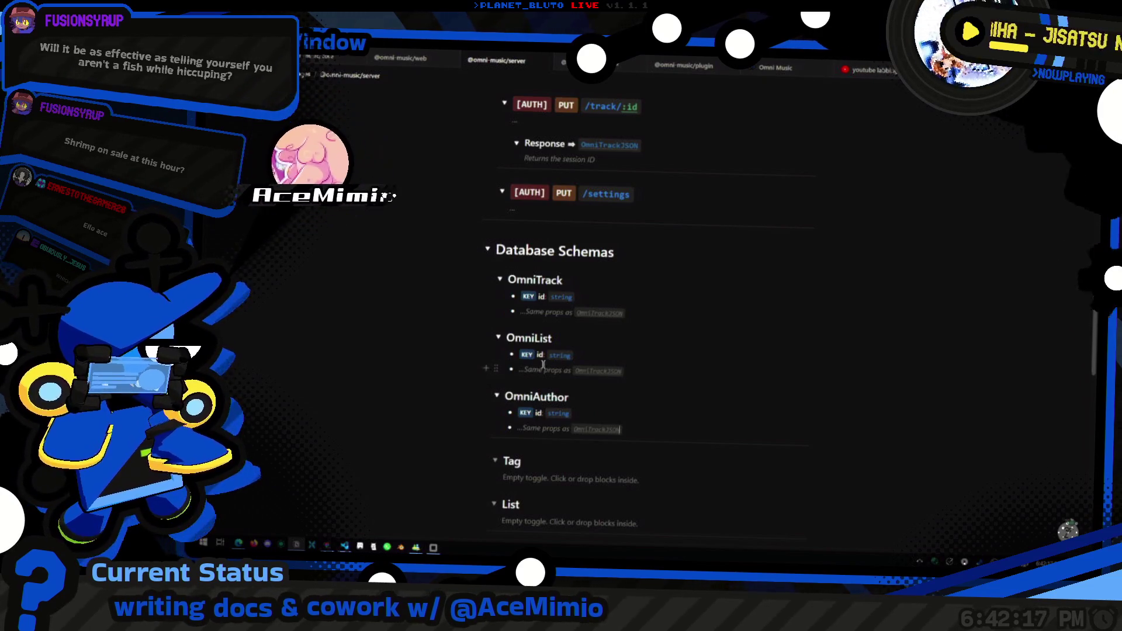
Step: Change OmniList's 'Same props as' reference from 'Track' to 'List' so it names OmniListJSON
key("ctrl+Right")
key("ctrl+Right")
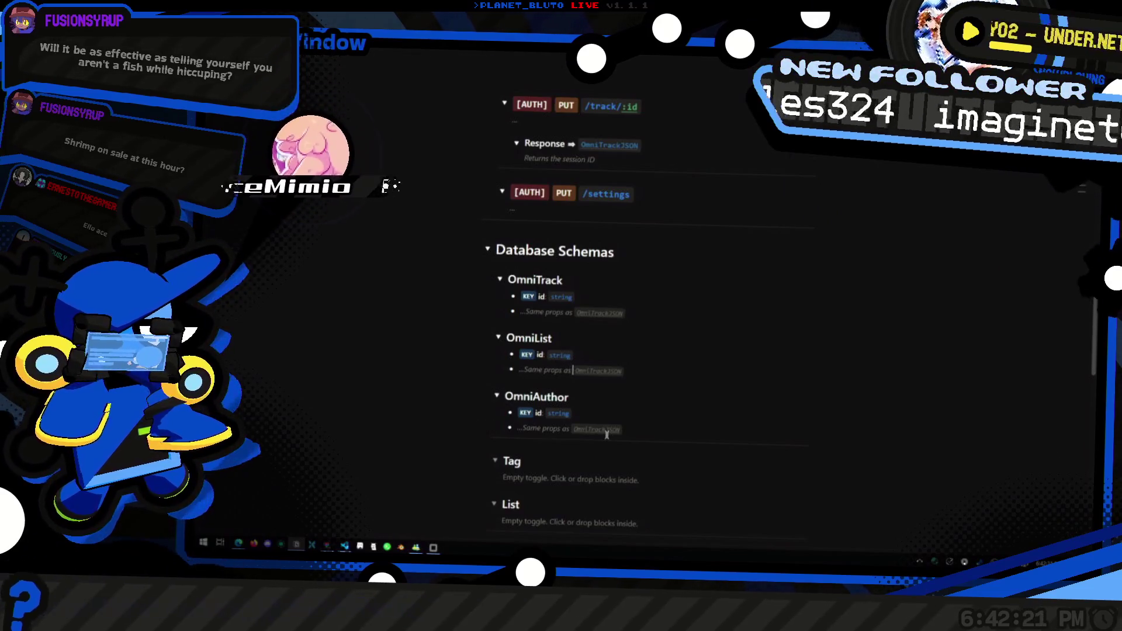
key("ctrl+k")
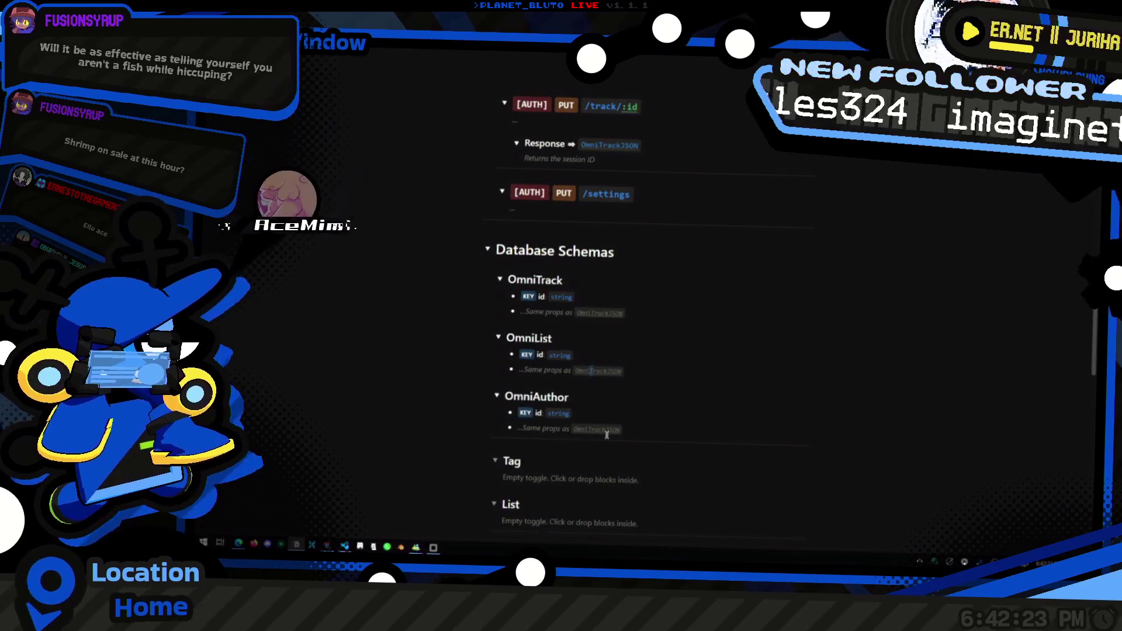
key("Escape")
key("Delete")
key("Delete")
key("Delete")
type("List")
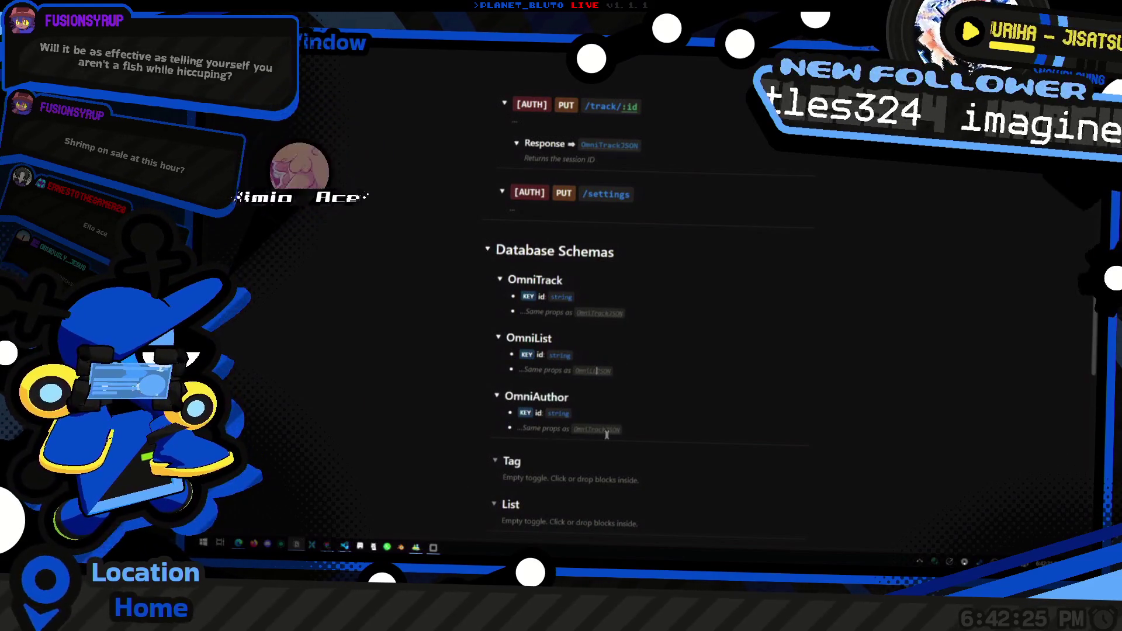
Step: Replace 'Track' with 'Author' in OmniAuthor's 'Same props as' reference
left_click(575, 428)
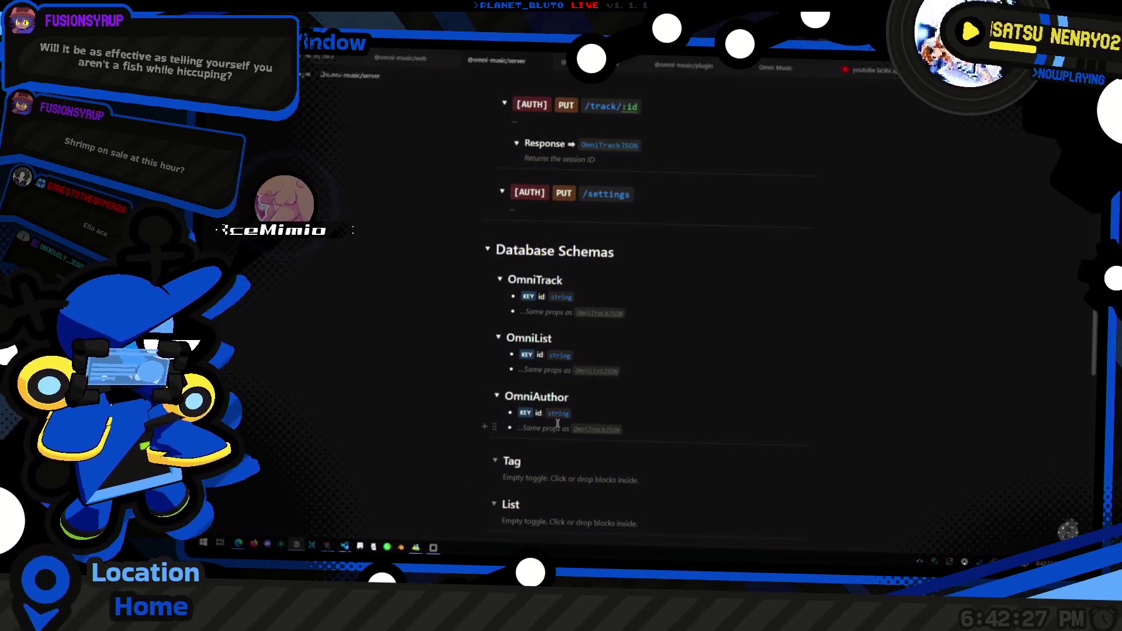
key("Right")
key("Right")
key("Right")
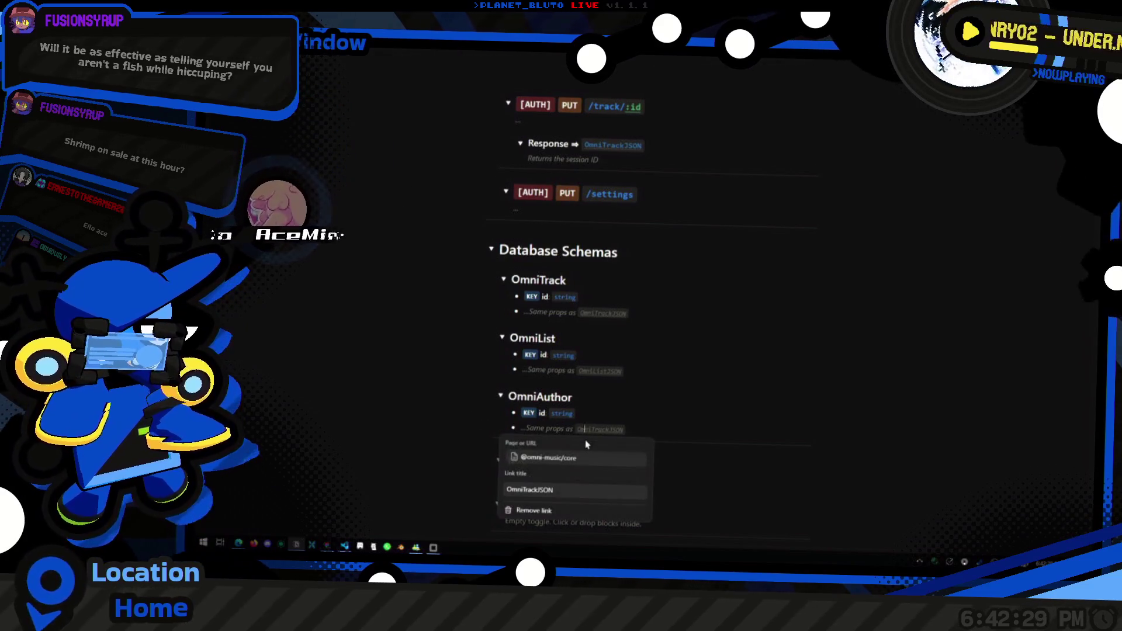
key("shift+Right")
key("shift+Right")
key("shift+Right")
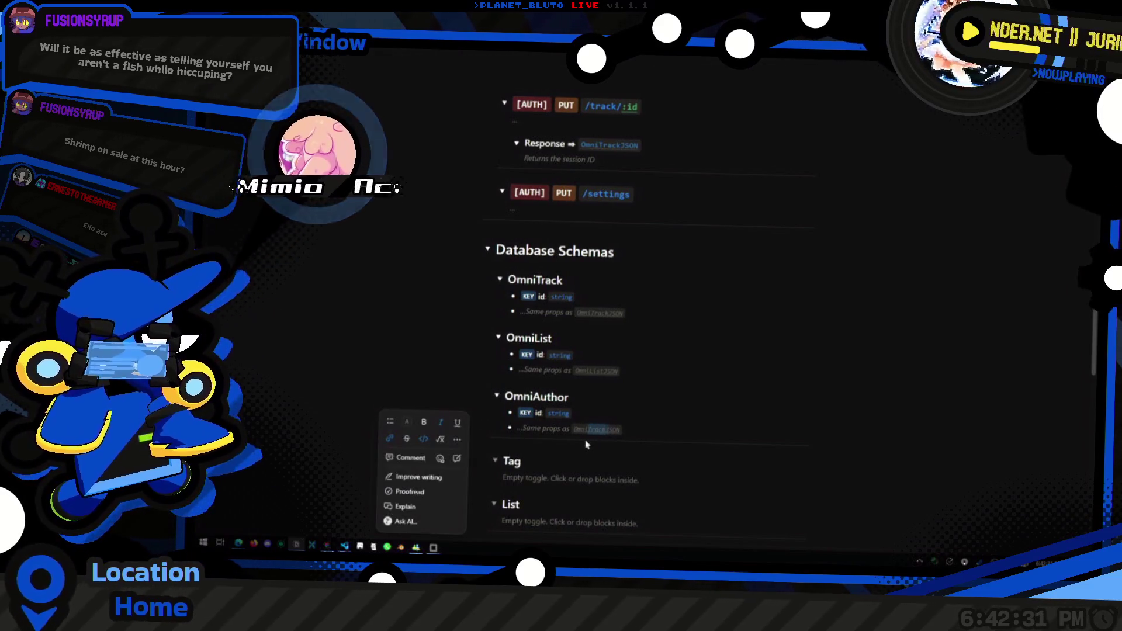
type("Author")
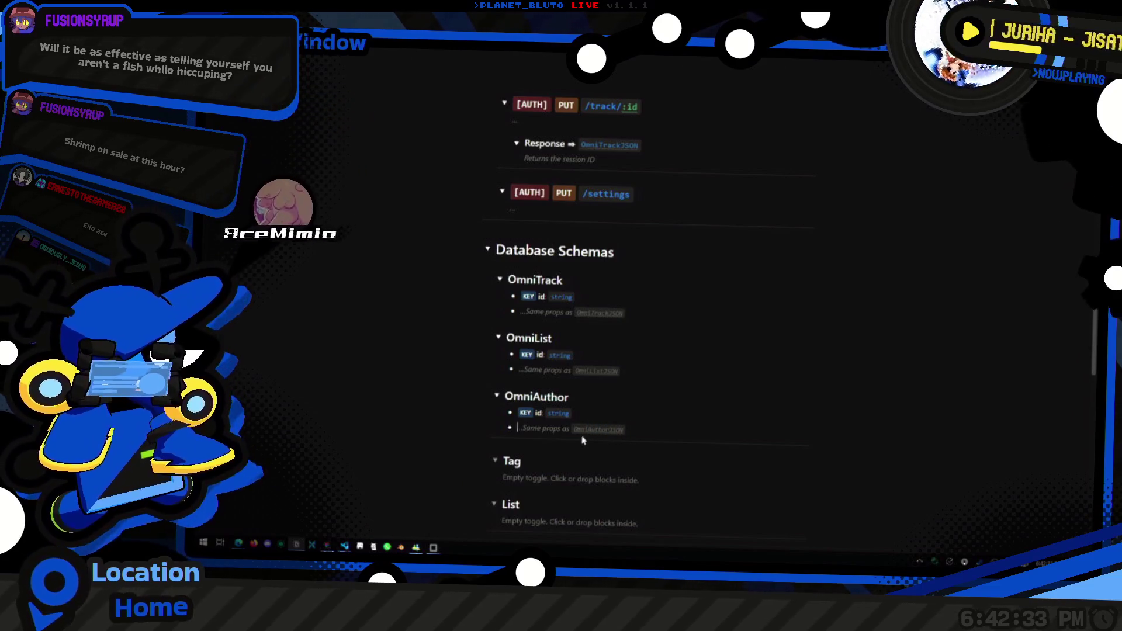
Step: Check the JSON definitions on the core page, then return to the server page's Database Schemas
left_click(591, 429)
left_click(612, 440)
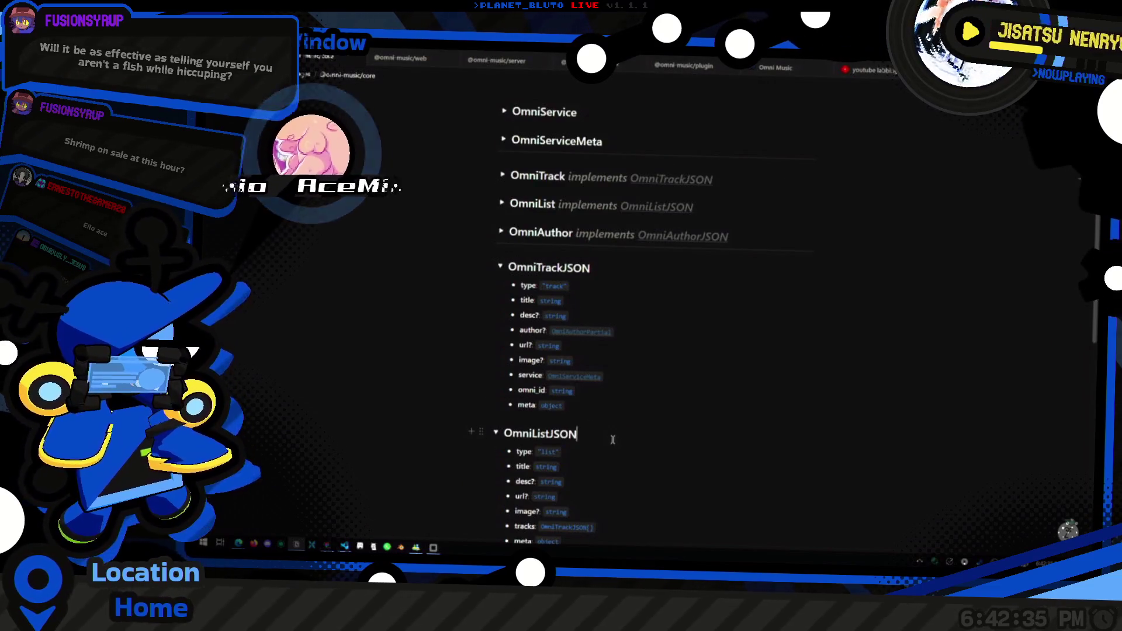
key("ctrl+shift+Tab")
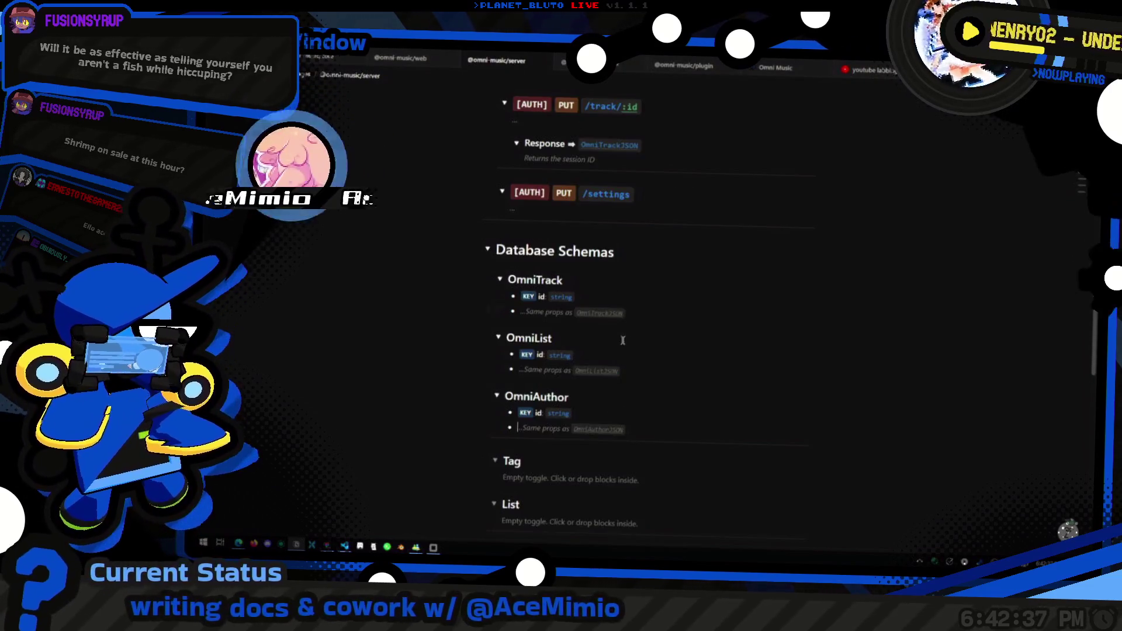
key("ctrl+Tab")
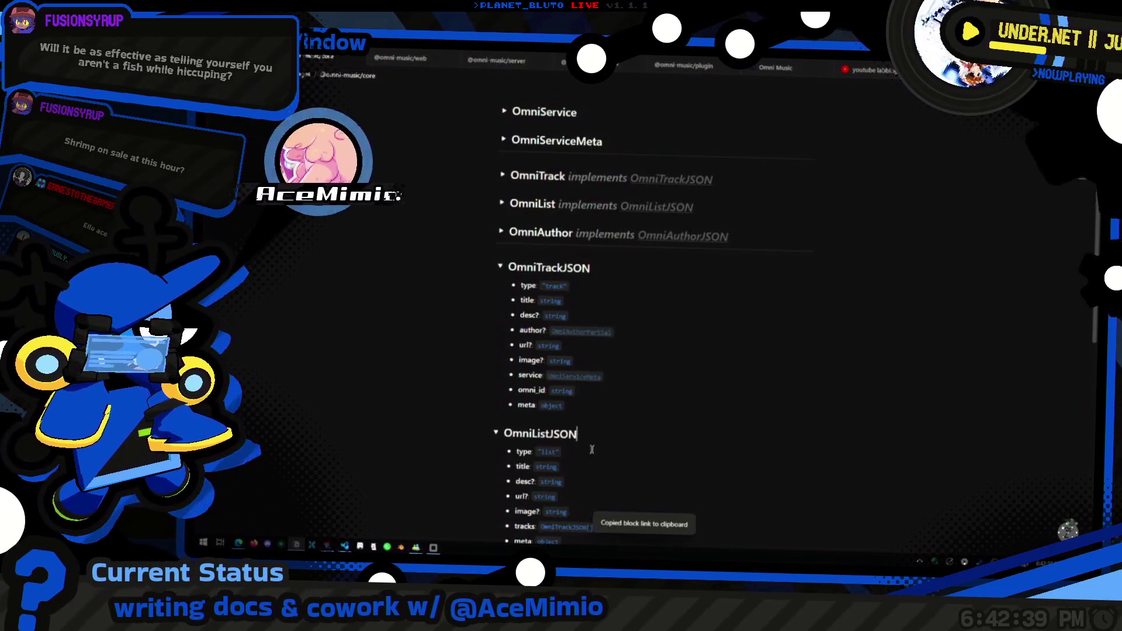
scroll(608, 385, "down", 1)
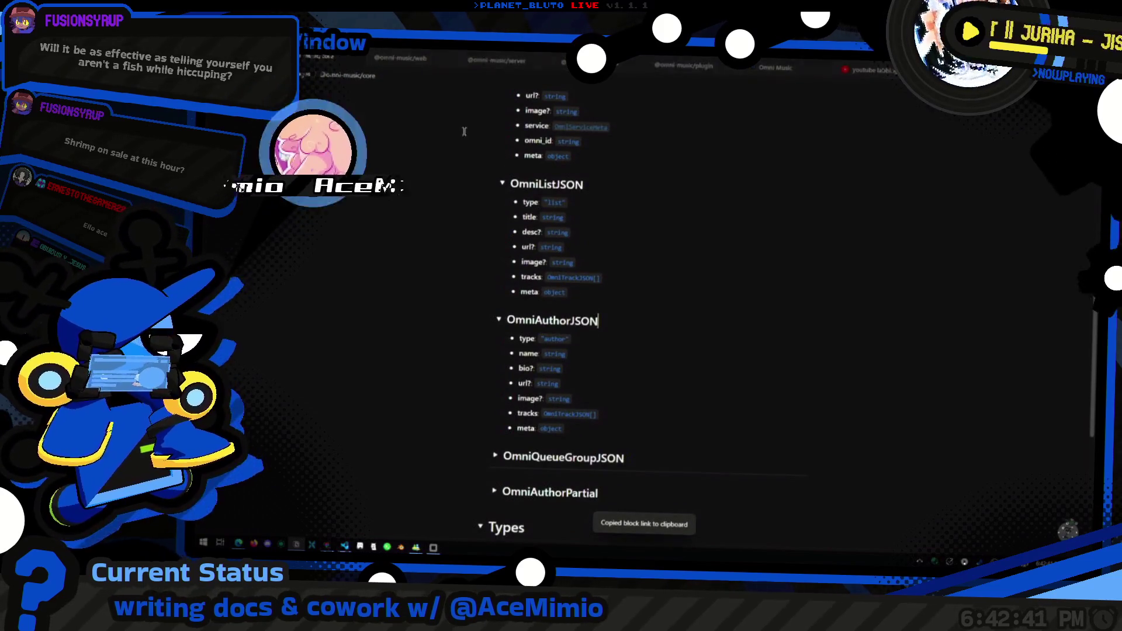
left_click(496, 60)
left_click(652, 434)
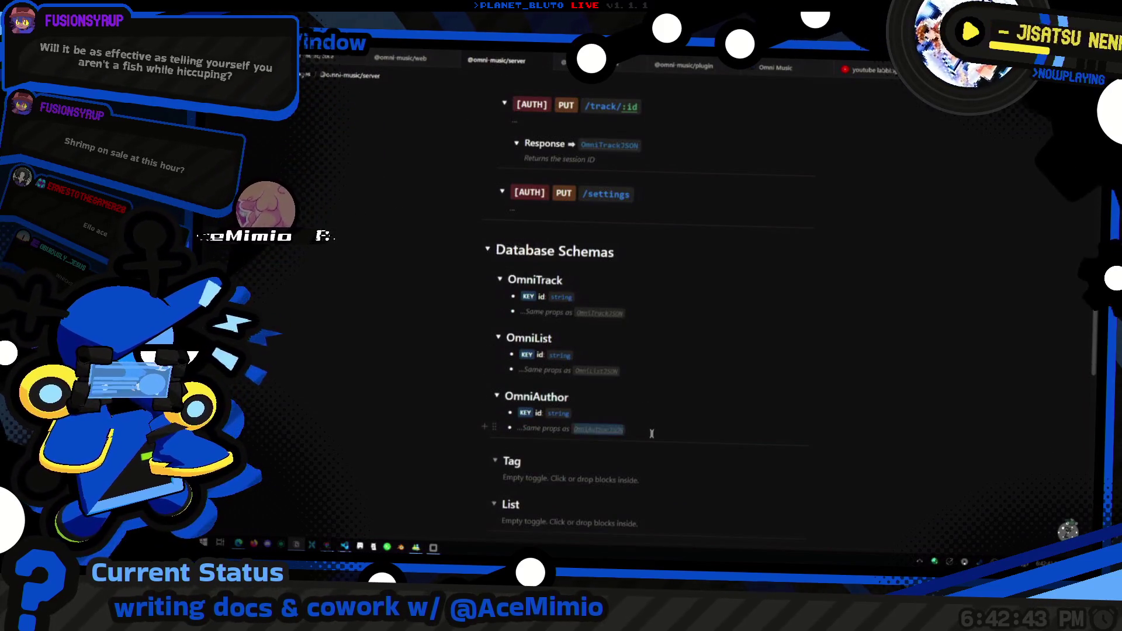
key("ctrl+Tab")
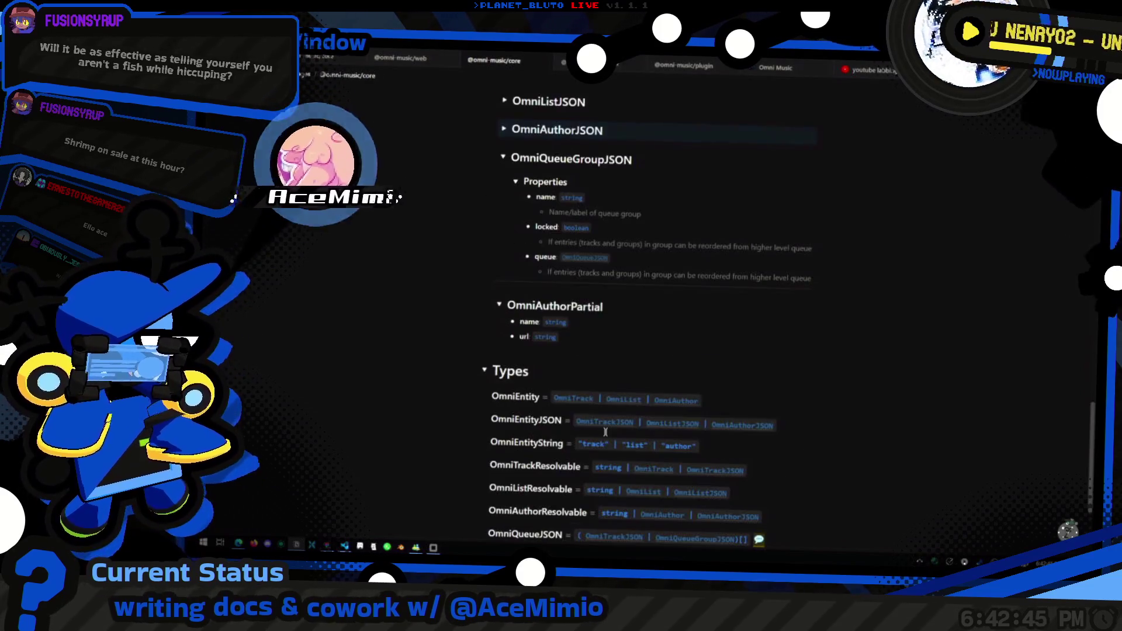
scroll(482, 306, "up", 3)
left_click(501, 285)
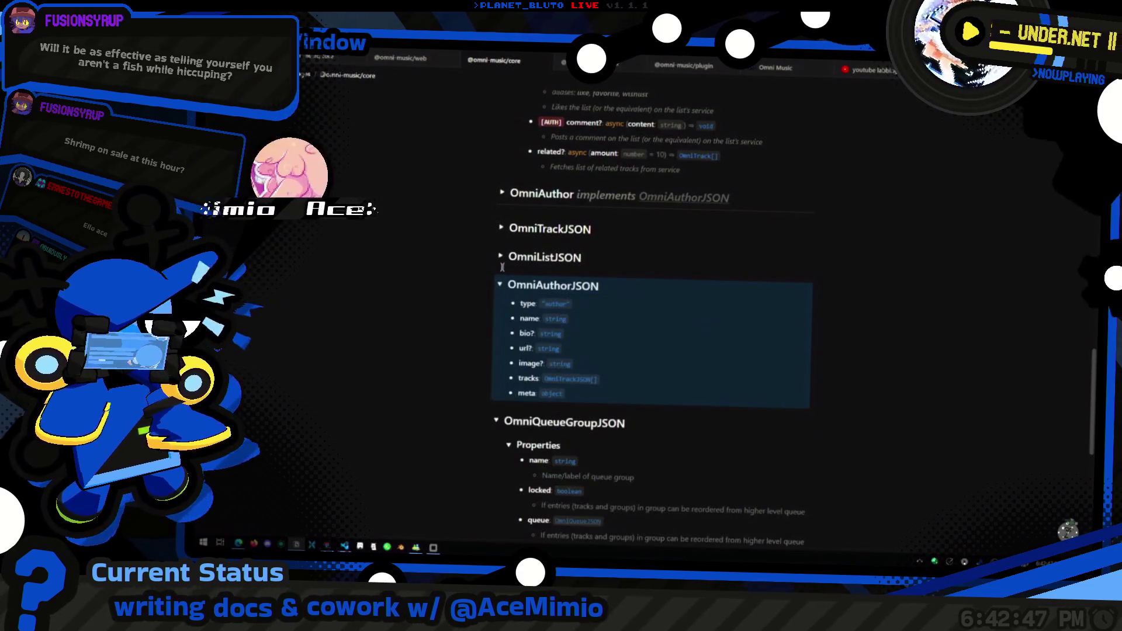
left_click(640, 333)
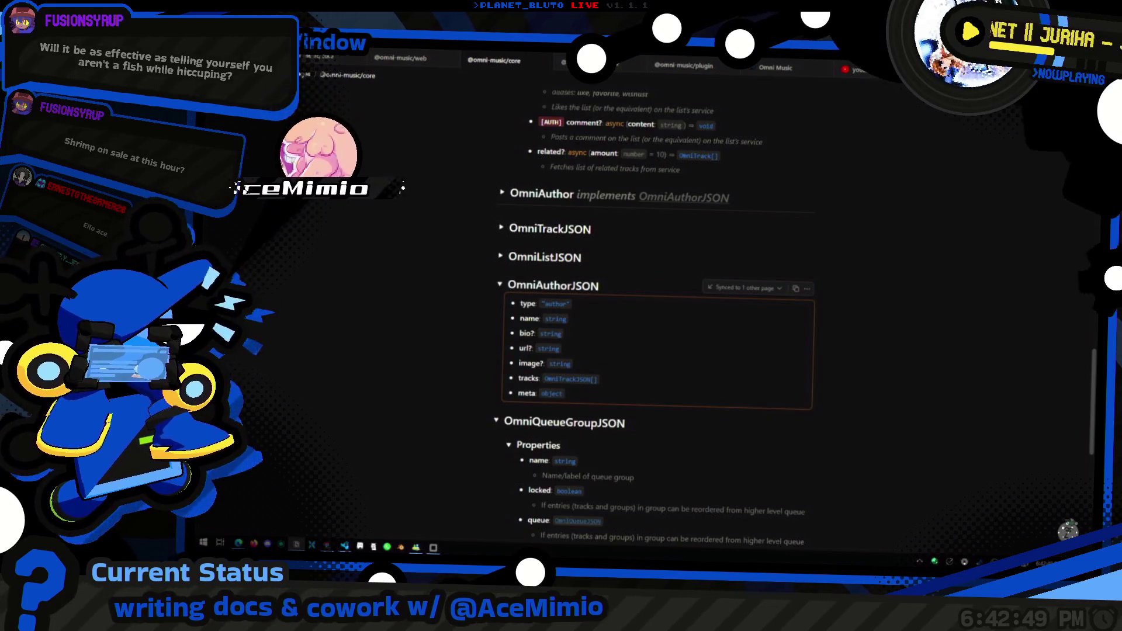
key("ctrl+shift+Tab")
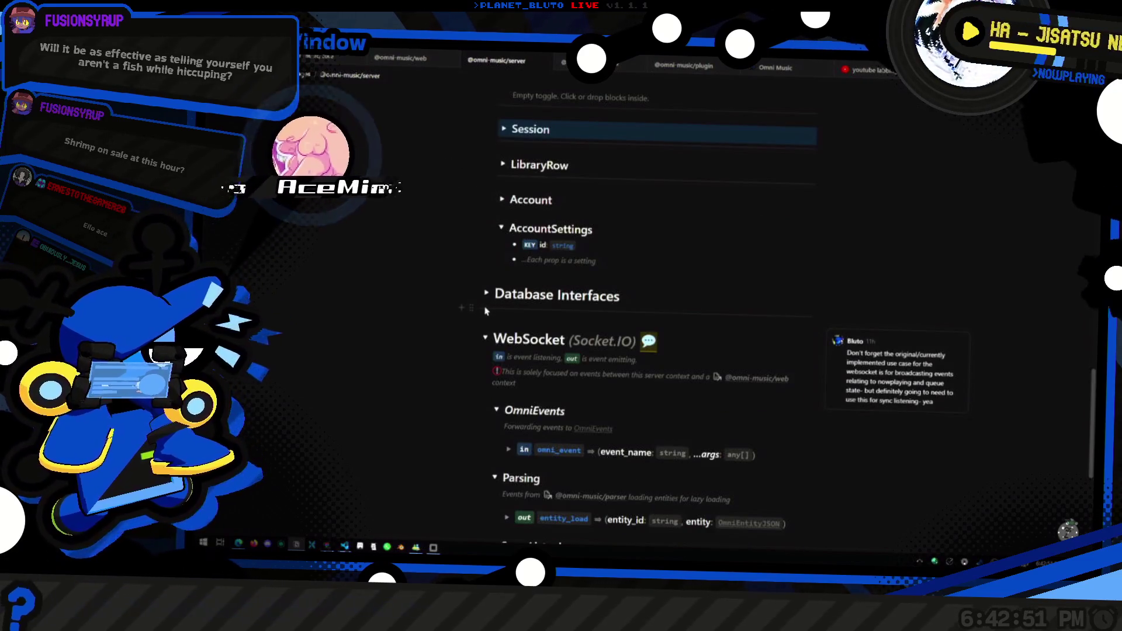
scroll(579, 275, "up", 3)
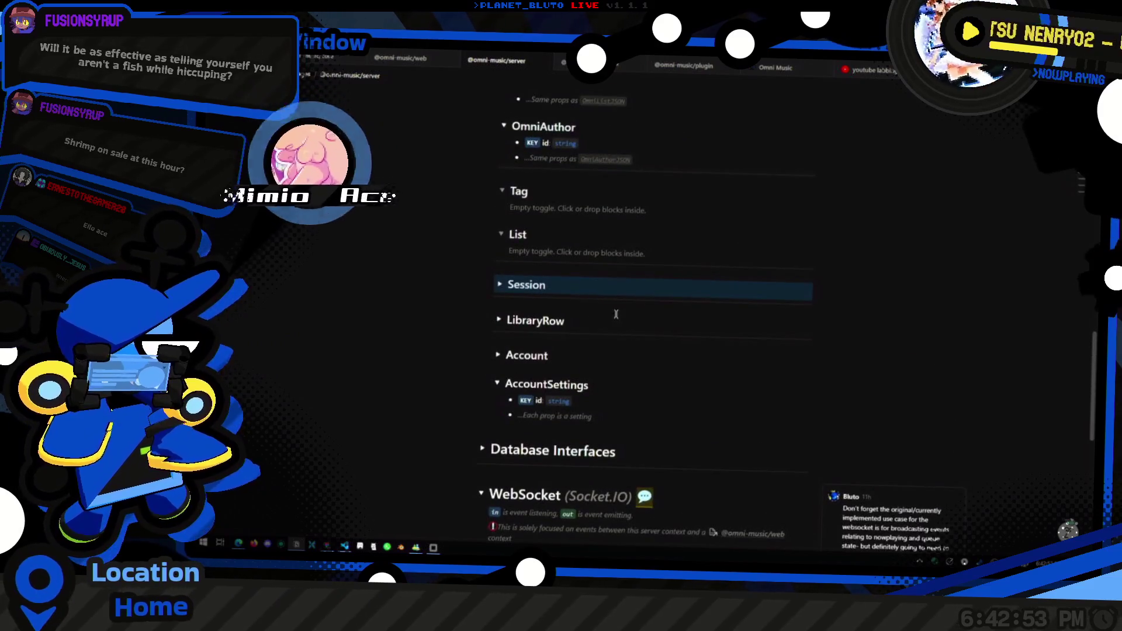
scroll(616, 314, "up", 2)
left_click(647, 363)
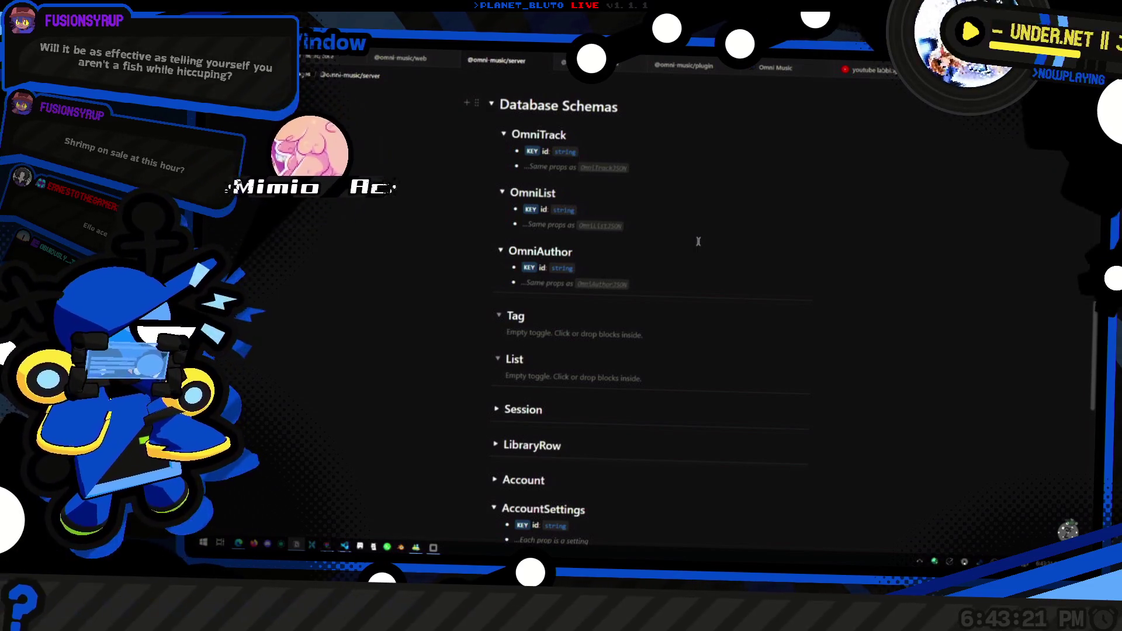
left_click(674, 322)
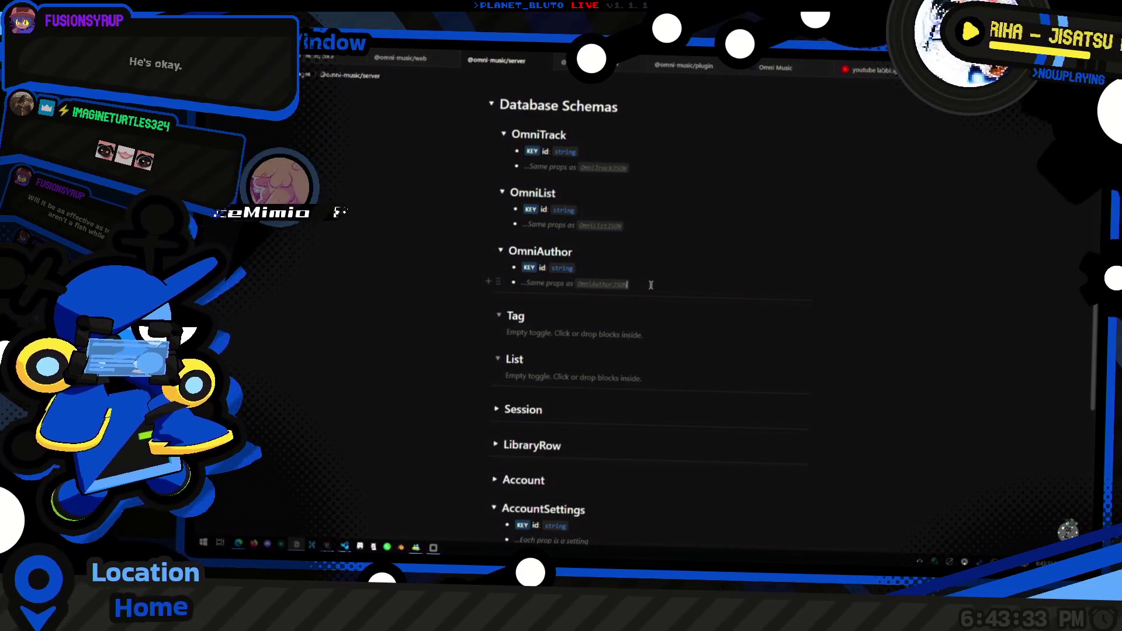
scroll(650, 284, "up", 2)
left_click(595, 379)
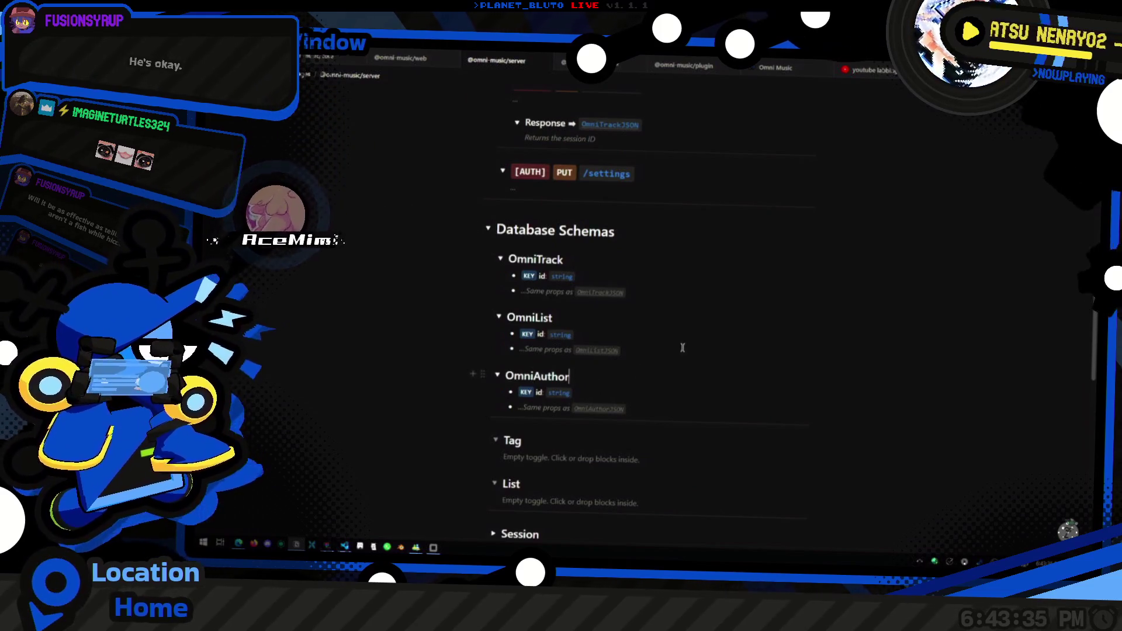
left_click(681, 329)
scroll(601, 262, "down", 3)
left_click(555, 286)
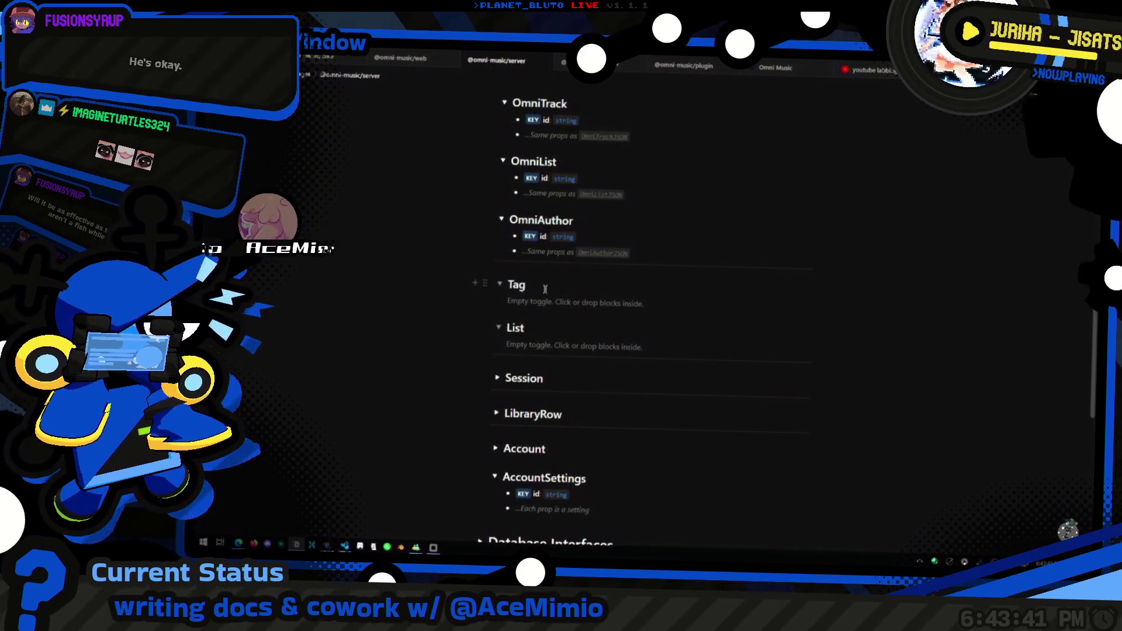
scroll(593, 315, "up", 2)
left_click(679, 336)
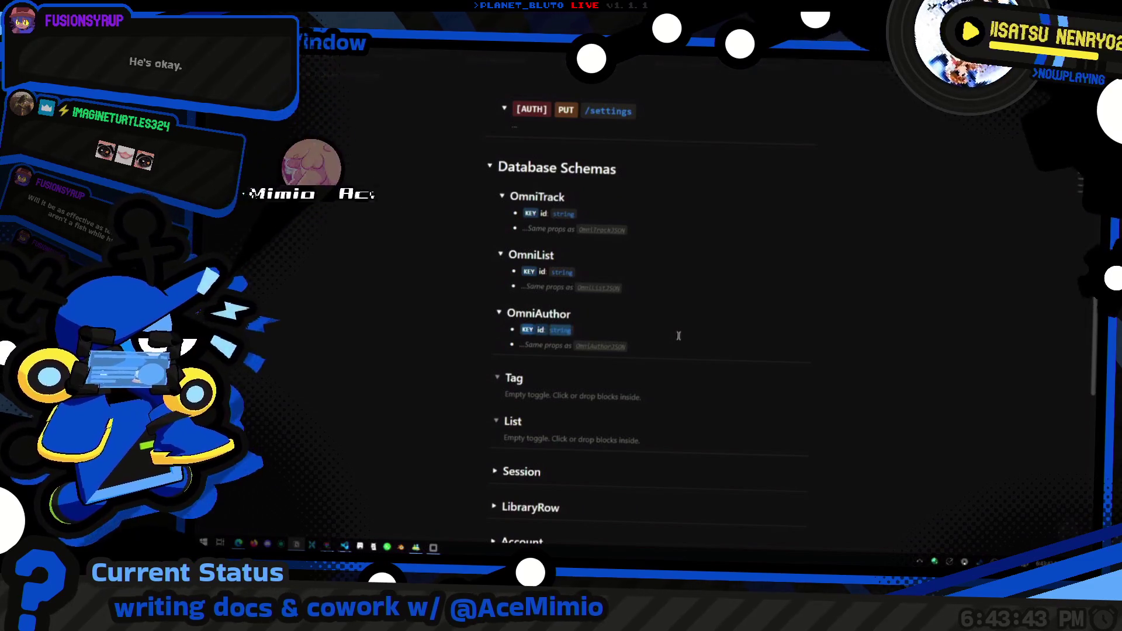
left_click(595, 399)
Step: Paste the 'KEY id string' line into the Tag toggle and twice into the List toggle
key("ctrl+v")
key("ctrl+z")
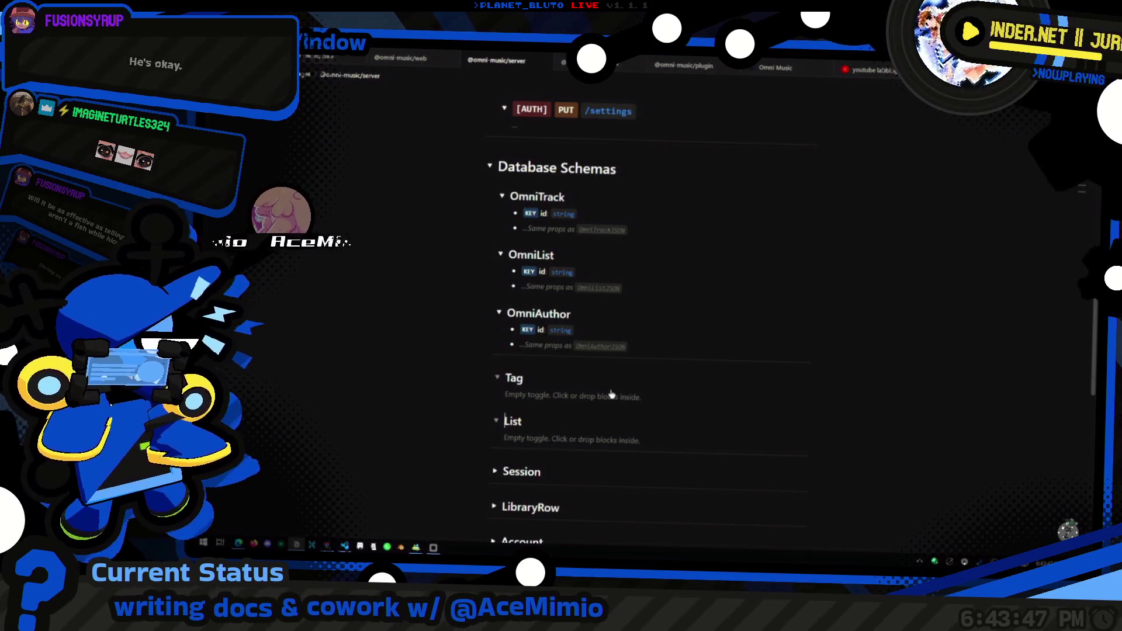
key("Down")
key("Down")
left_click(563, 400)
key("ctrl+v")
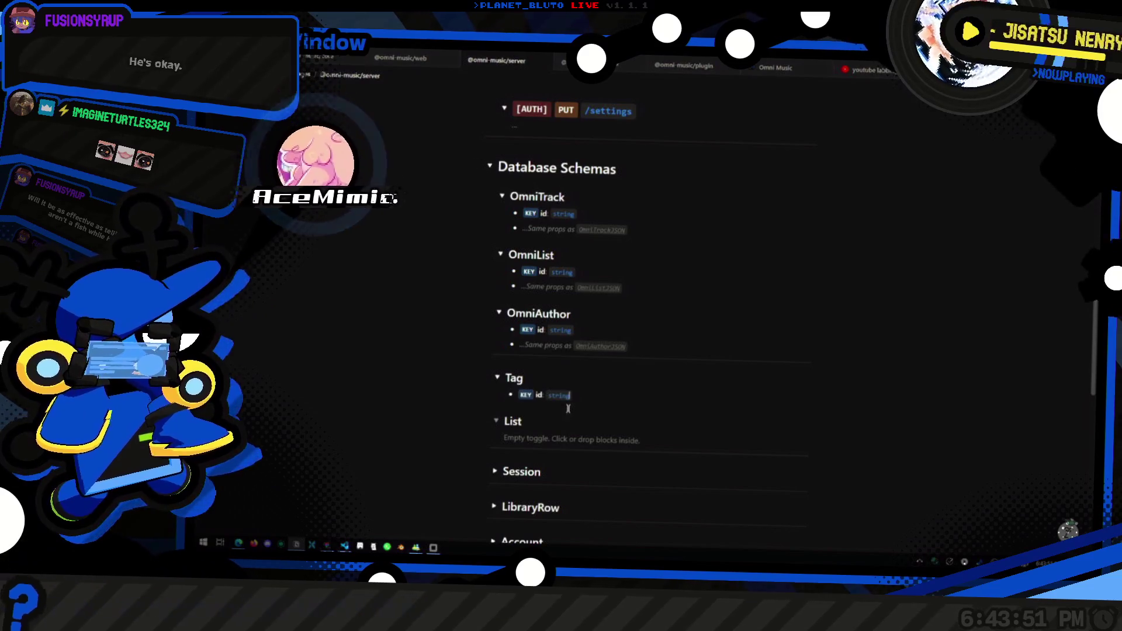
key("ctrl+Left")
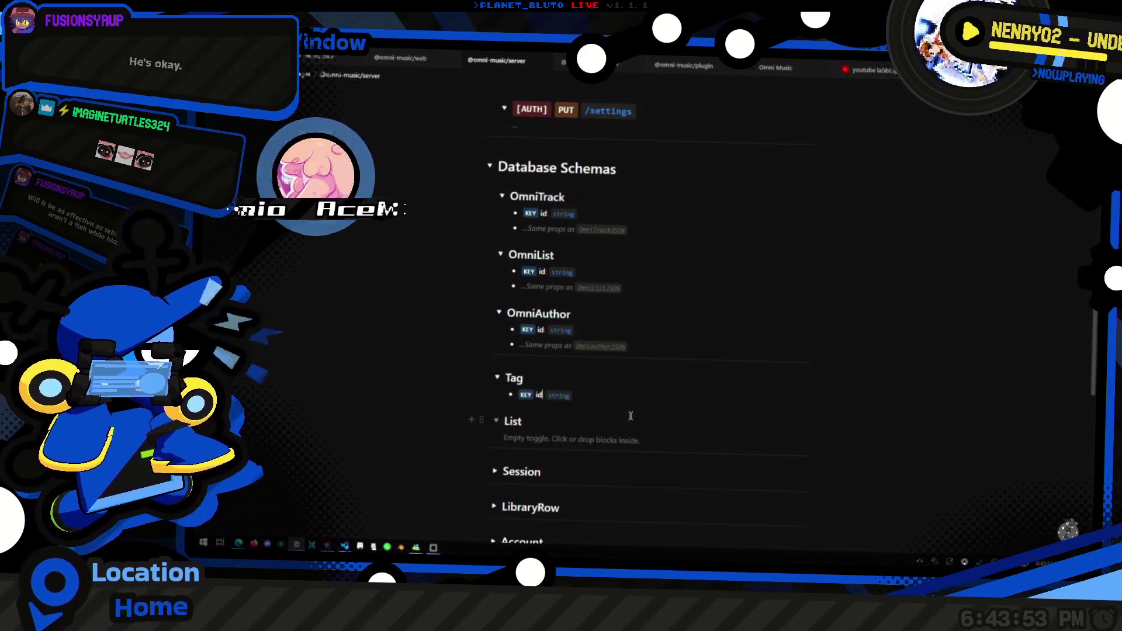
left_click(631, 438)
type("KEY id string")
key("Return")
key("ctrl+v")
Step: Turn List's second id line into a plain 'title: string' field without the KEY badge
scroll(561, 426, "down", 1)
key("ctrl+Left")
key("BackSpace")
key("BackSpace")
key("BackSpace")
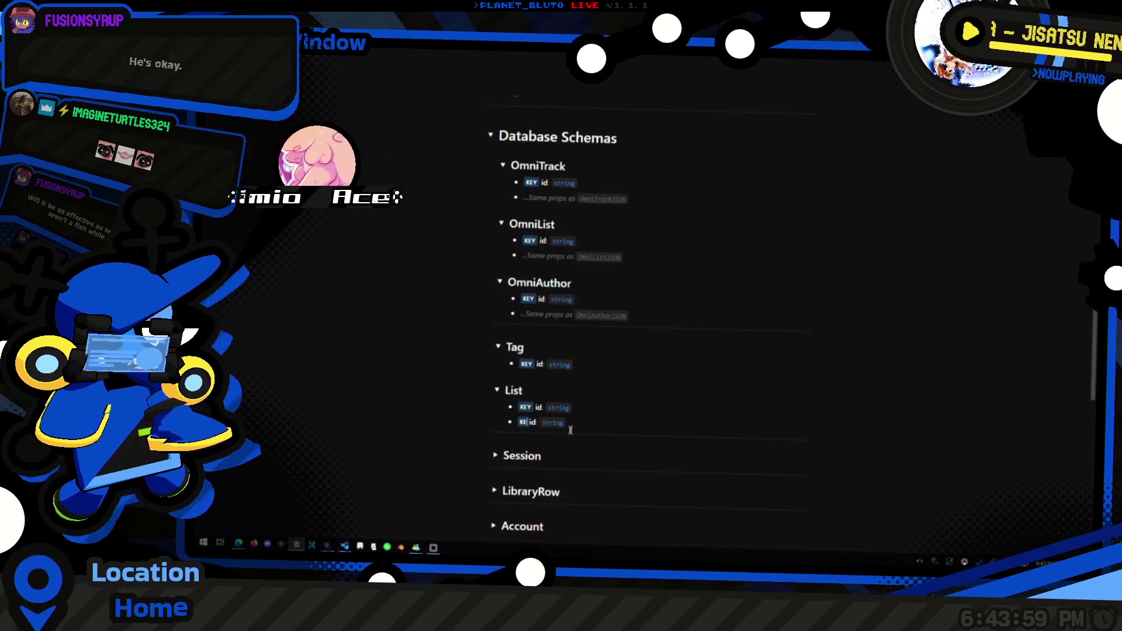
key("BackSpace")
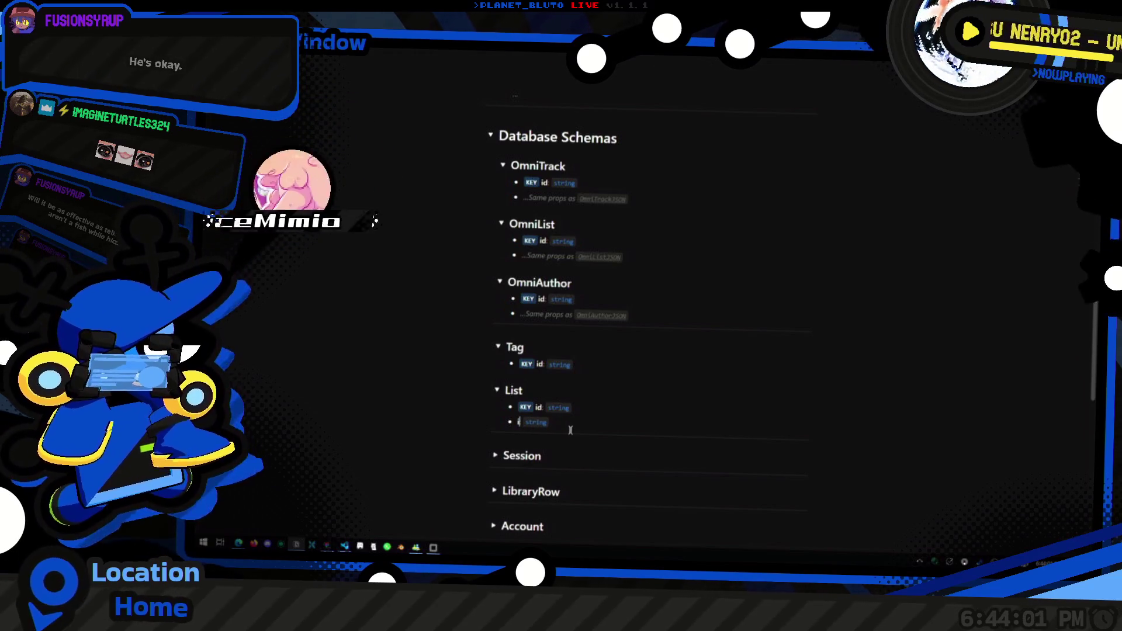
type("title")
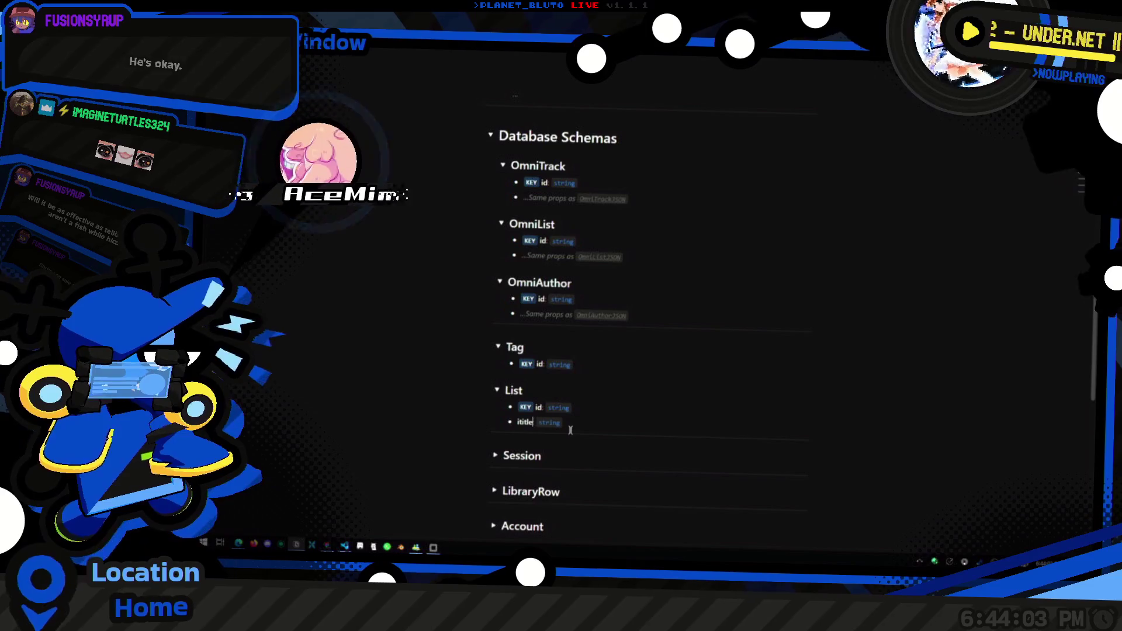
key("Home")
key("Delete")
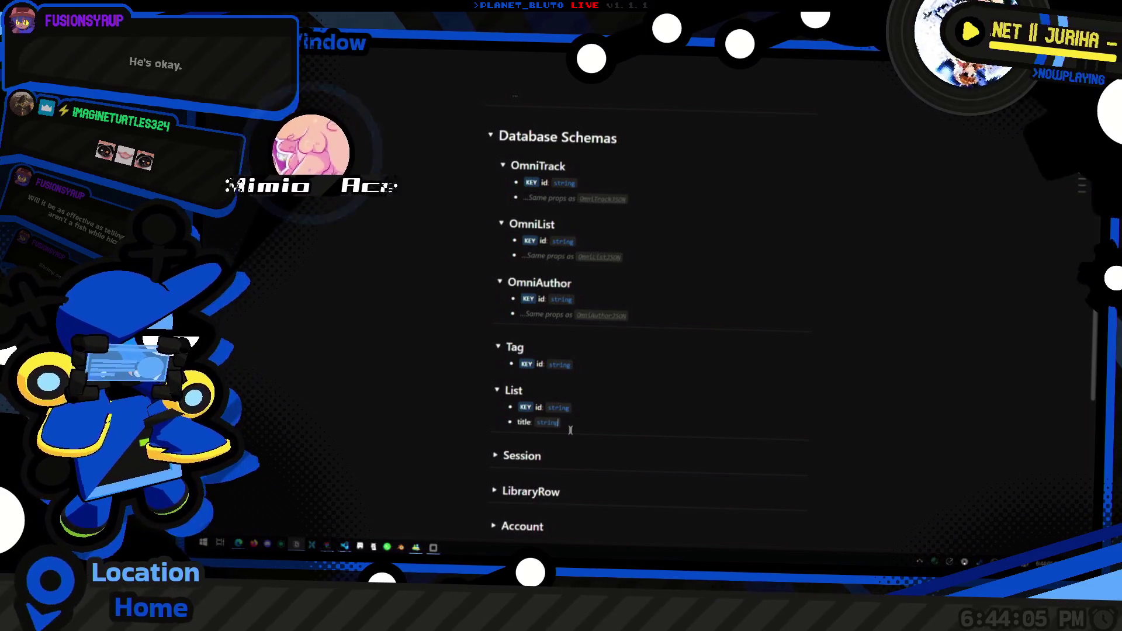
key("Escape")
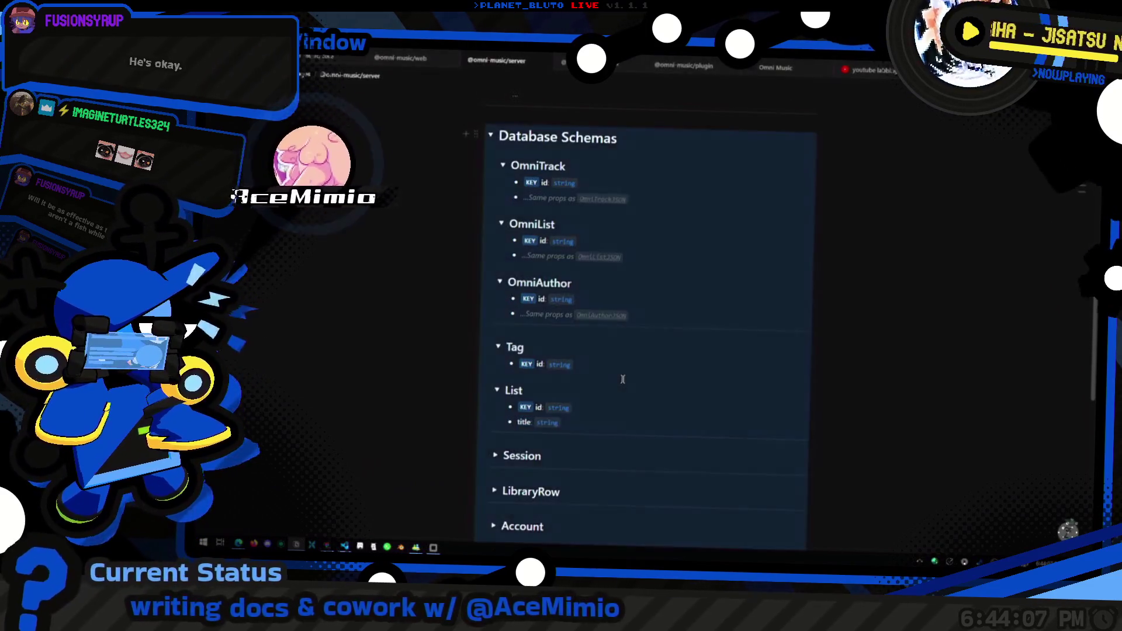
Step: Add title and desc string fields under Tag's id, duplicating the title line for desc
left_click(622, 379)
key("ctrl+v")
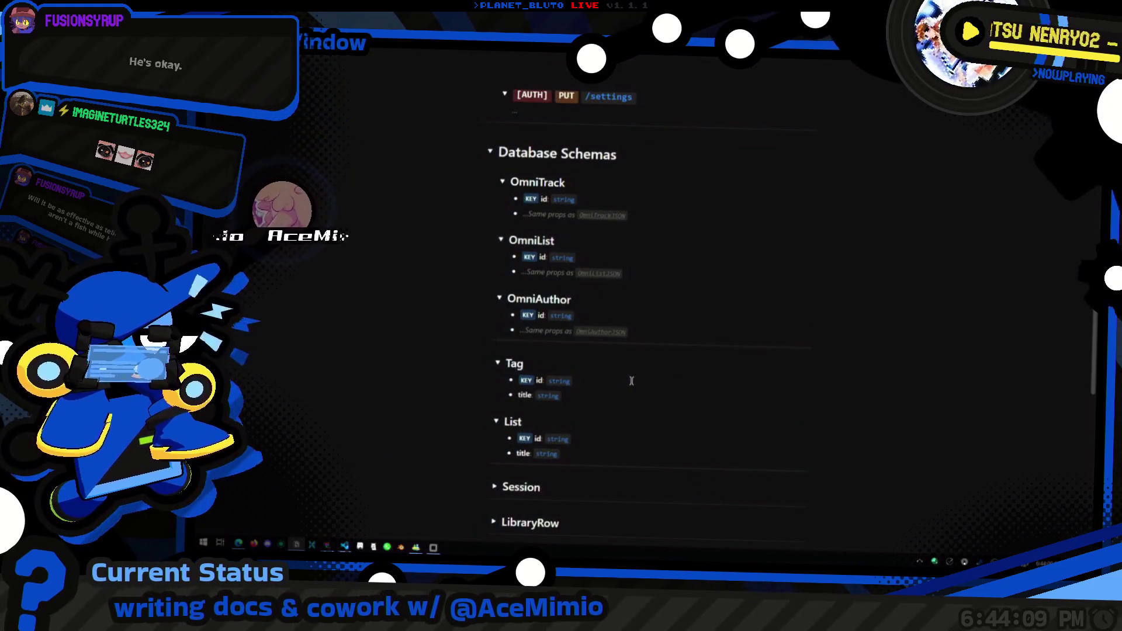
key("Return")
key("BackSpace")
key("BackSpace")
key("BackSpace")
key("ctrl+d")
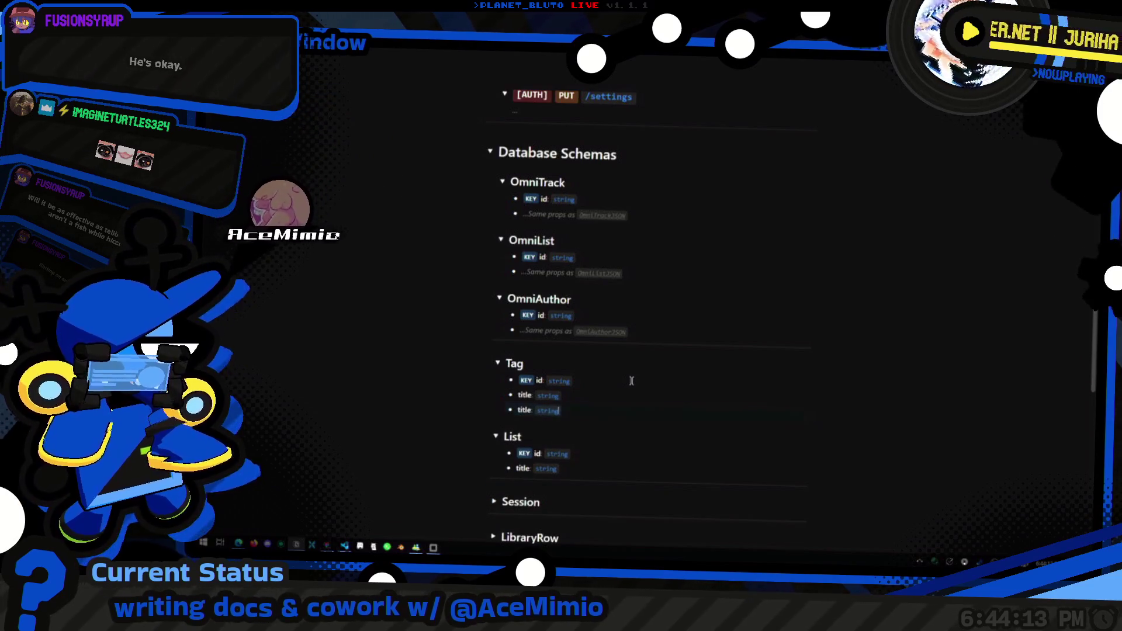
key("ctrl+BackSpace")
type("desc")
key("End")
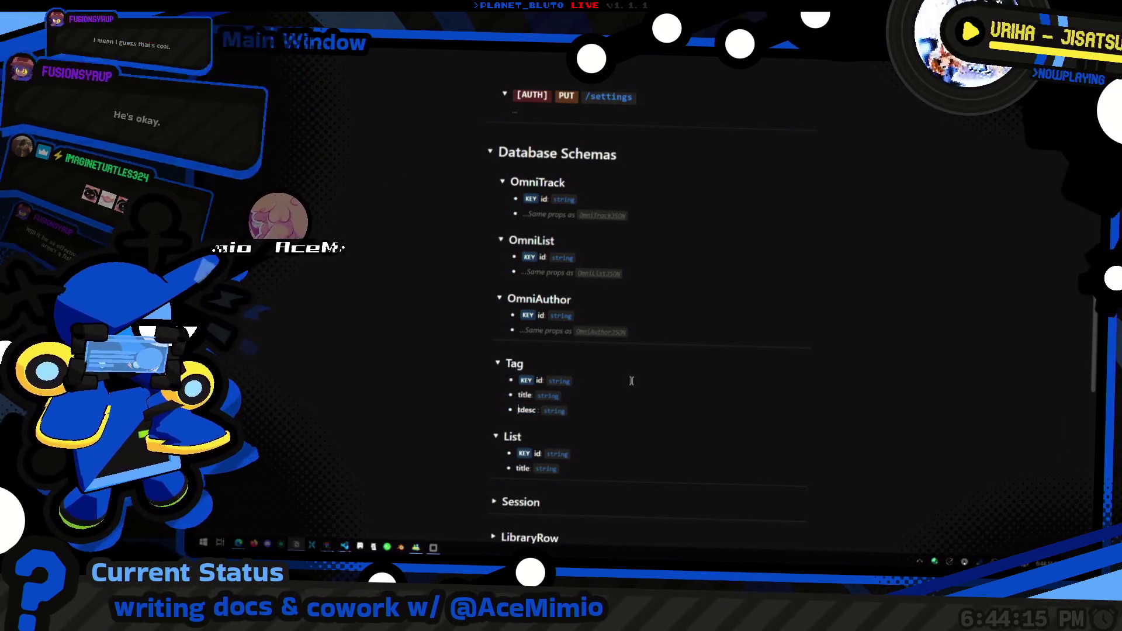
key("Delete")
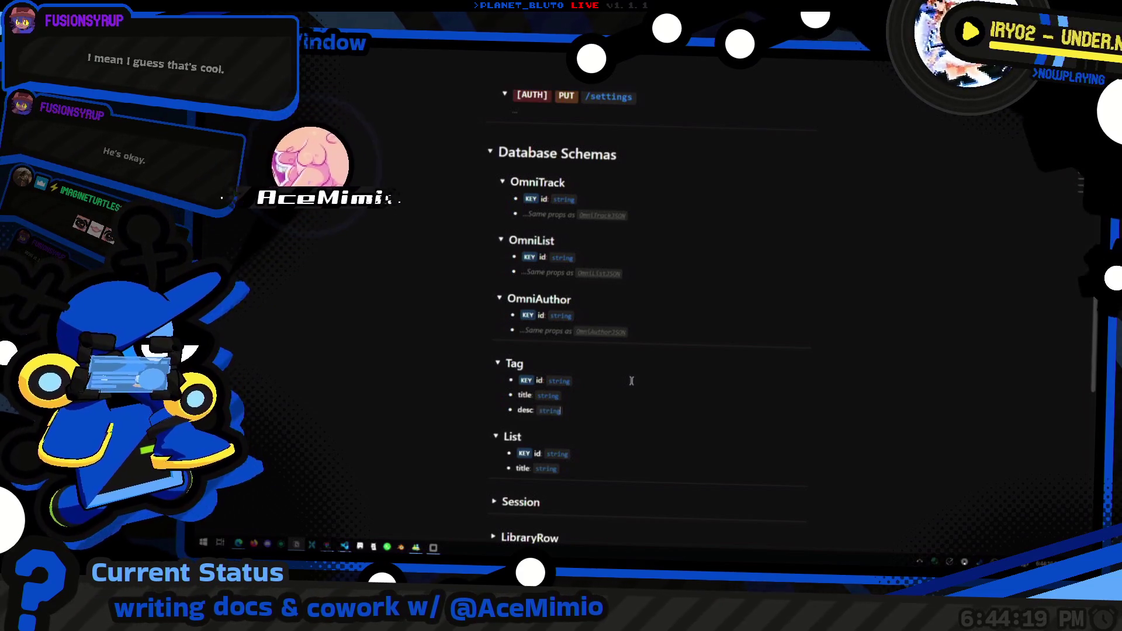
Step: Add the desc string field under List's title line
left_click(494, 468)
left_click(604, 471)
key("ctrl+v")
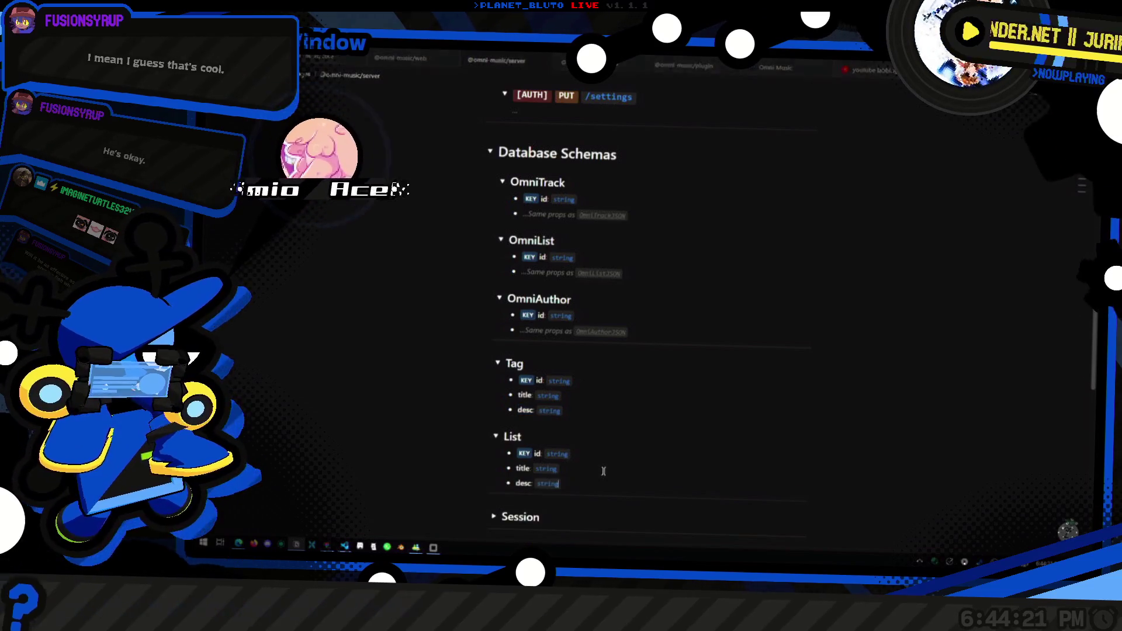
scroll(602, 462, "down", 2)
left_click_drag(572, 369, 612, 342)
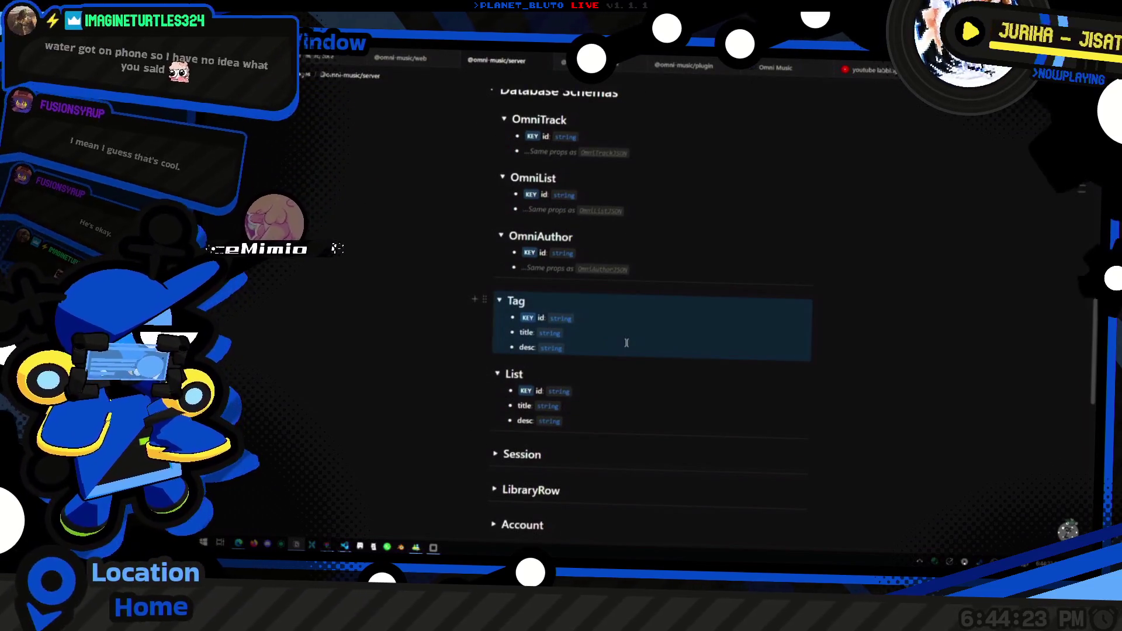
Step: Add a sub_tag field on a new line below desc in the Tag schema
left_click(614, 342)
key("Return")
type("sun")
key("BackSpace")
type("b_tags")
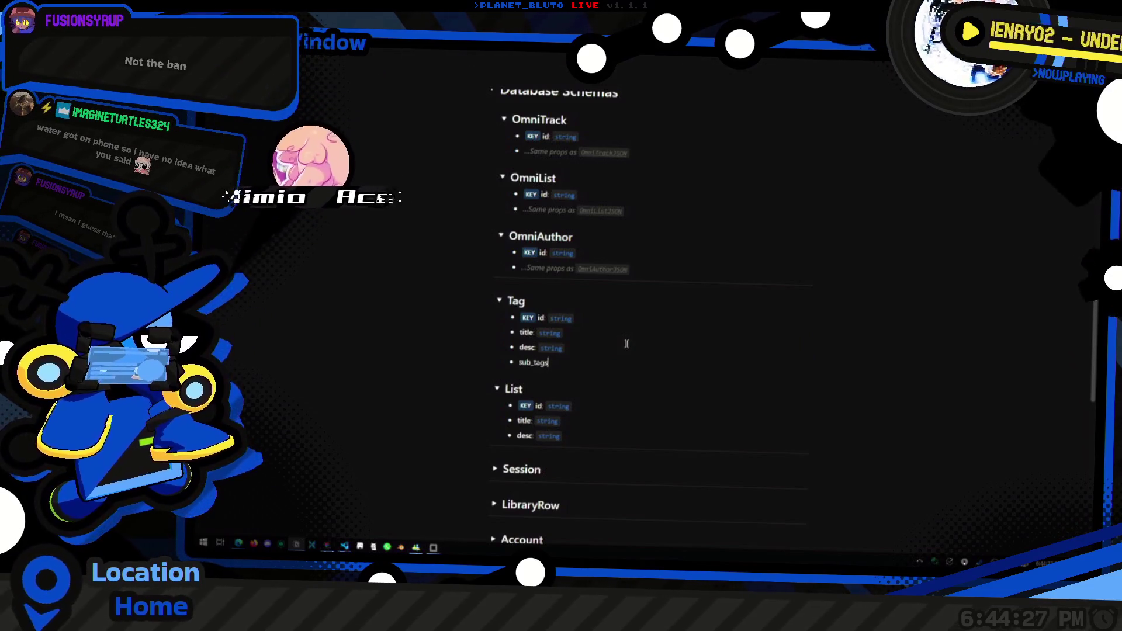
key("BackSpace")
key("BackSpace")
key("BackSpace")
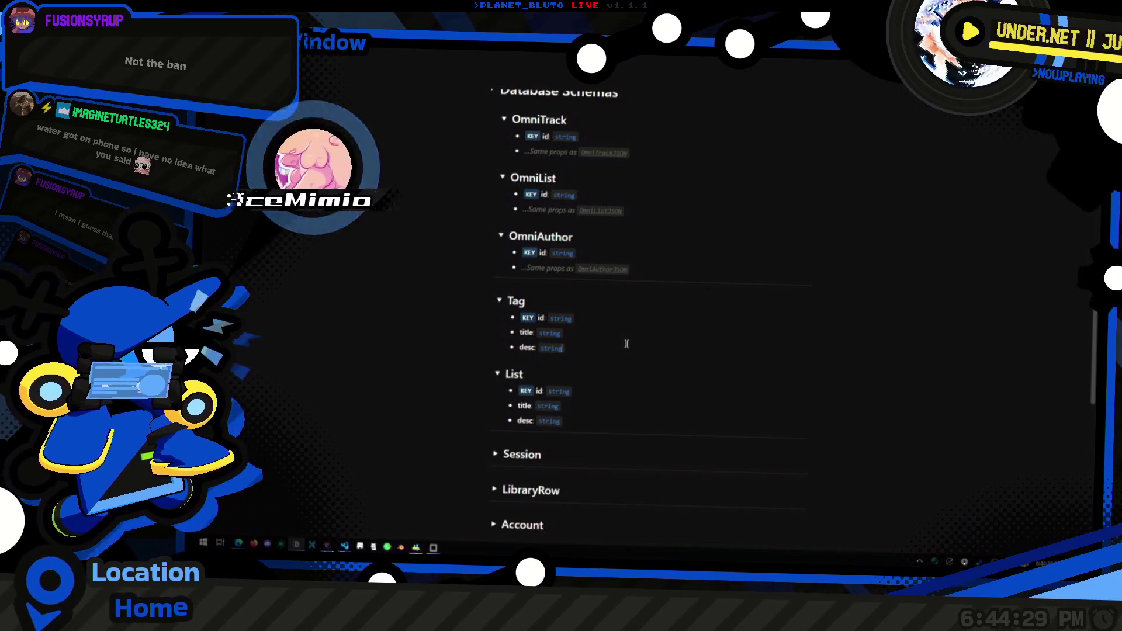
key("ctrl+v")
key("Delete")
key("Delete")
key("Delete")
type("sub_tag")
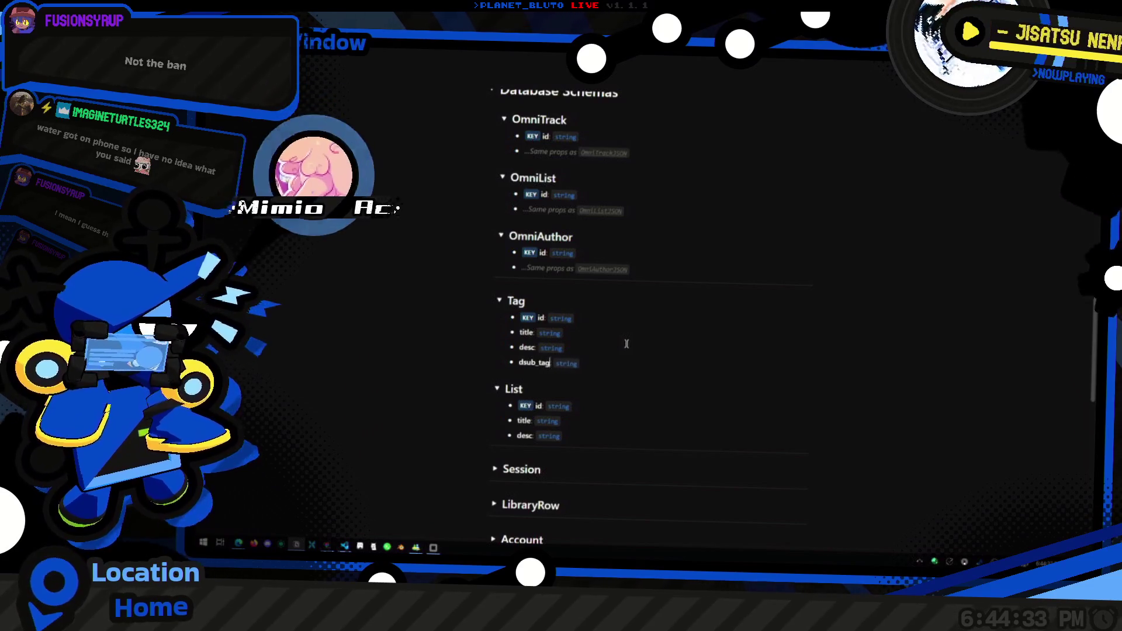
key("Home")
key("Delete")
key("End")
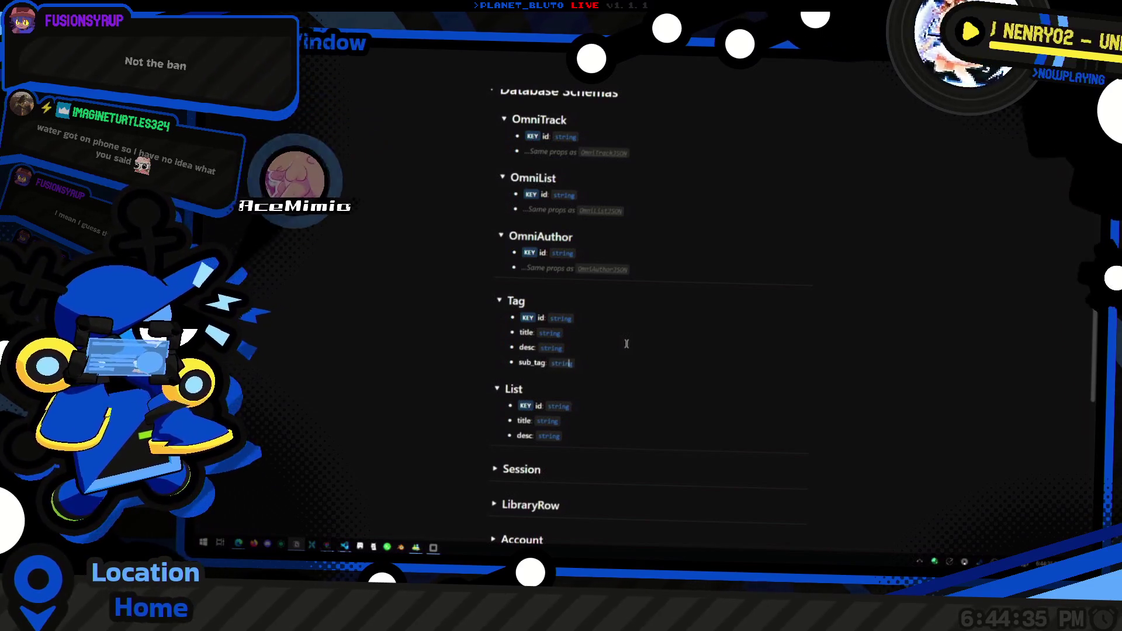
Step: Rename the new field to children with type string[]
key("ctrl+shift+Left")
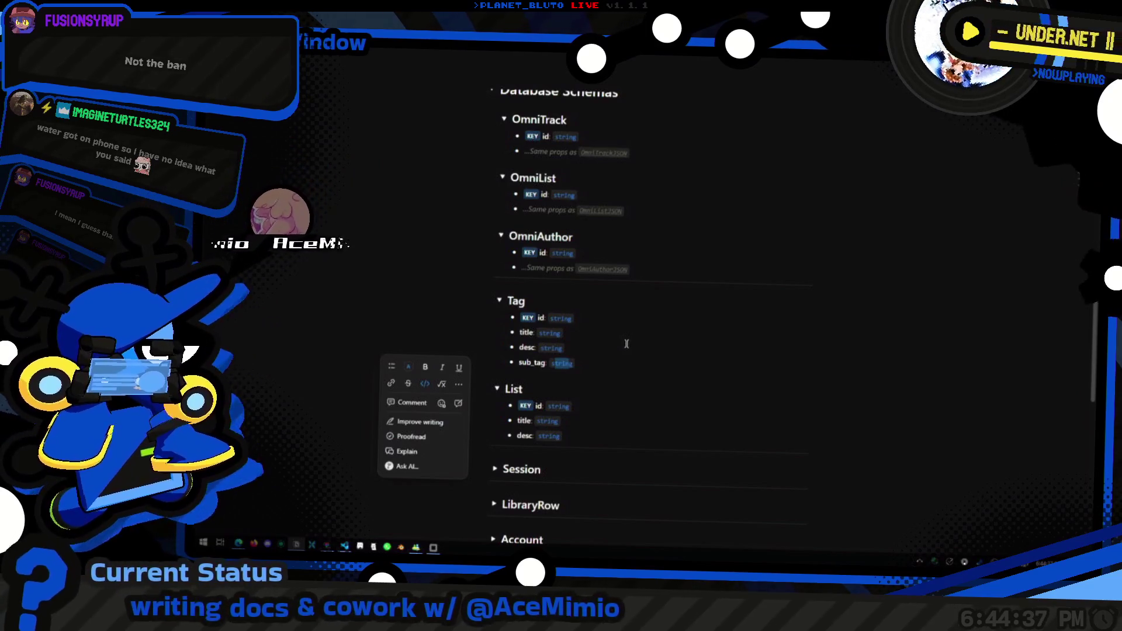
key("Right")
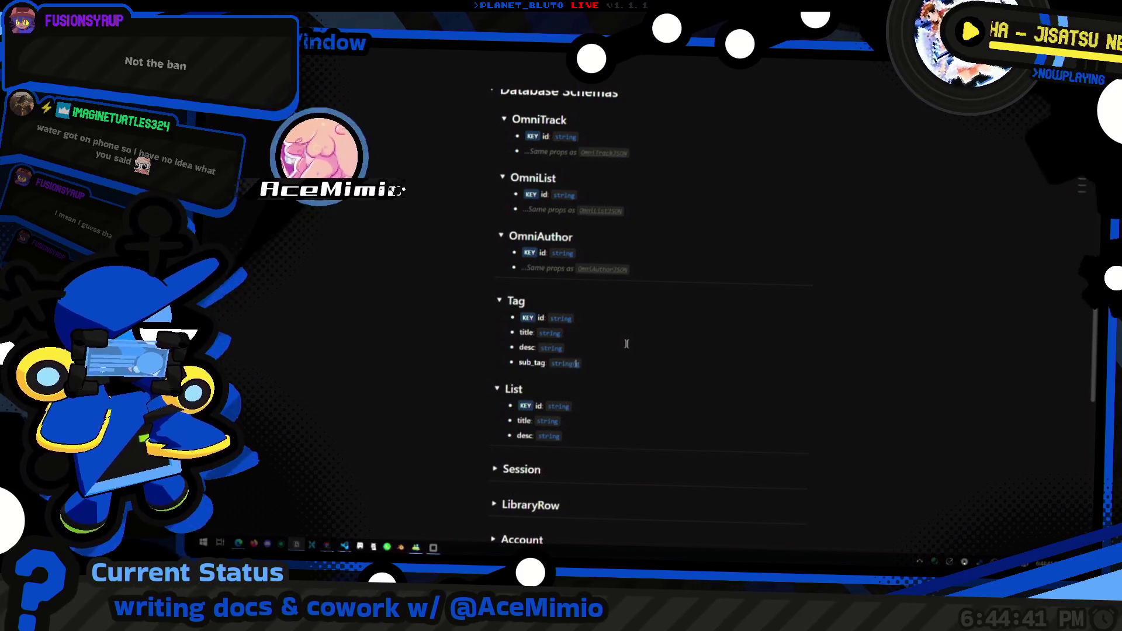
key("ctrl+Left")
key("ctrl+Left")
key("ctrl+Left")
type("s")
key("ctrl+shift+Left")
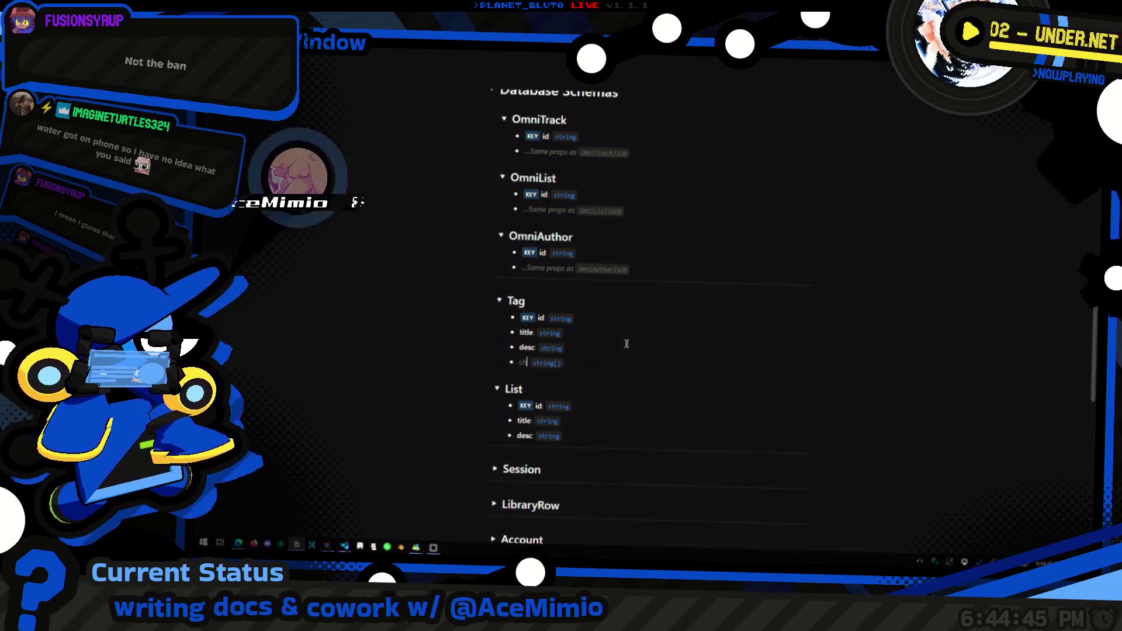
type("children:")
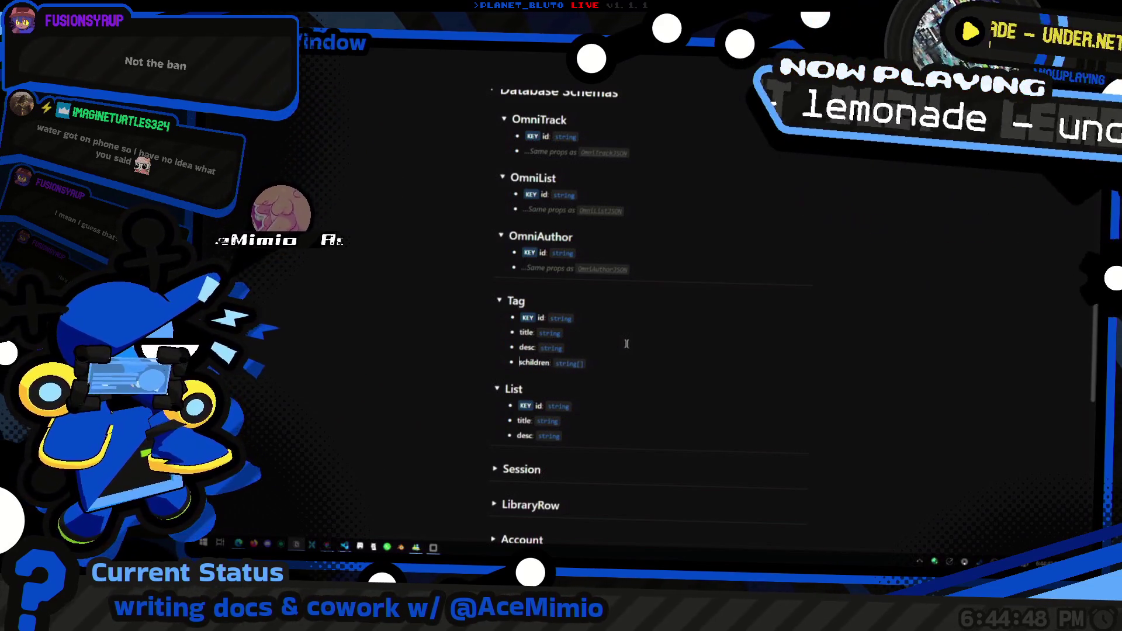
key("ctrl+Left")
key("Delete")
key("End")
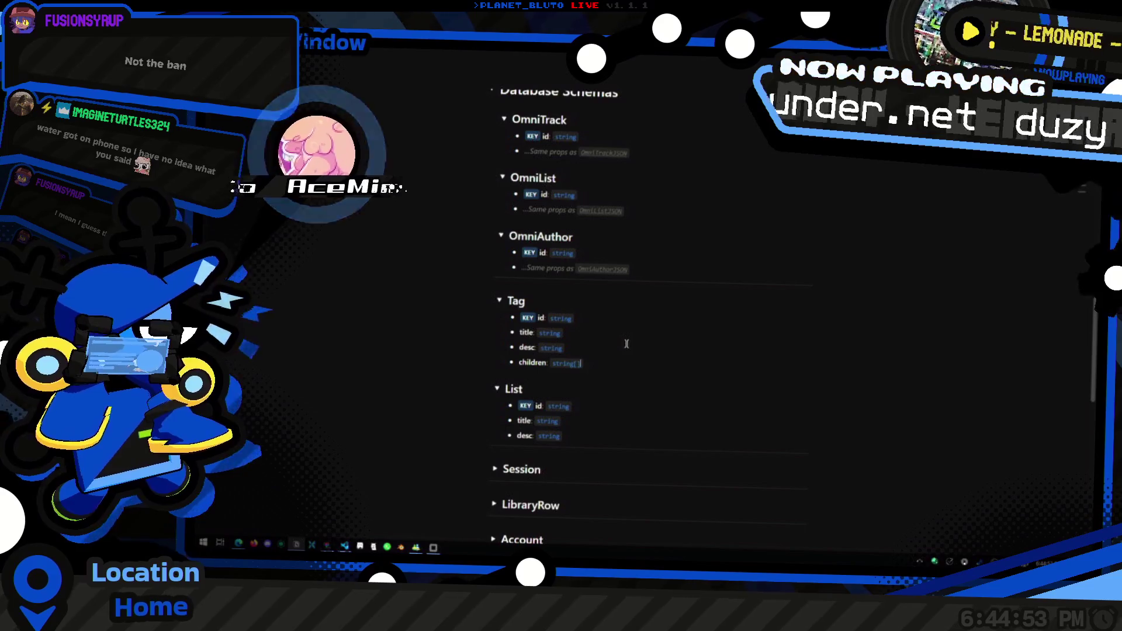
scroll(626, 344, "up", 5)
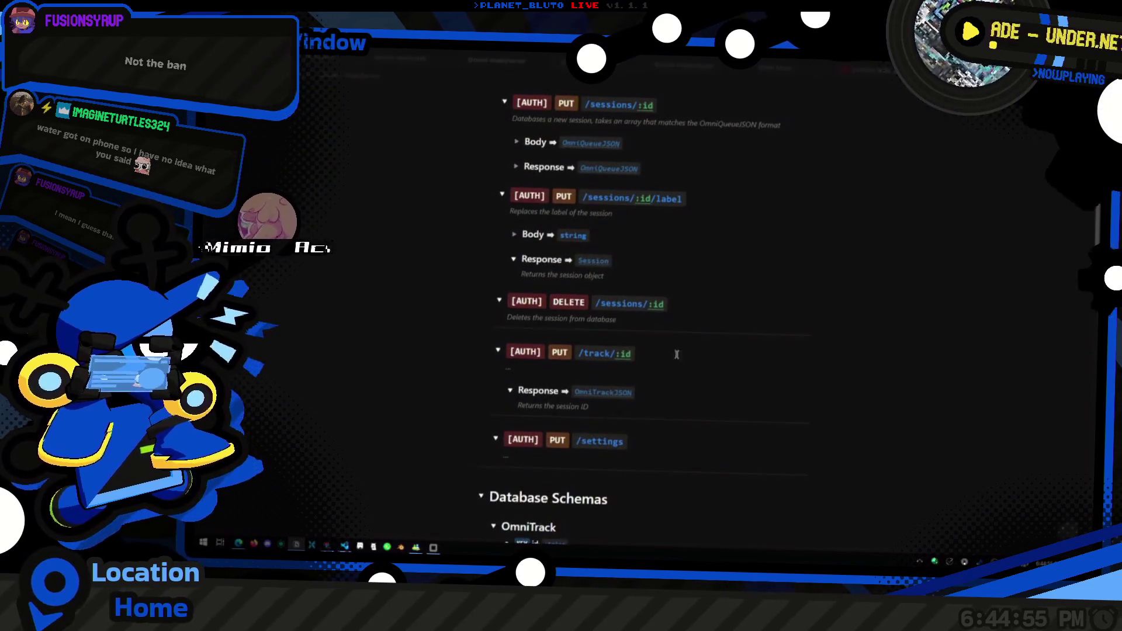
key("shift+Home")
left_click(590, 315)
Step: Review the Action.ts model's foreign keys in Visual Studio Code, then return to Notion
key("alt+Tab")
left_click(958, 323)
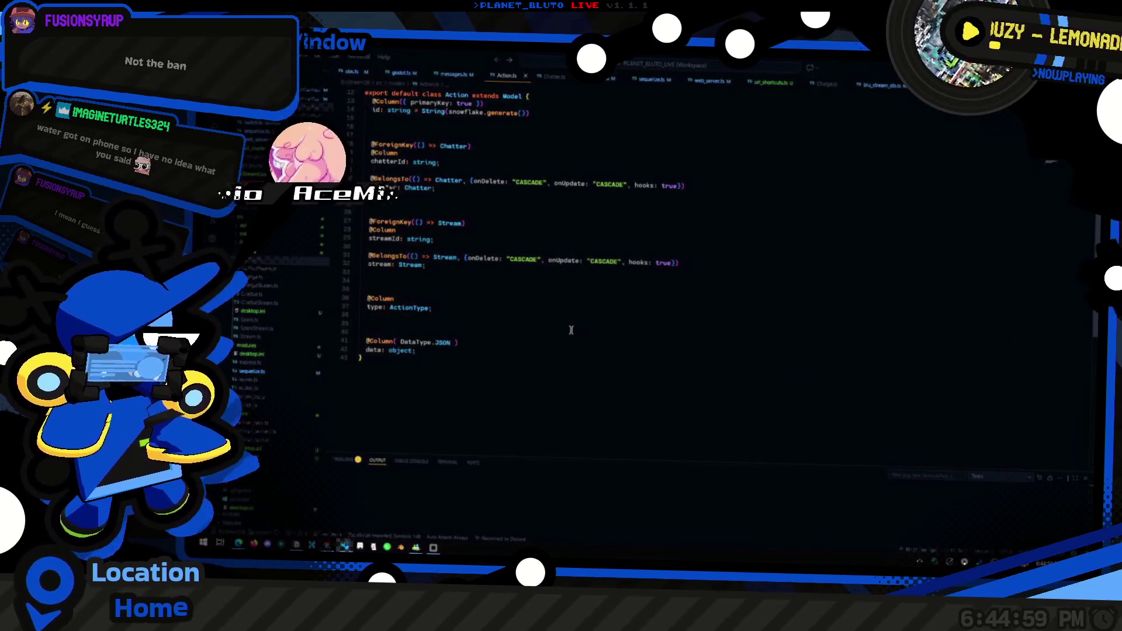
scroll(571, 330, "up", 3)
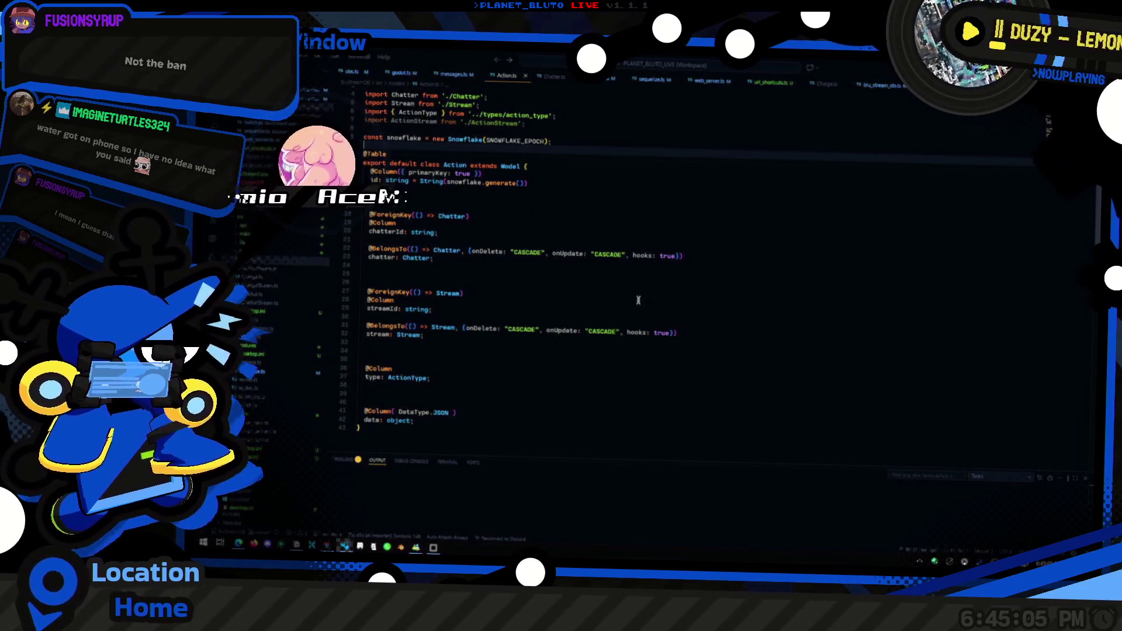
key("alt+Tab")
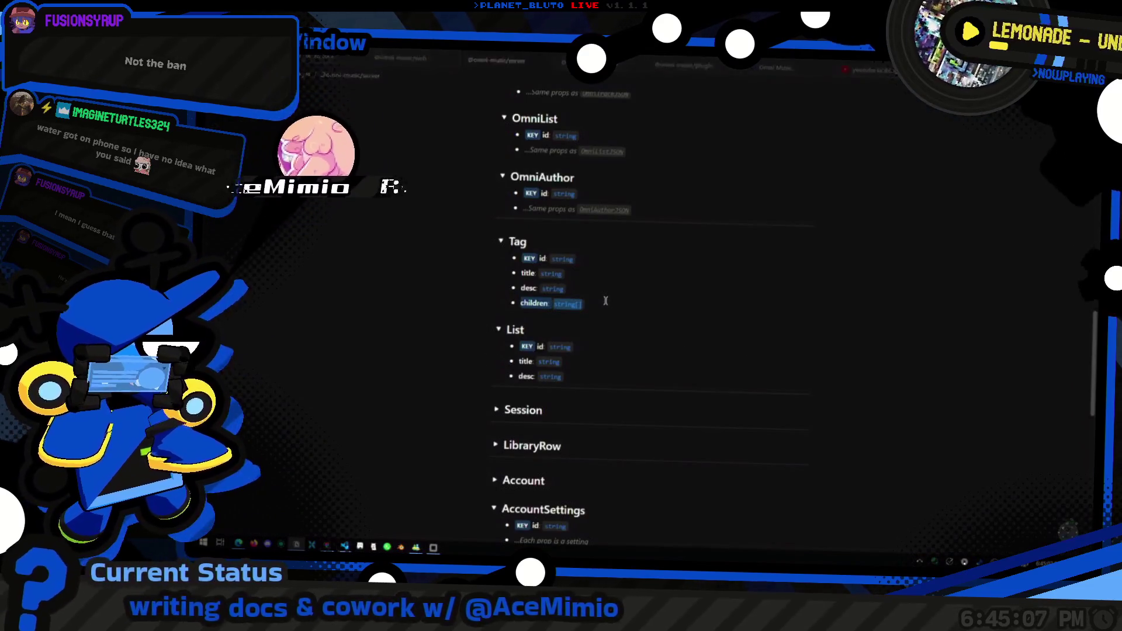
key("alt+Tab")
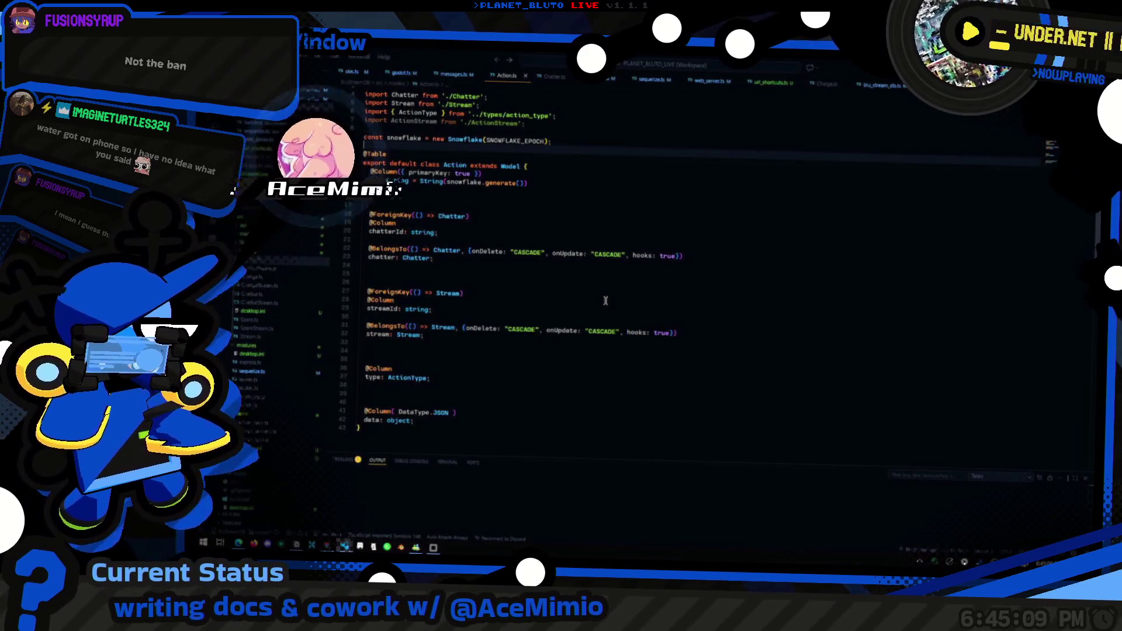
key("alt+Tab")
Step: Rename Tag's children field to parent and change its type from string[] to string
key("ctrl+shift+Right")
type("cparent: string[")
key("Home")
key("Delete")
key("End")
key("shift+Left")
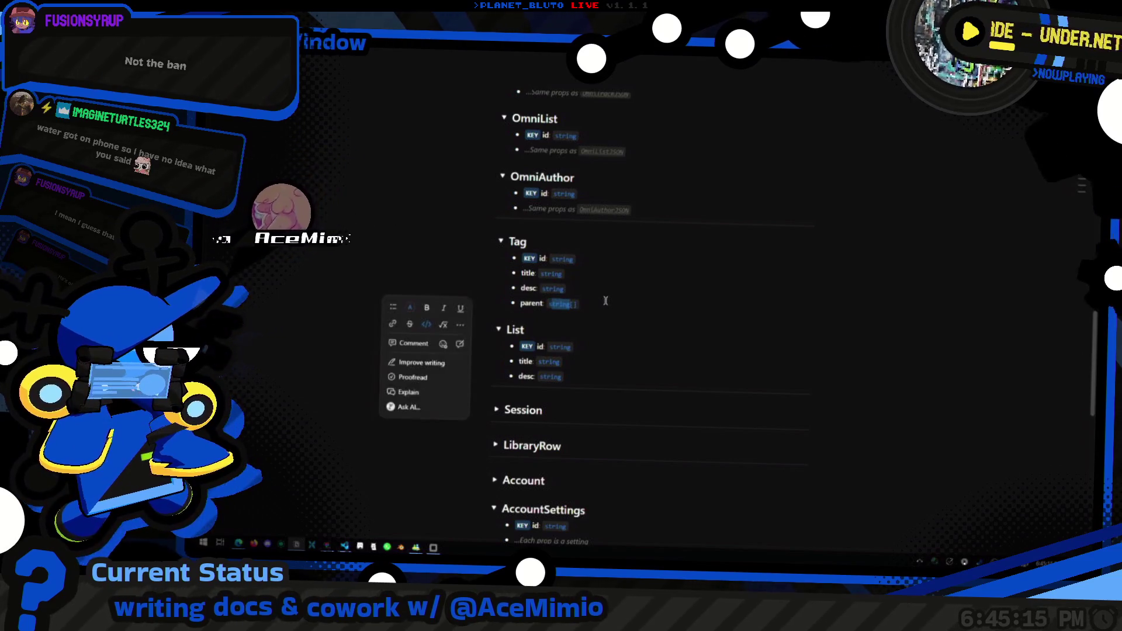
key("BackSpace")
key("BackSpace")
key("Up")
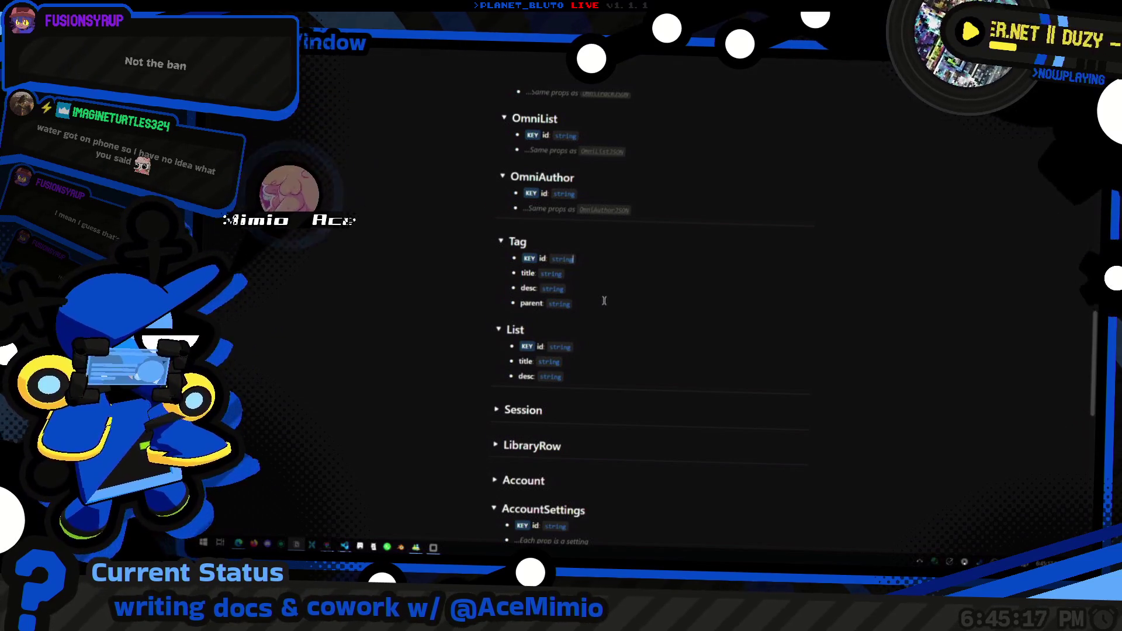
key("alt+Tab")
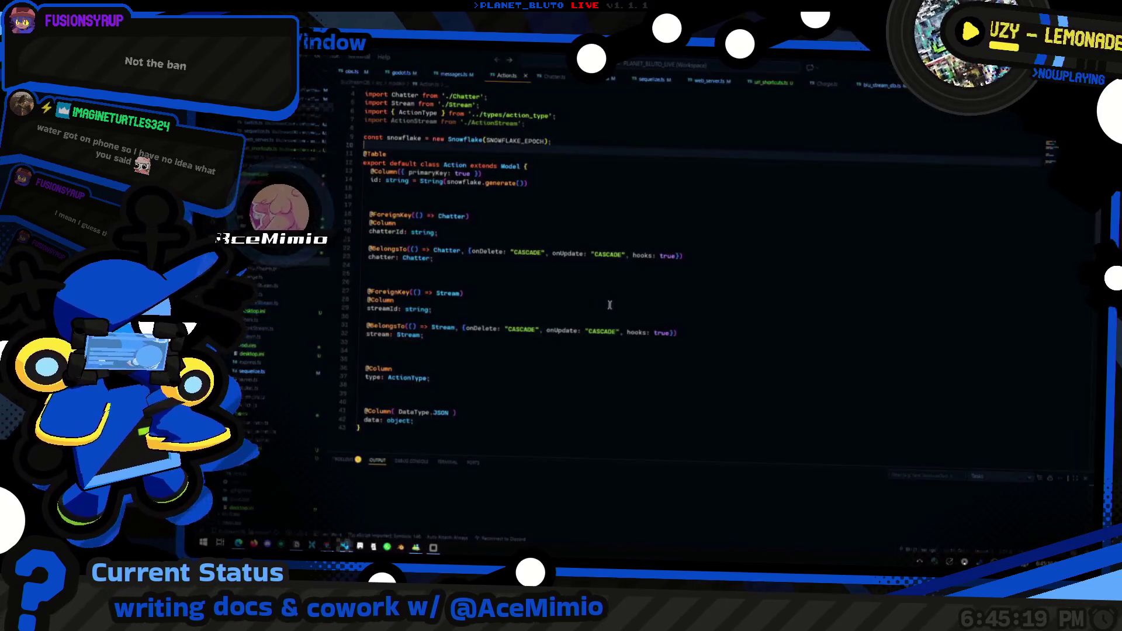
key("alt+Tab")
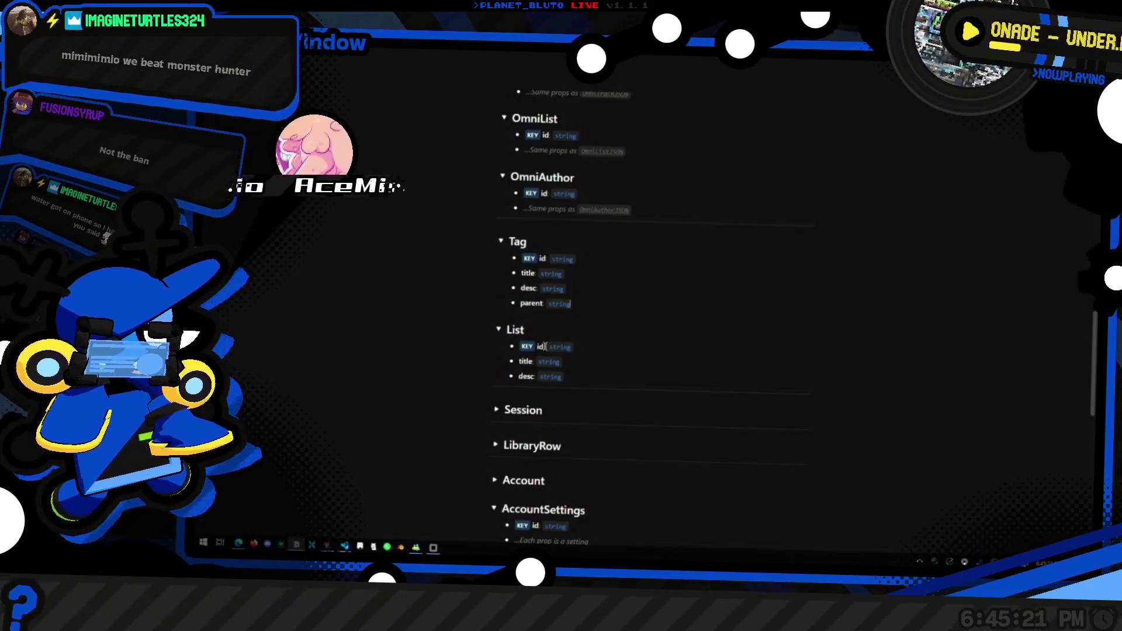
Step: Expand the LibraryRow and Session toggles to reveal fields like owner, timestamp, label and queue
scroll(660, 355, "up", 15)
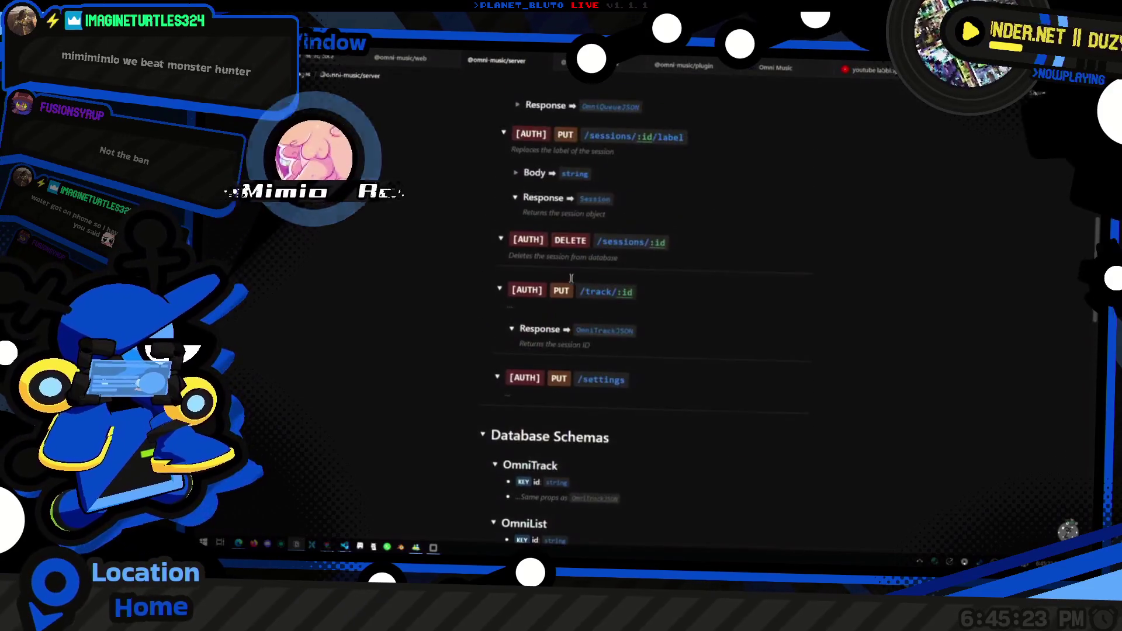
scroll(660, 355, "up", 10)
scroll(584, 350, "down", 5)
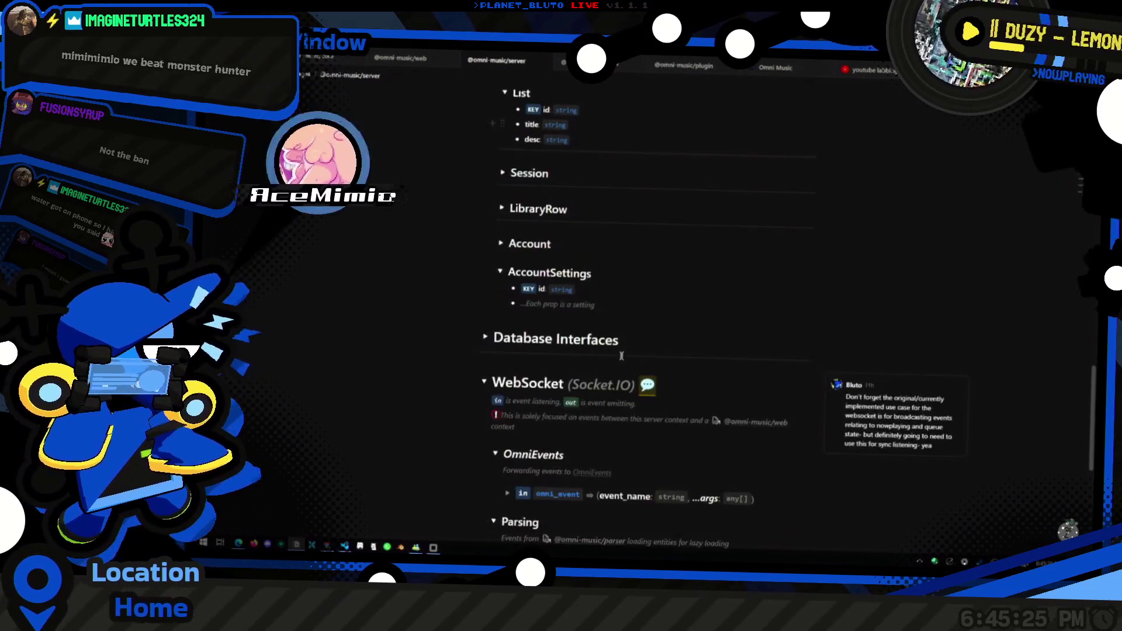
scroll(526, 339, "up", 2)
left_click(497, 332)
left_click(499, 297)
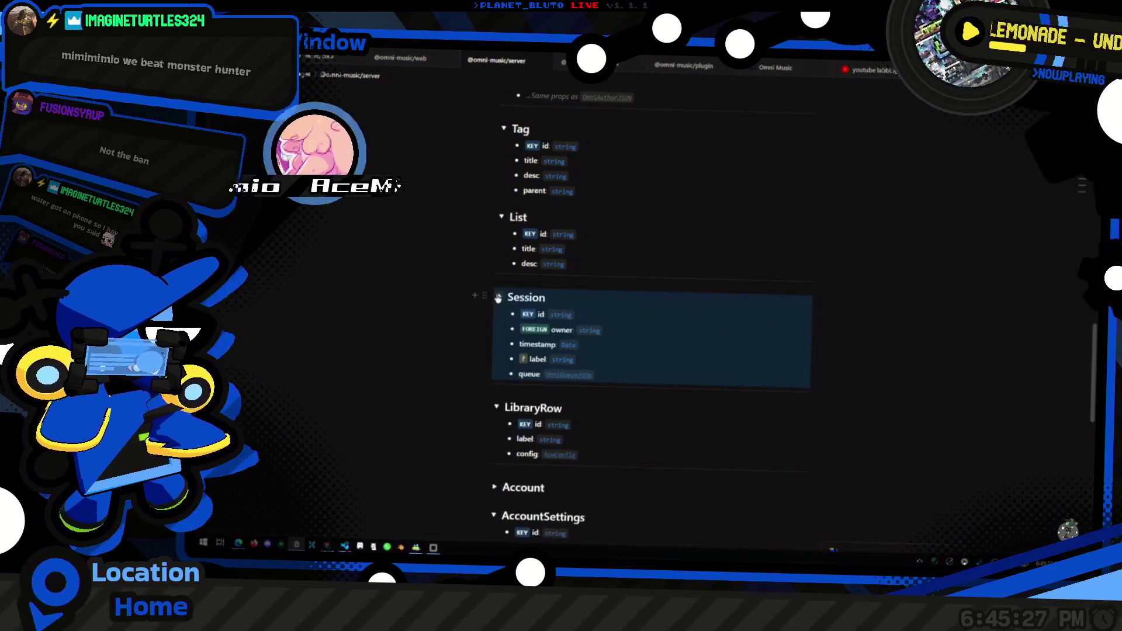
left_click(496, 359)
key("Escape")
scroll(546, 252, "up", 1)
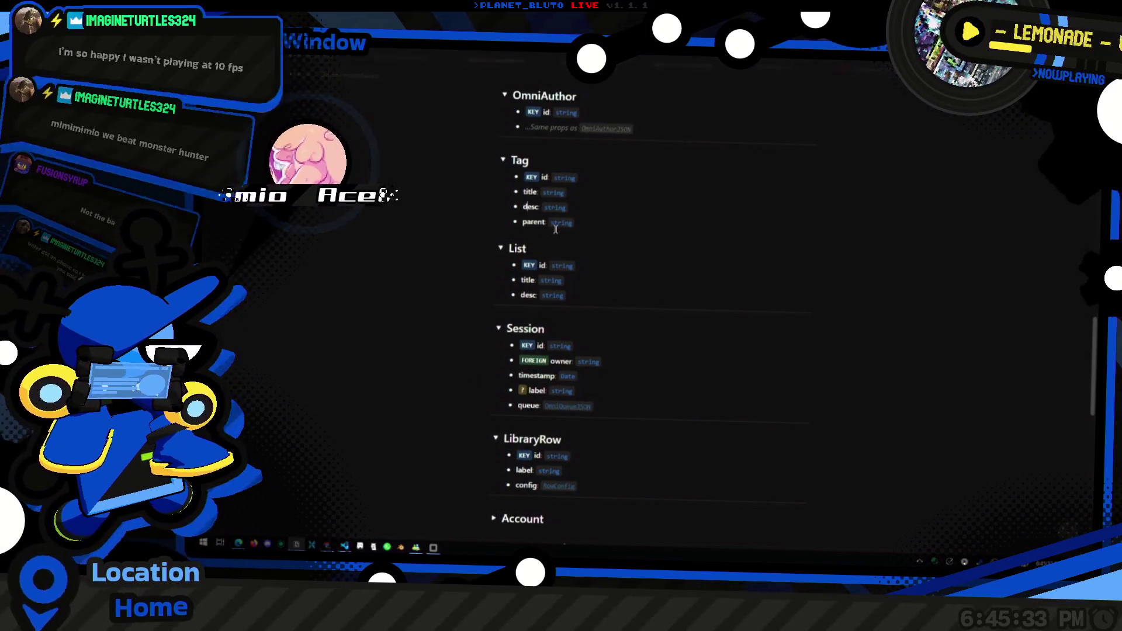
scroll(556, 229, "up", 4)
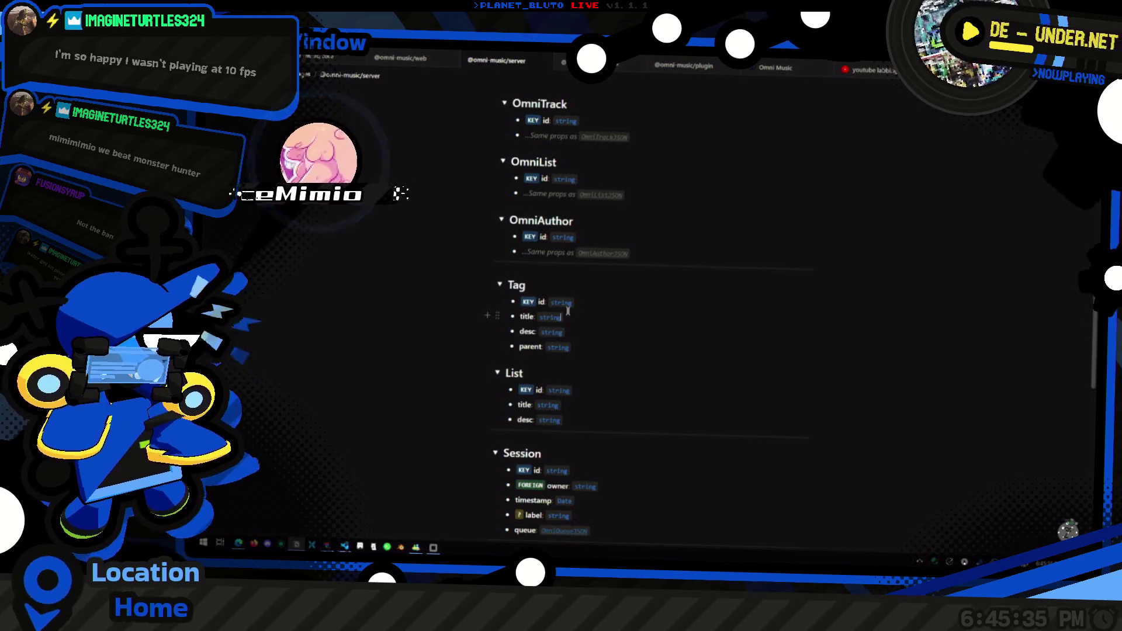
key("Down")
key("Down")
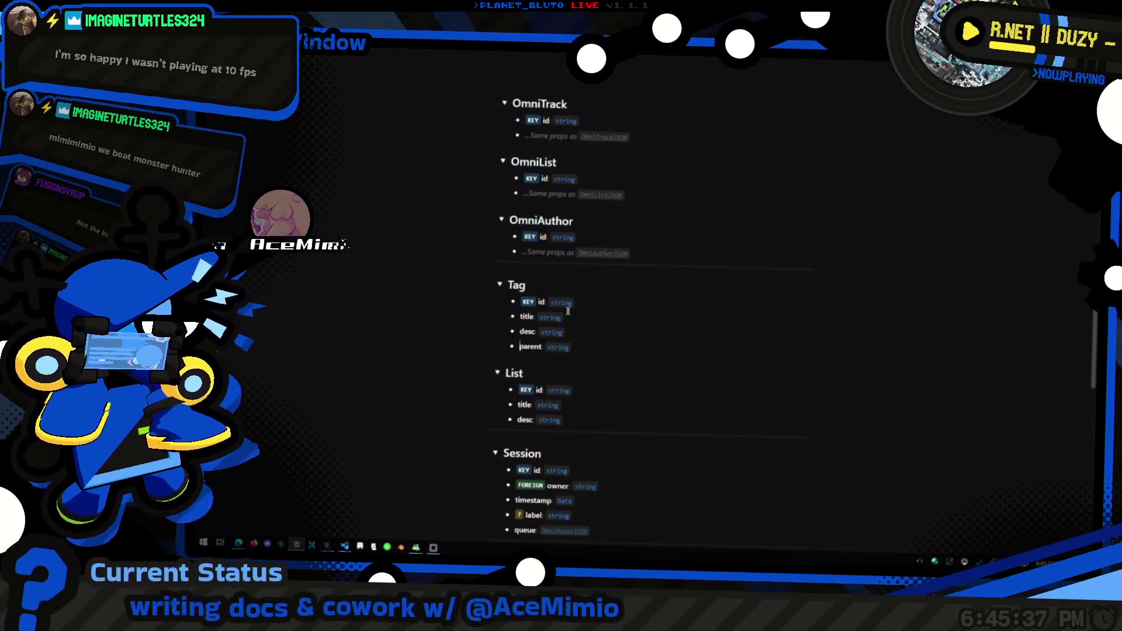
Step: Mark Tag's parent as FOREIGN and add a tracks string[] field below it
key("ctrl+v")
left_click(600, 426)
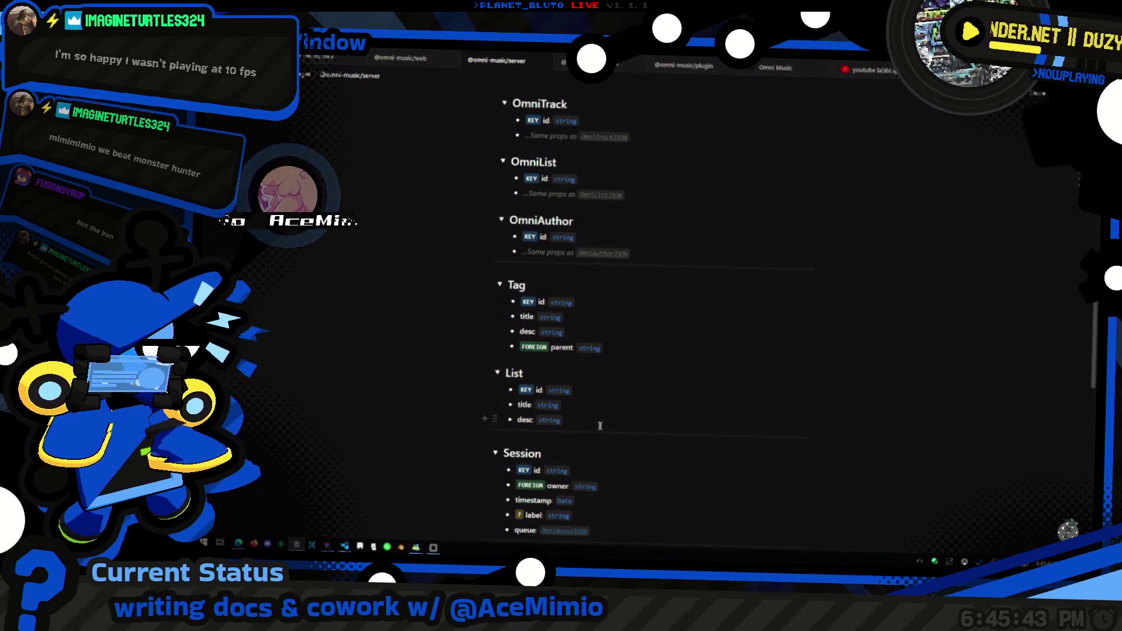
left_click(645, 354)
key("Return")
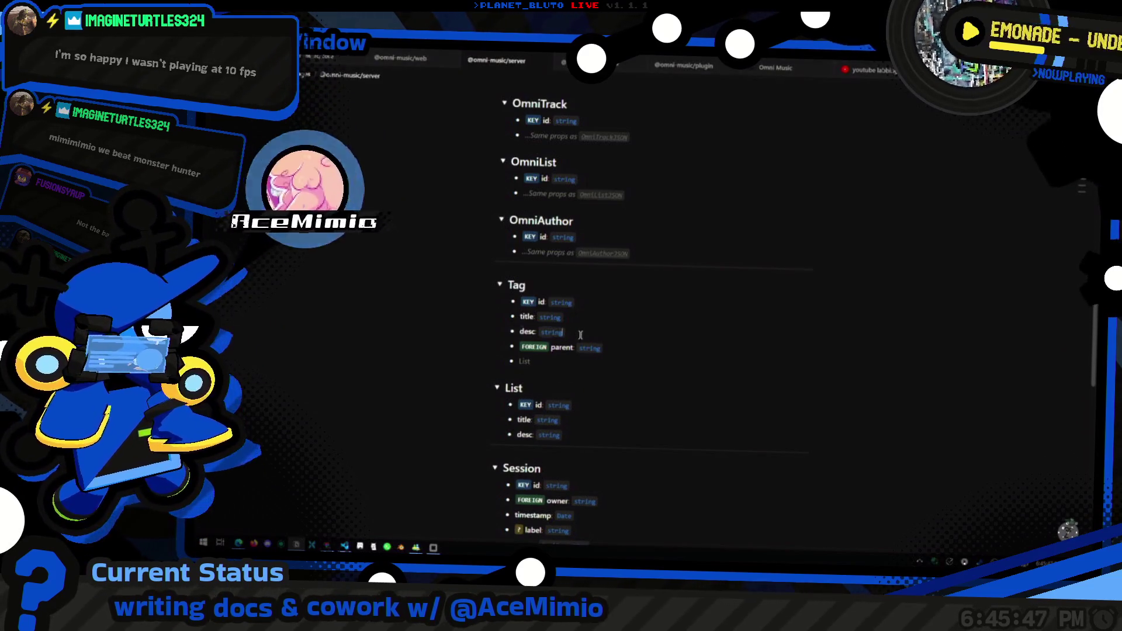
type("desc: string")
key("BackSpace")
key("BackSpace")
key("BackSpace")
type("tracks")
key("Home")
key("Delete")
key("End")
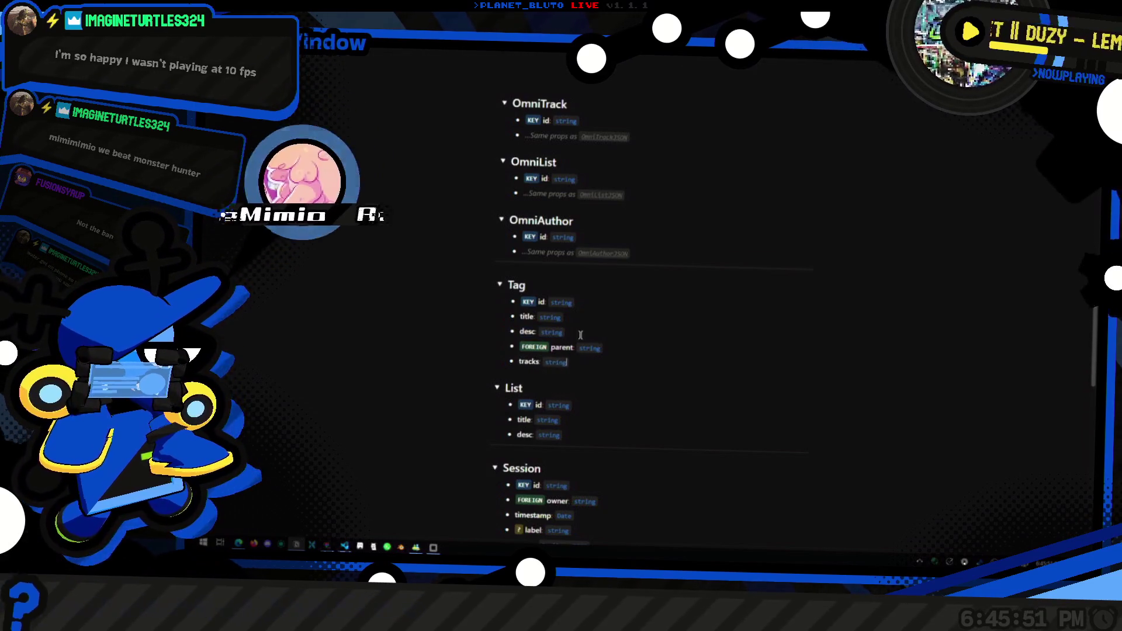
type("[]")
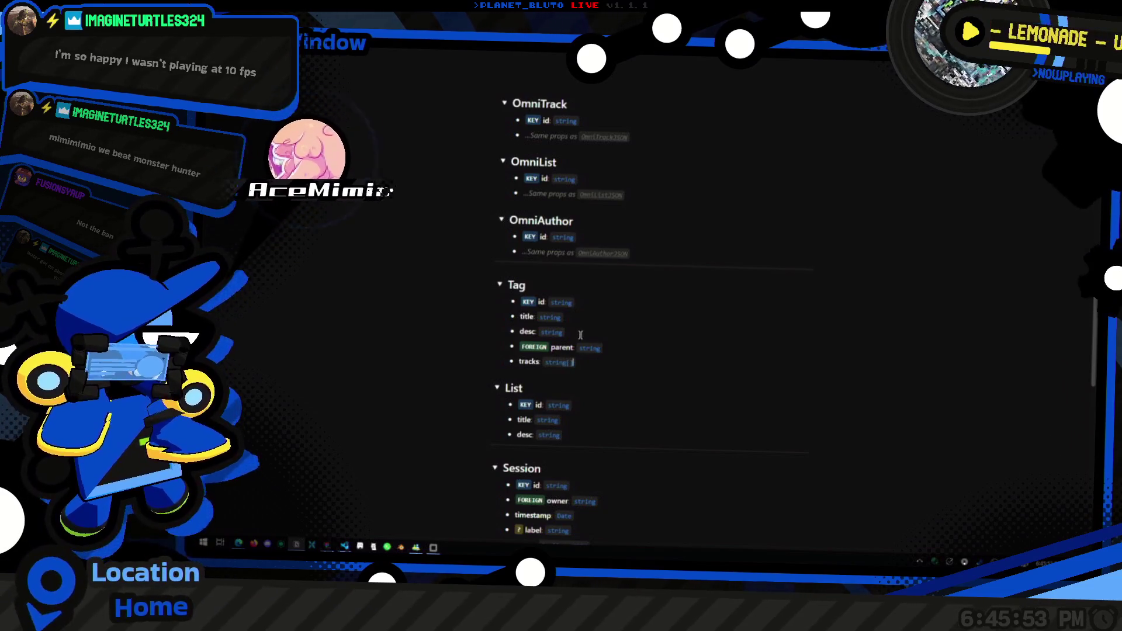
Step: Rename Tag's tracks field to entries
key("ctrl+slash")
key("Escape")
key("Escape")
key("ctrl+slash")
key("ctrl+BackSpace")
type("tentries")
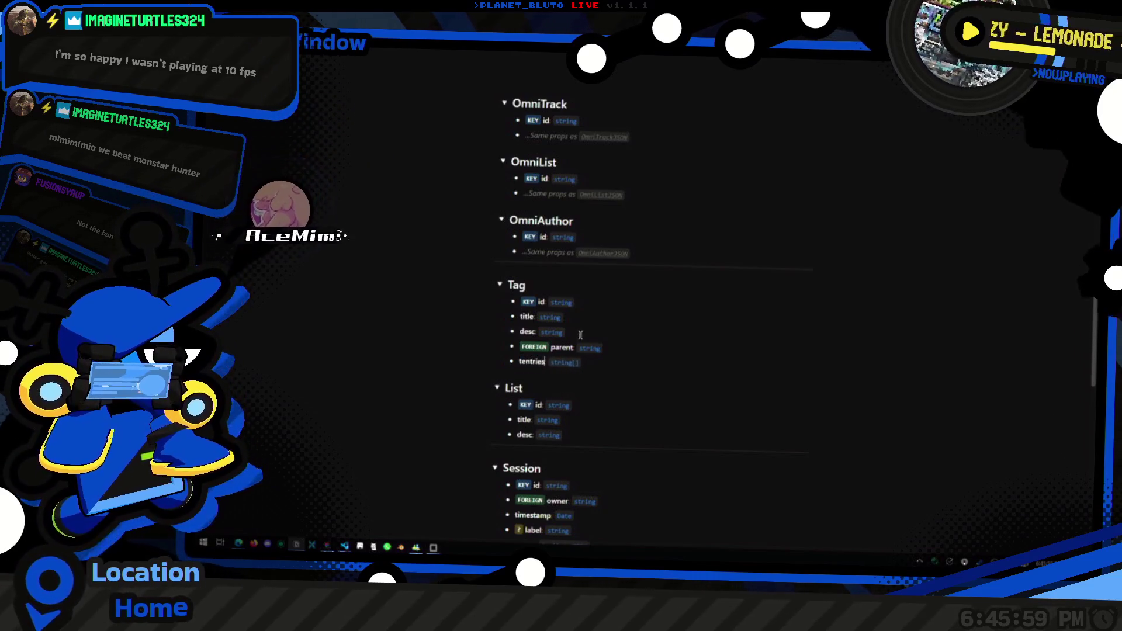
key("Home")
key("Delete")
key("Down")
Step: Paste the entries string[] field as a new line under List's desc
key("Up")
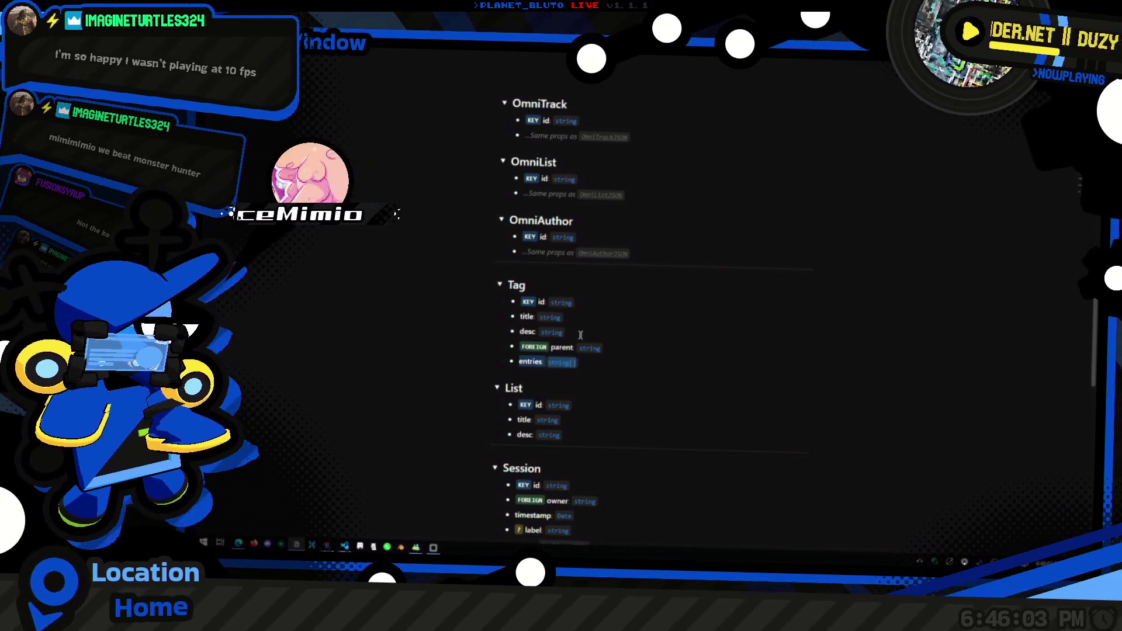
key("Down")
key("Down")
key("Down")
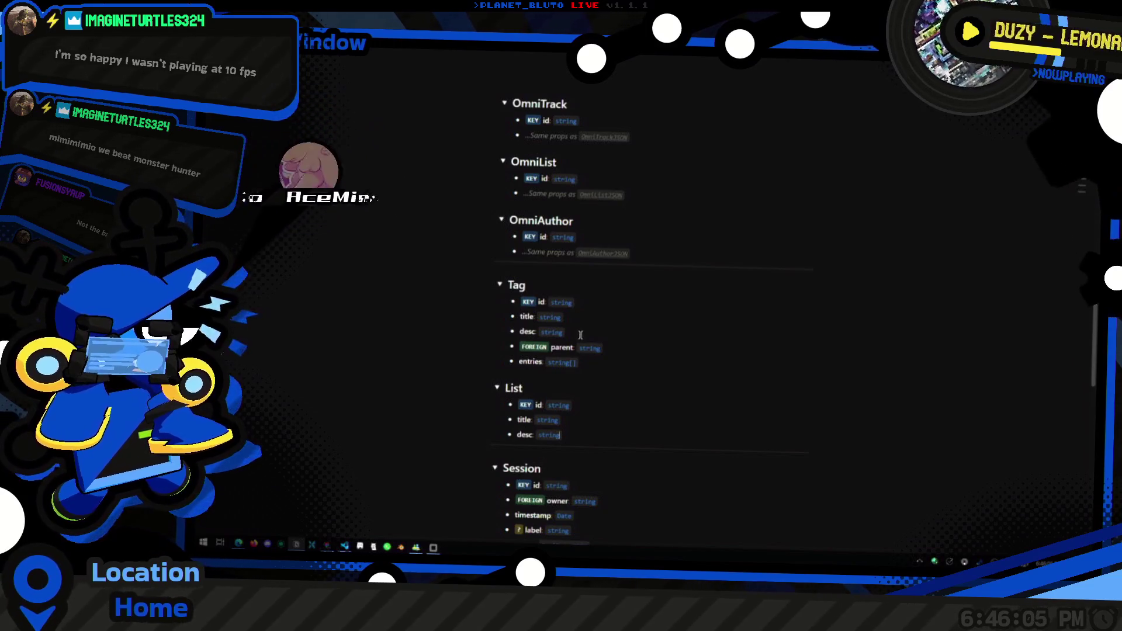
key("Return")
key("ctrl+v")
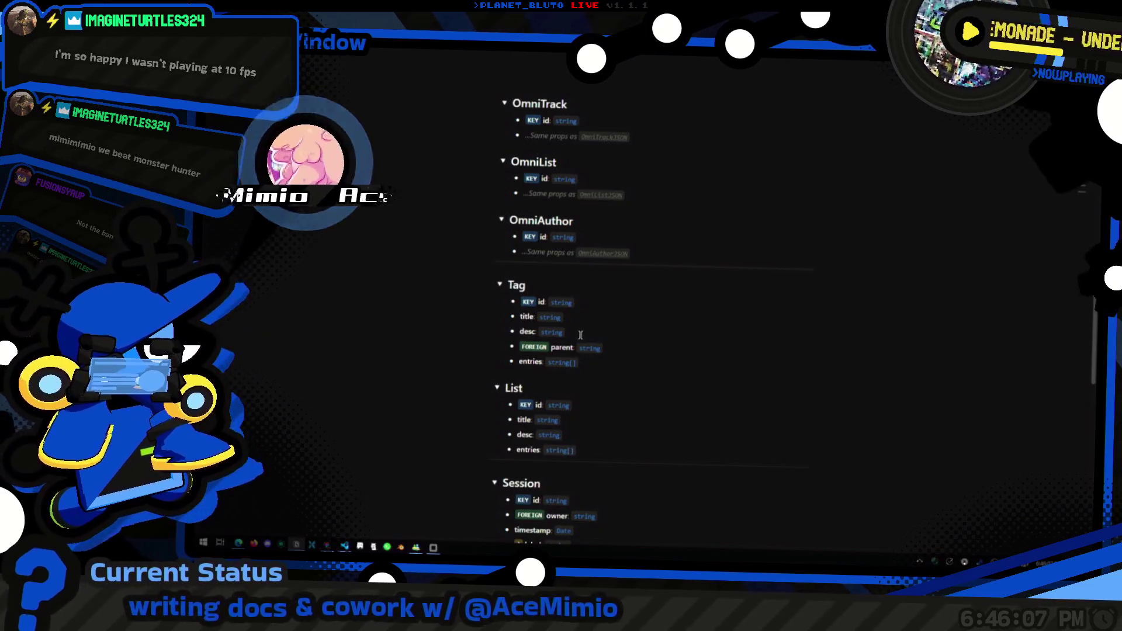
scroll(661, 390, "up", 1)
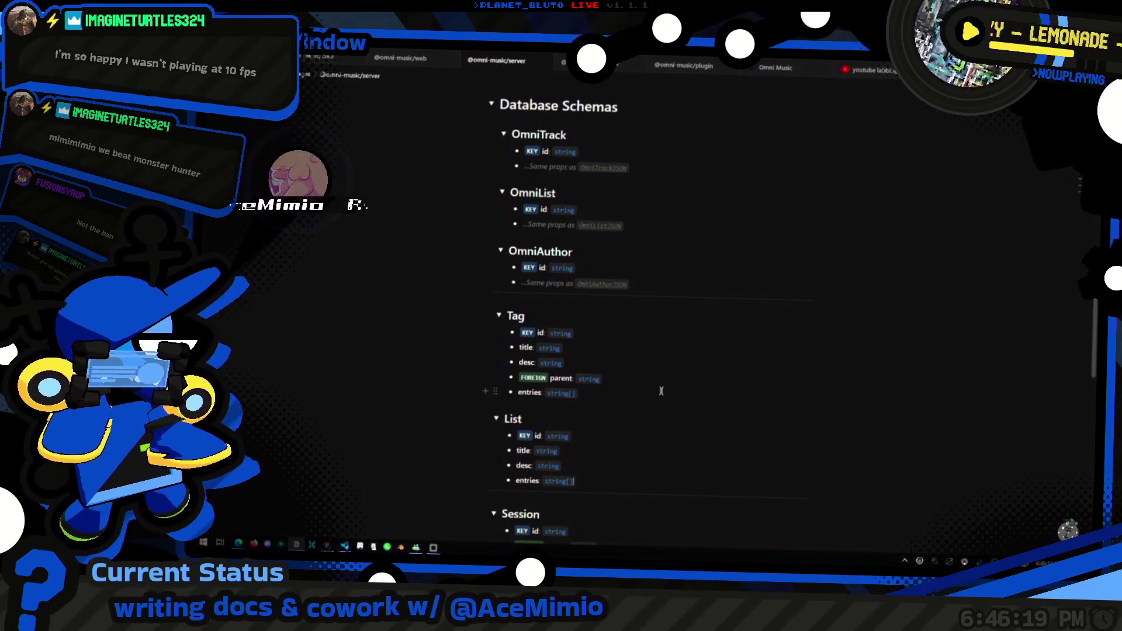
scroll(690, 362, "up", 3)
scroll(691, 362, "up", 3)
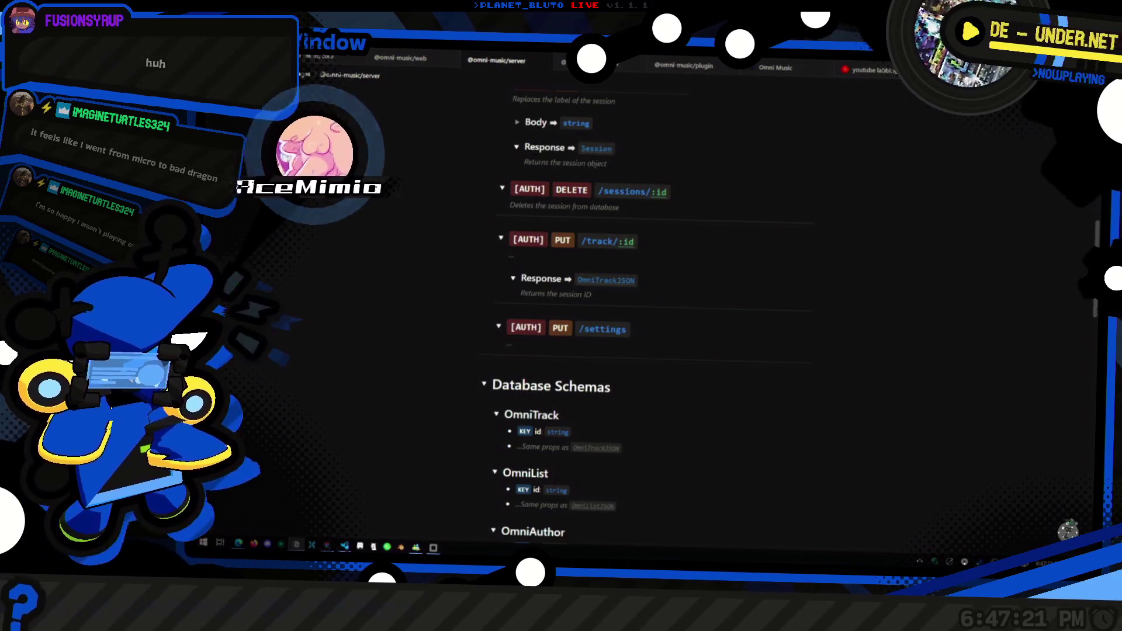
Step: Scroll through the server page's endpoints and schemas, ending at Tag's entries field
scroll(754, 257, "down", 1)
scroll(754, 256, "up", 6)
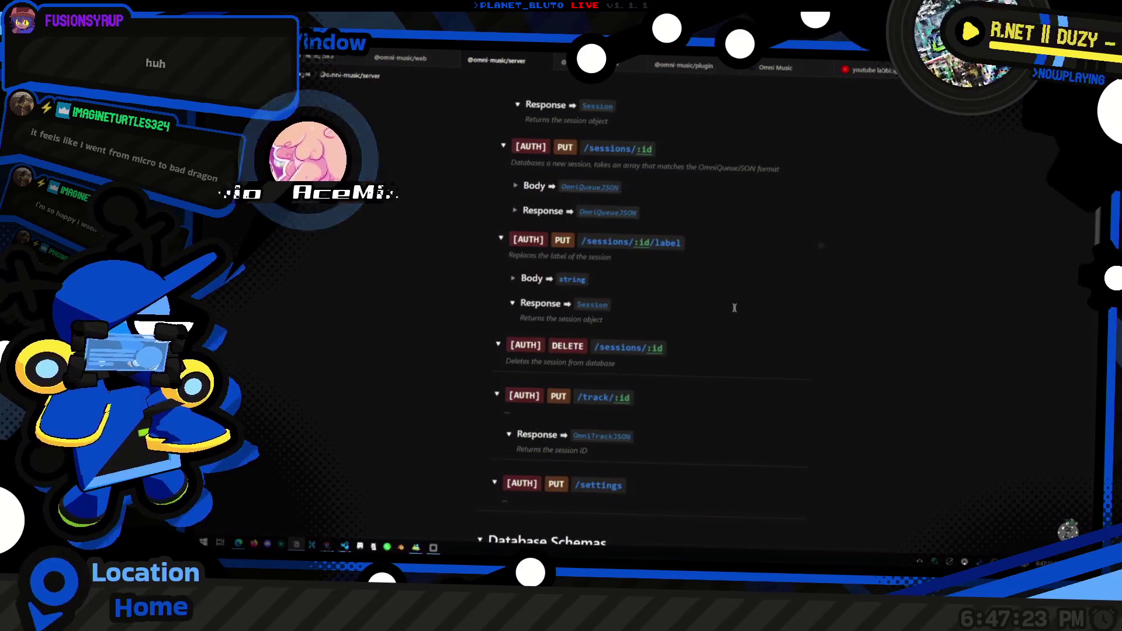
scroll(716, 344, "up", 3)
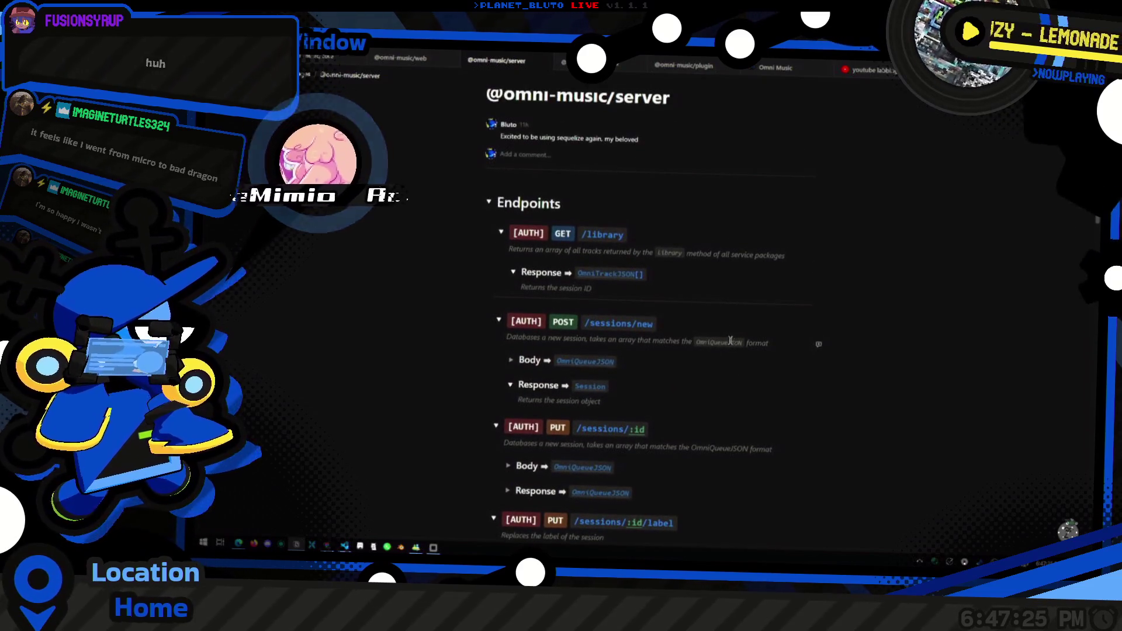
scroll(725, 349, "down", 10)
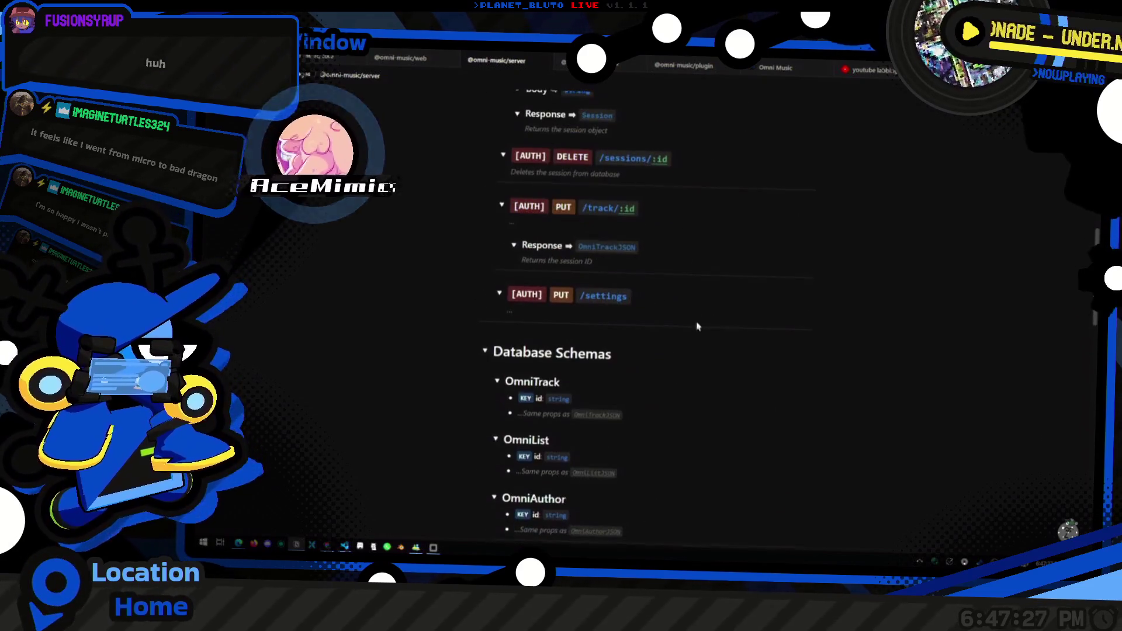
scroll(668, 304, "down", 2)
scroll(678, 286, "down", 3)
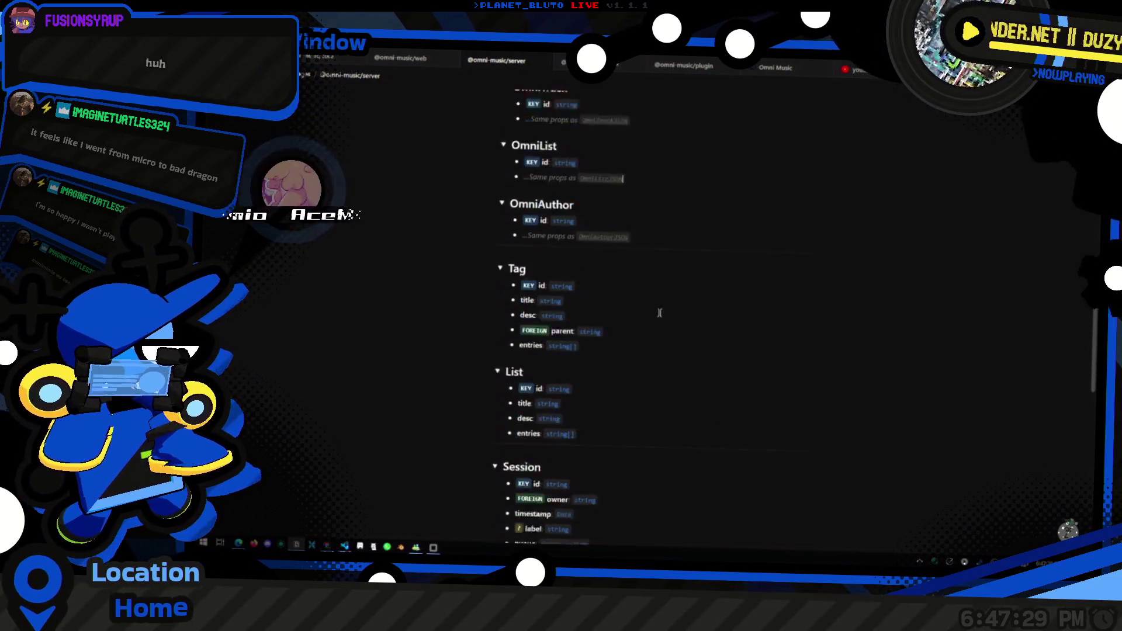
left_click(643, 303)
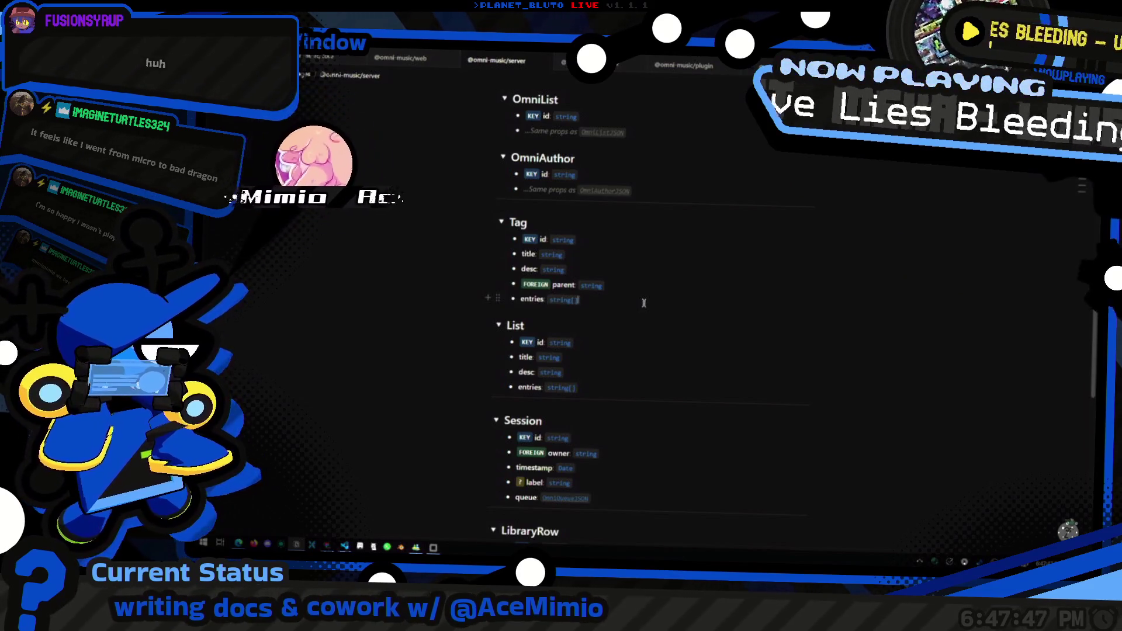
scroll(644, 303, "down", 2)
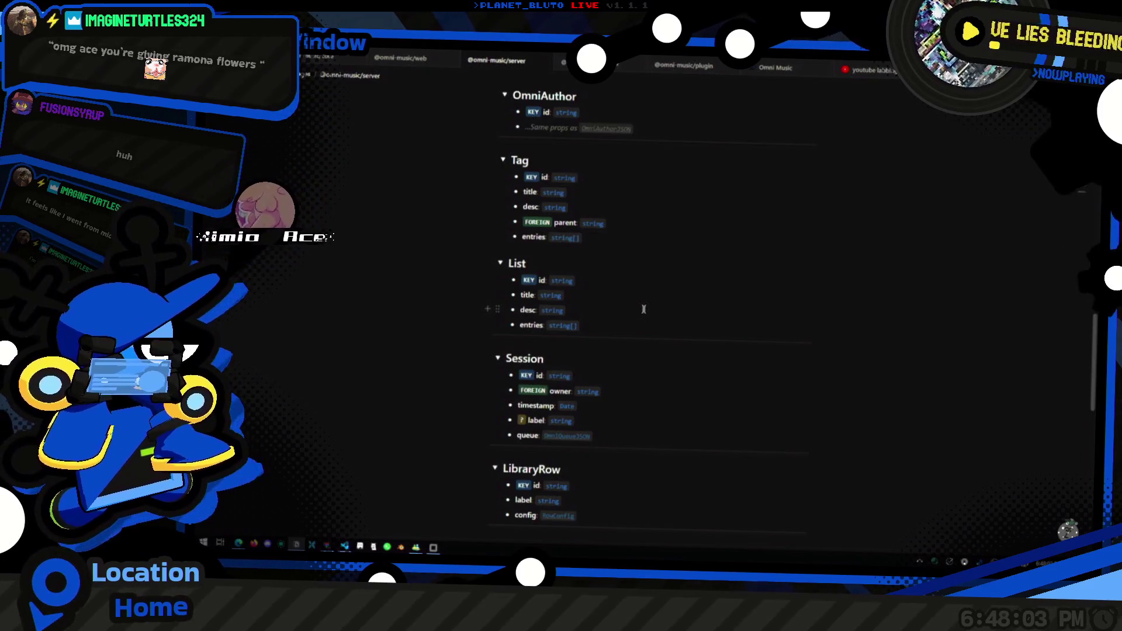
key("alt+Tab")
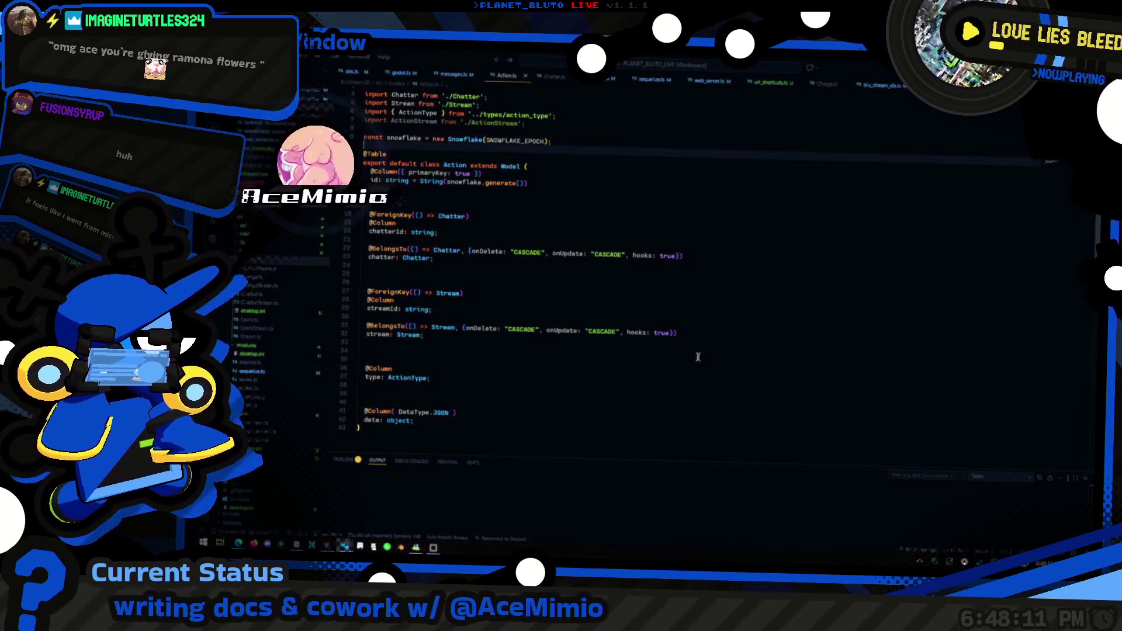
Step: Scroll Action.ts up to its imports and open the File Pilot file manager
scroll(697, 356, "up", 2)
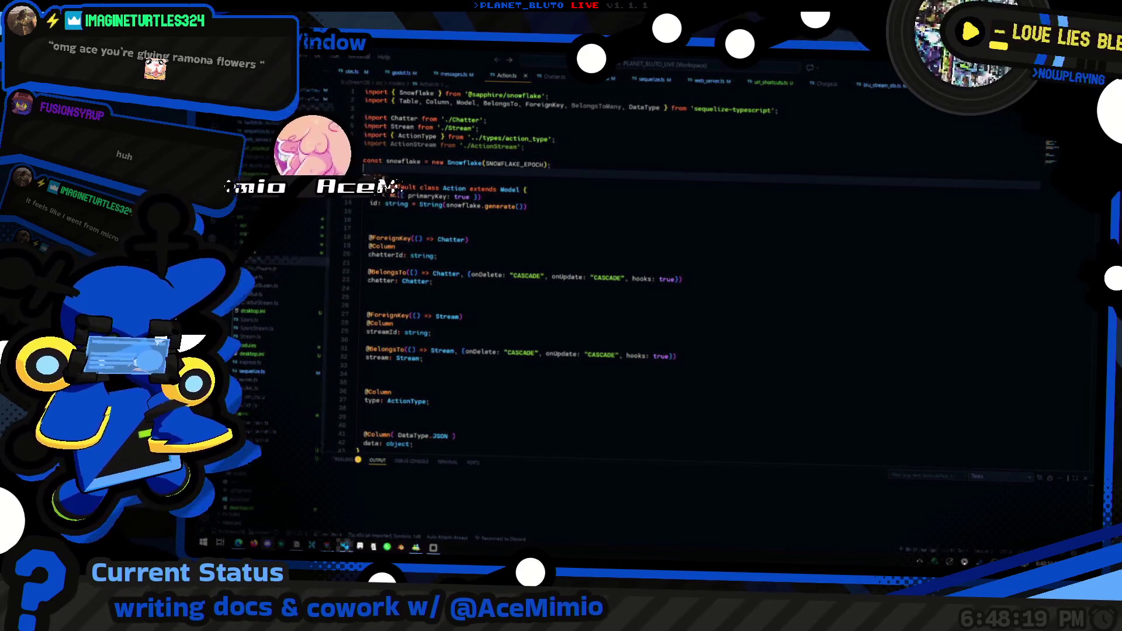
left_click(310, 546)
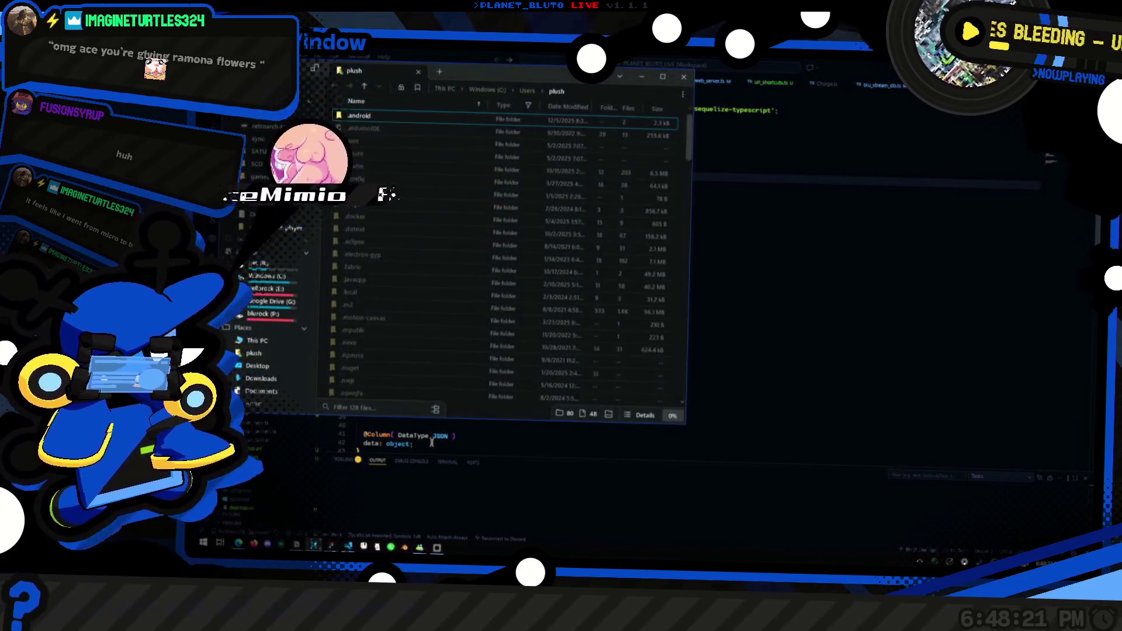
Step: Maximize File Pilot, then open and close an extra home-folder tab
left_click(662, 76)
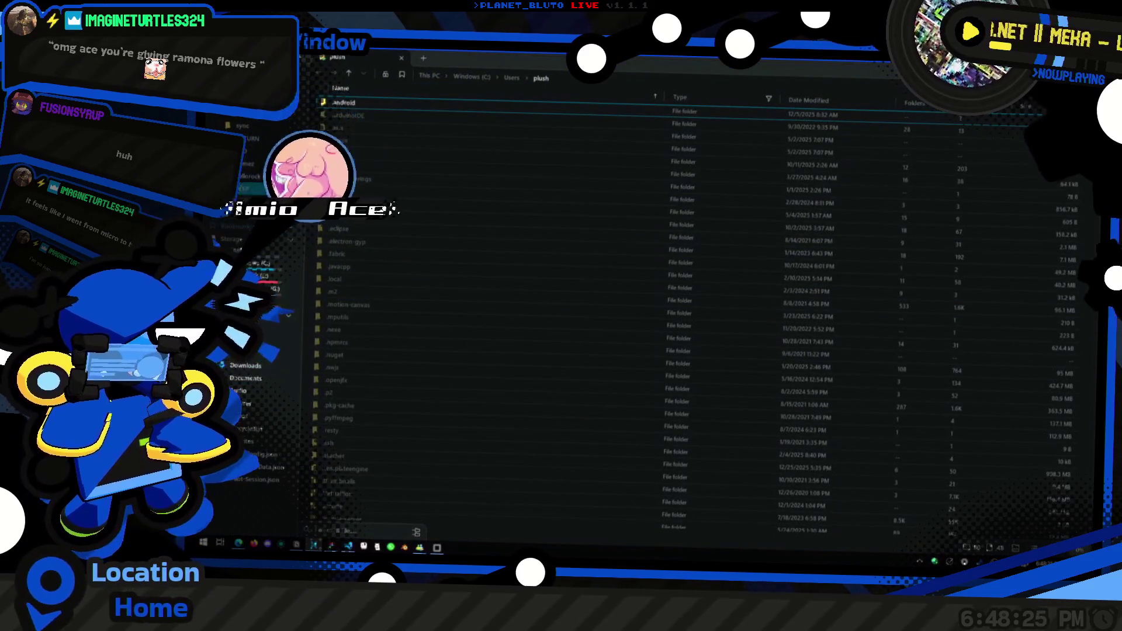
left_click(423, 58)
left_click(415, 259)
middle_click(458, 66)
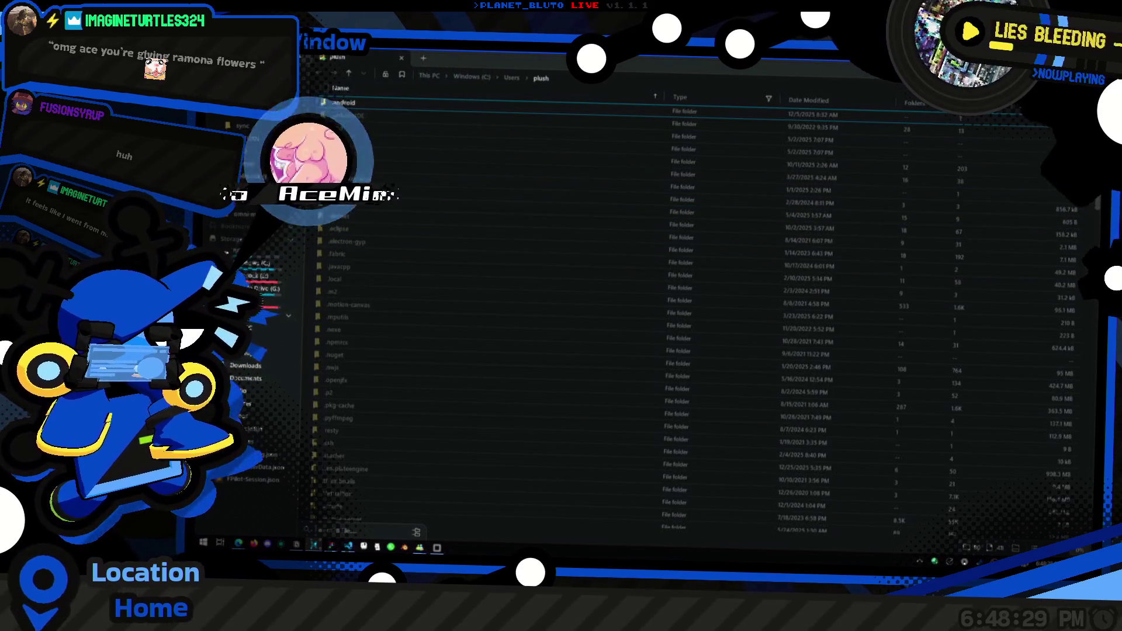
Step: Search the folder-jump list for 'omni', then 'blustream', and clear the query
key("ctrl+p")
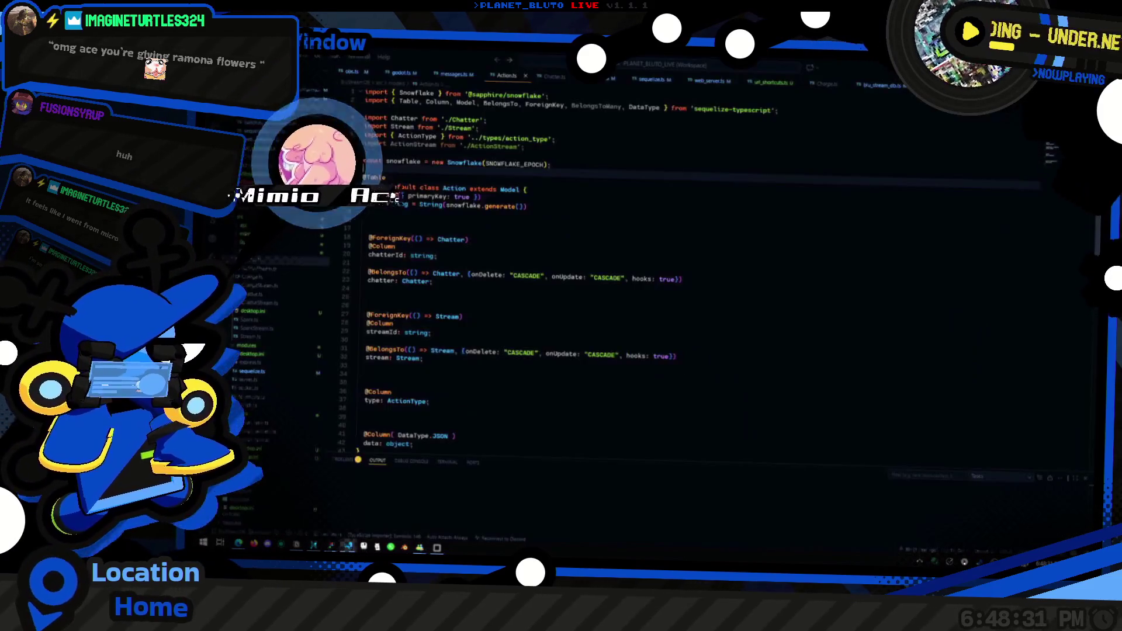
type("omni")
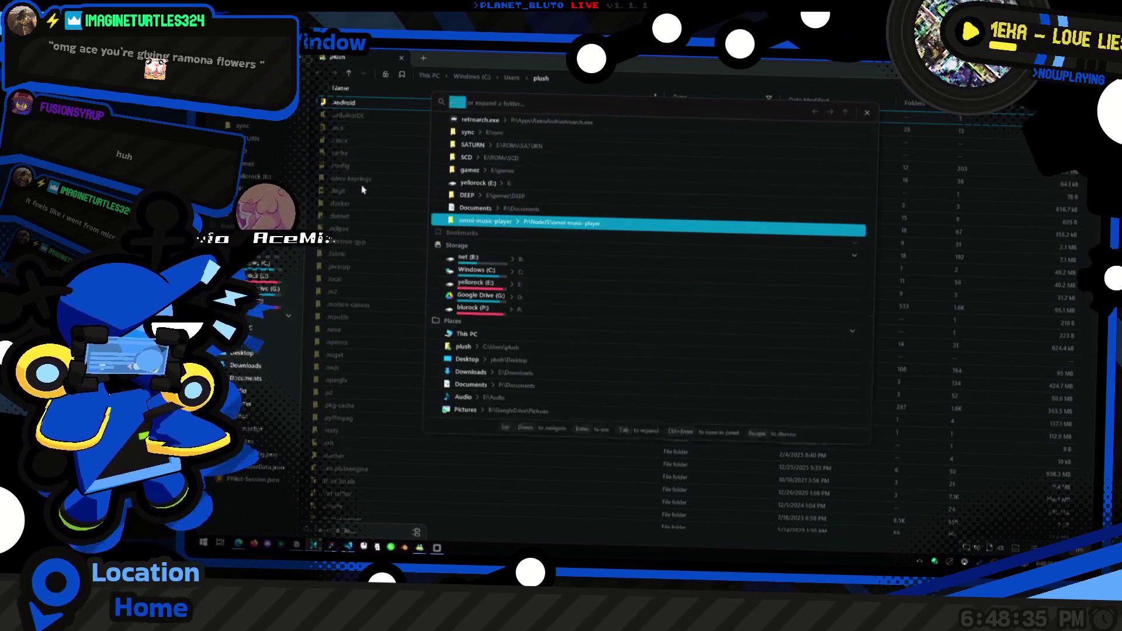
key("alt+Tab")
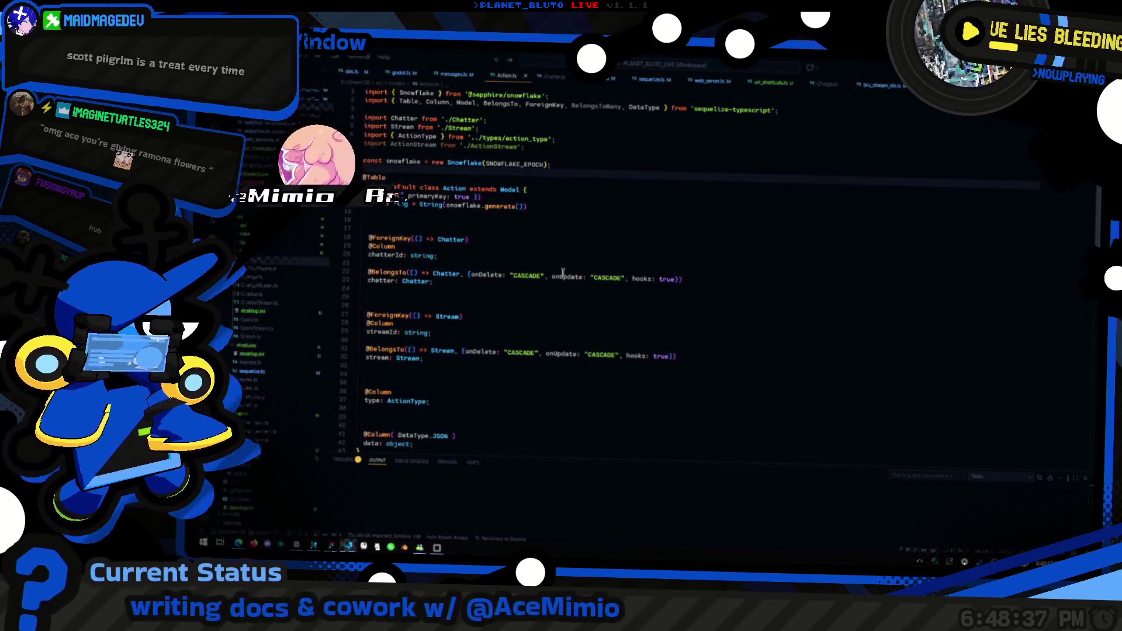
key("alt+Tab")
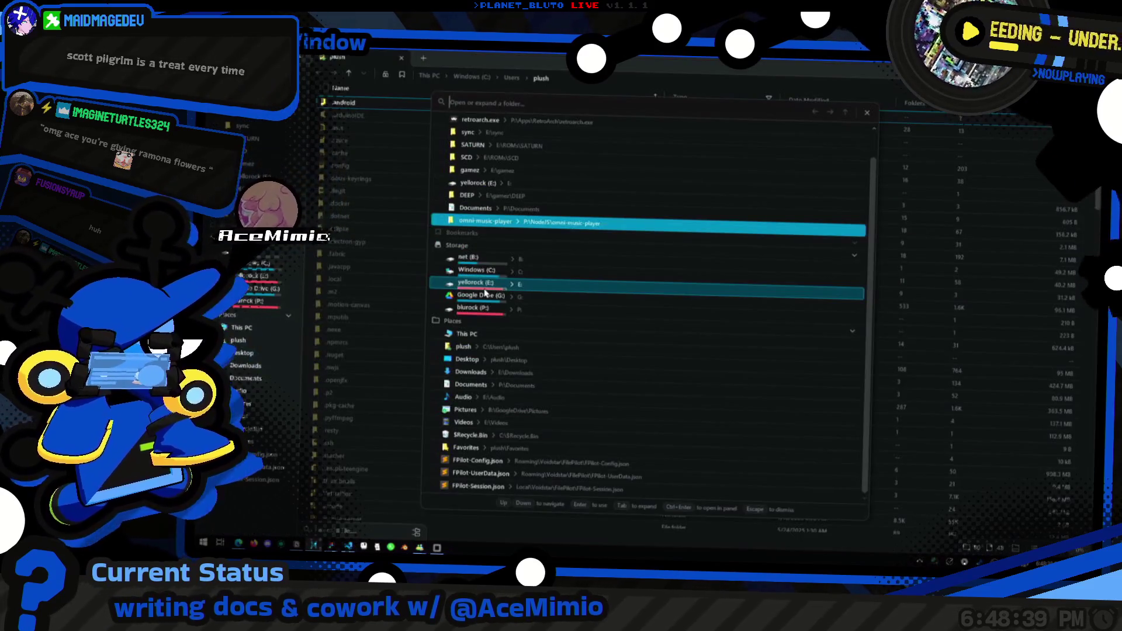
type("blustream")
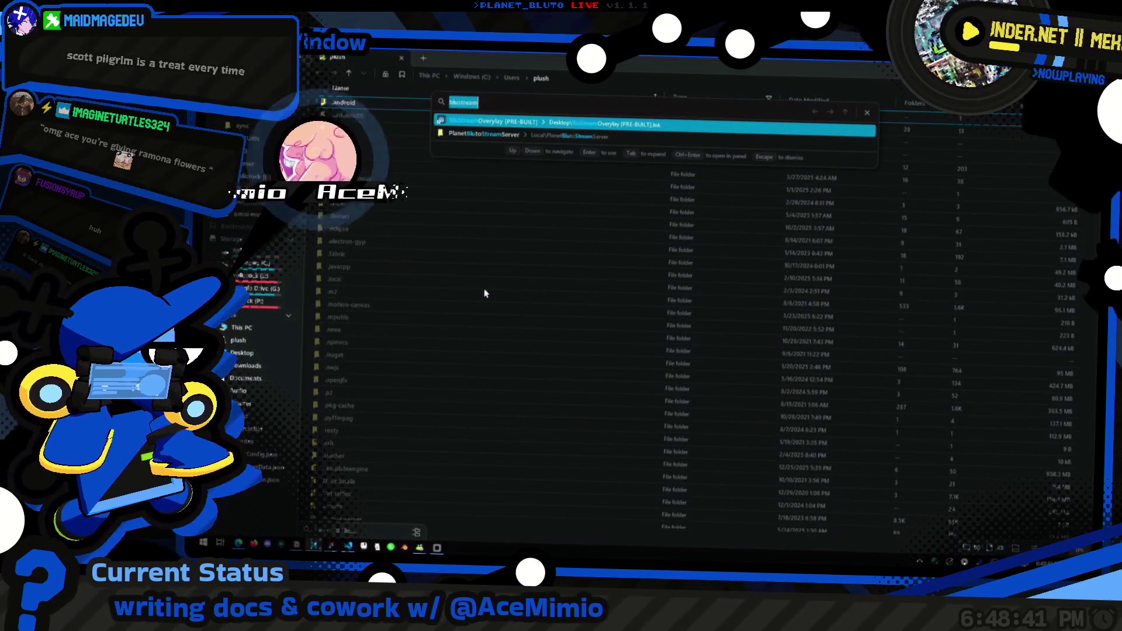
key("ctrl+BackSpace")
Step: Glance at VS Code's file sidebar options, then return to File Pilot
key("alt+Tab")
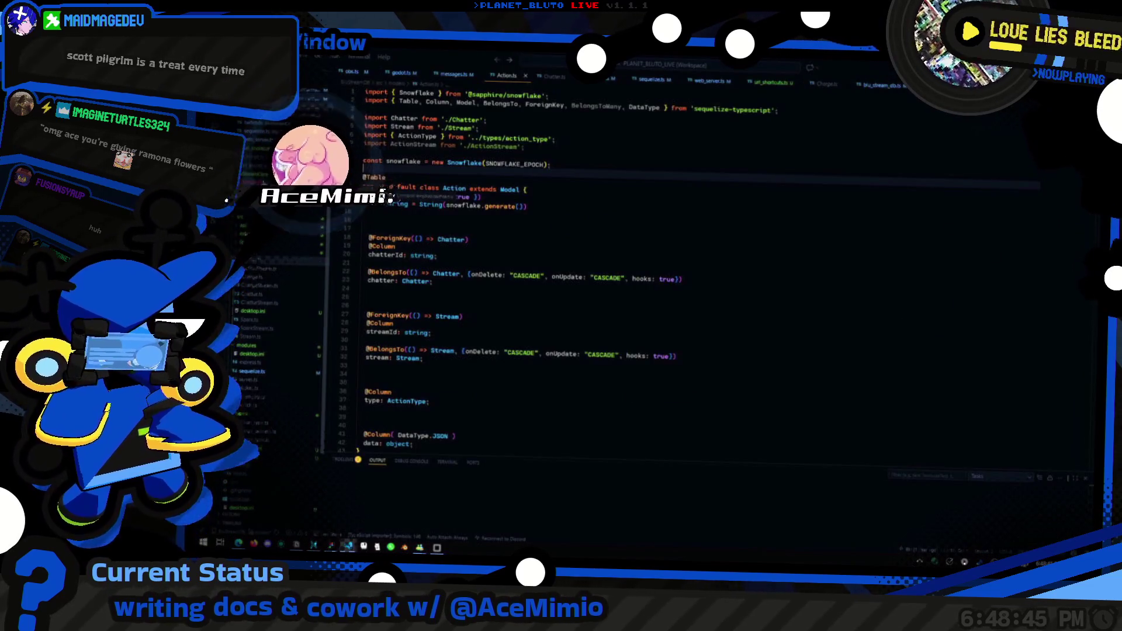
right_click(266, 188)
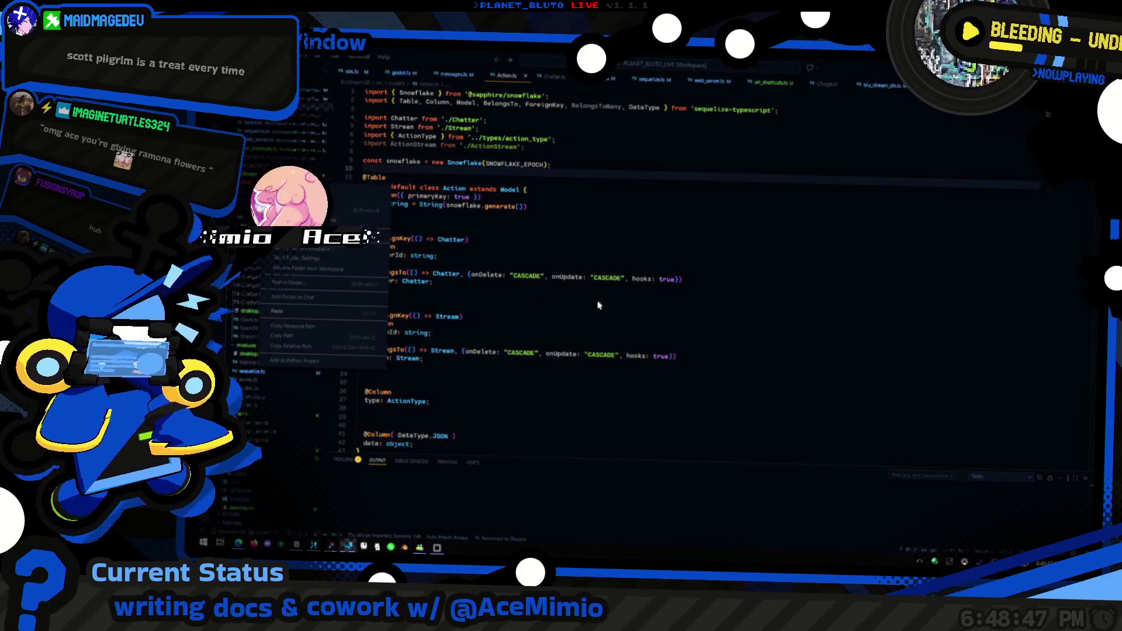
key("Escape")
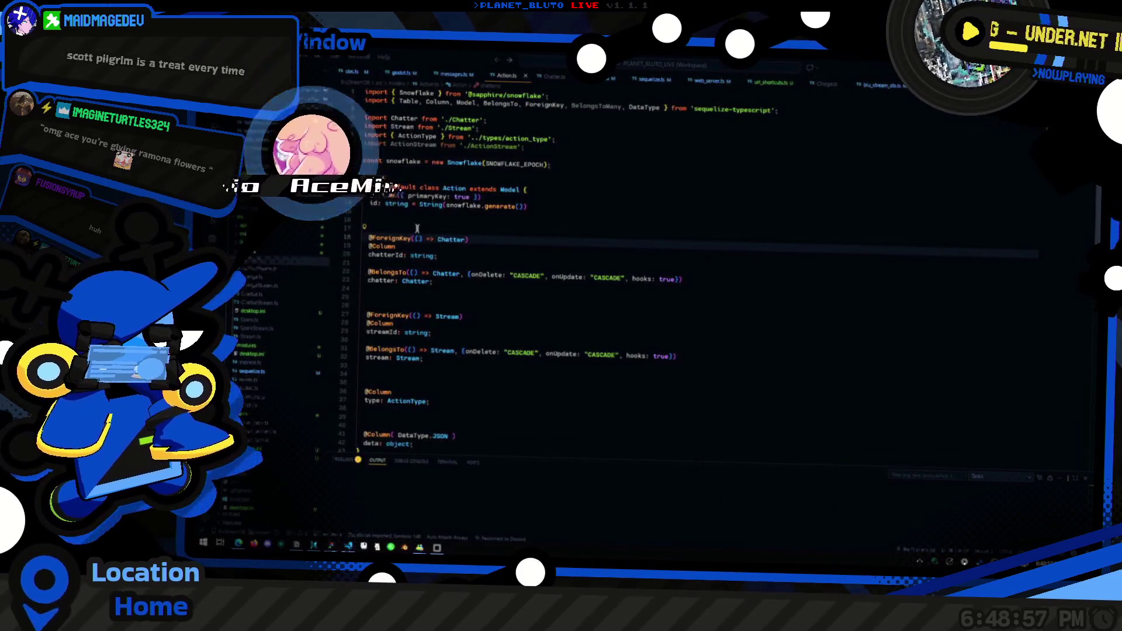
key("super+e")
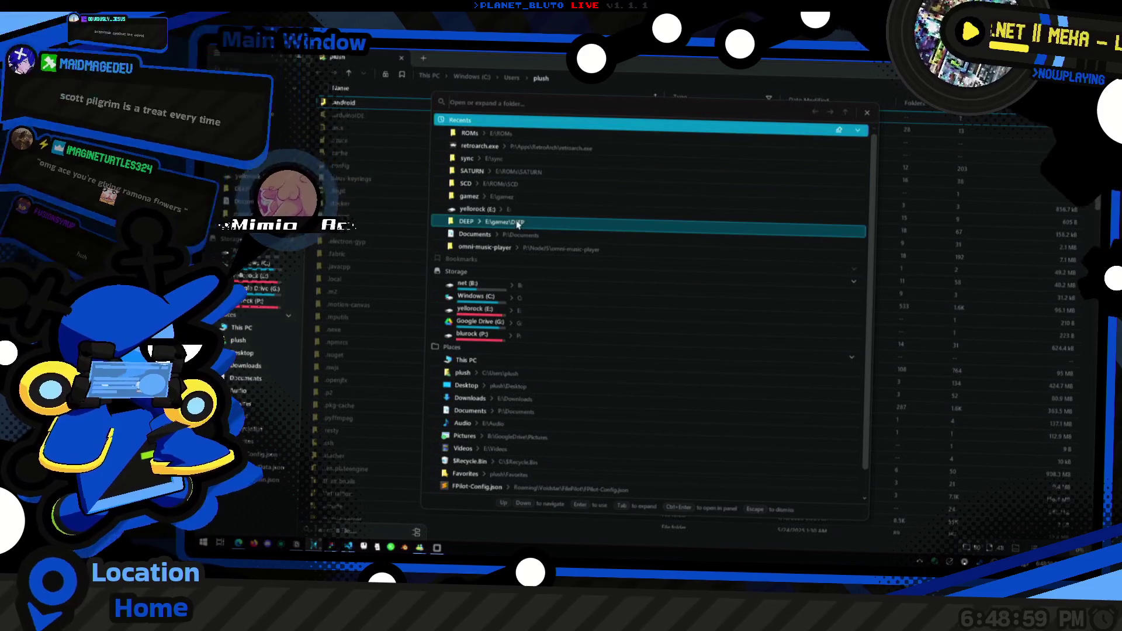
Step: Jump to Google Drive's Projects folder via a 'google' search and sort by most recent
mouse_move(508, 228)
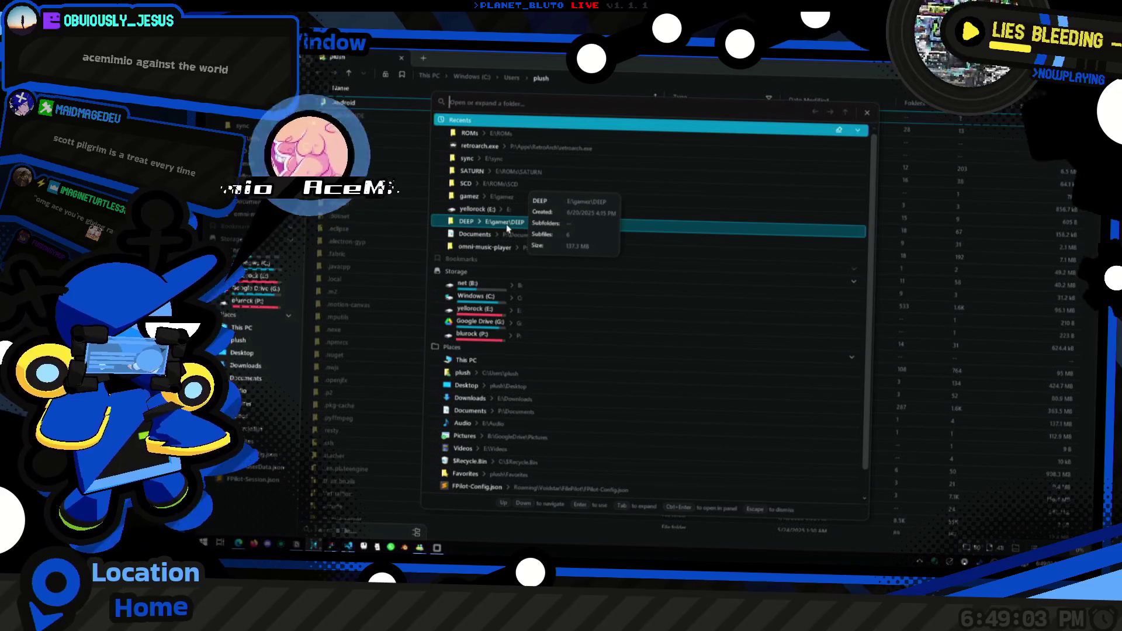
type("google")
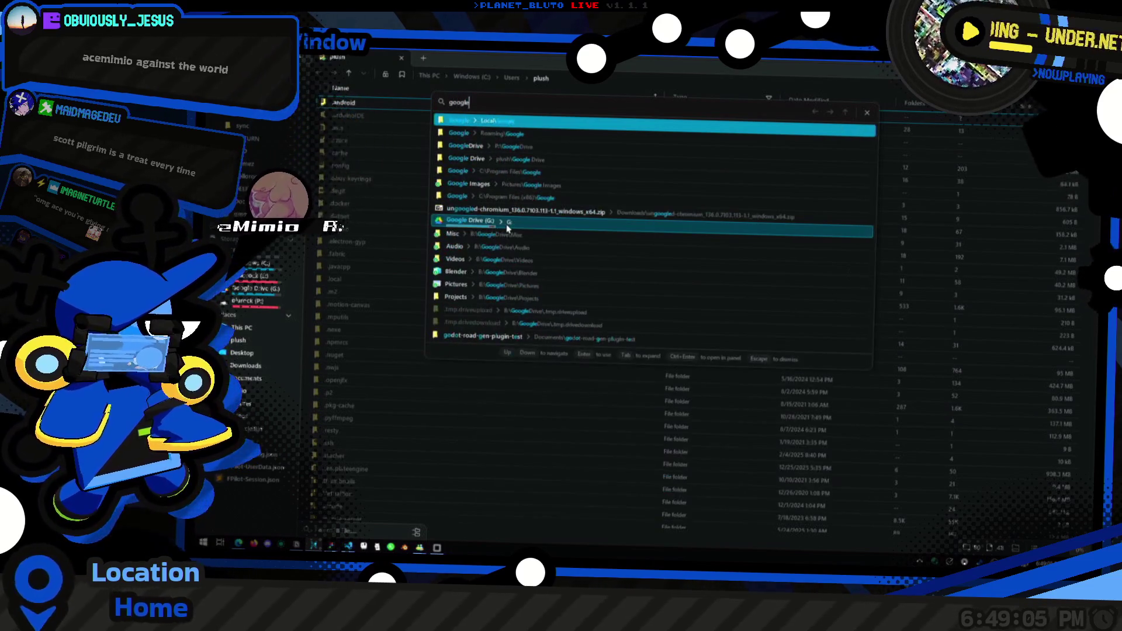
key("Down")
key("Down")
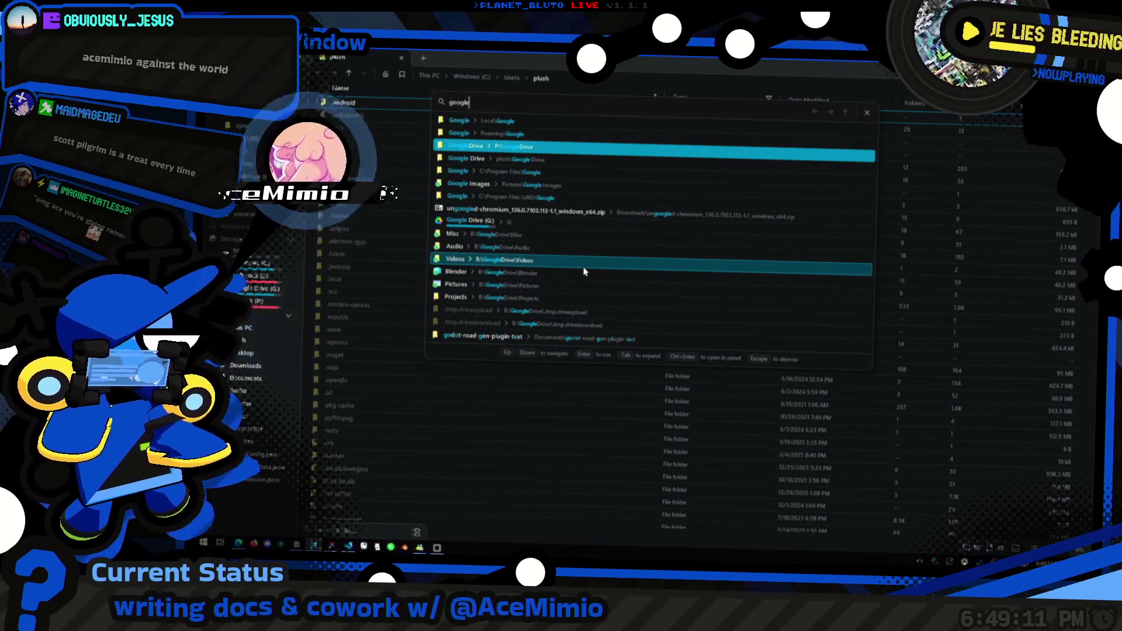
left_click(523, 299)
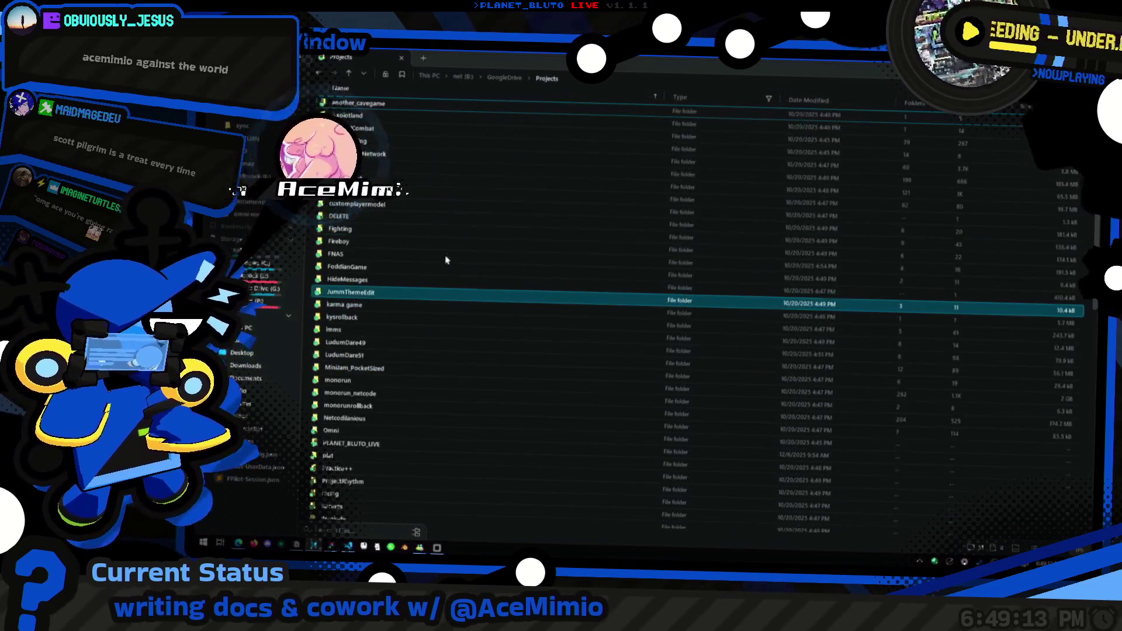
left_click(816, 101)
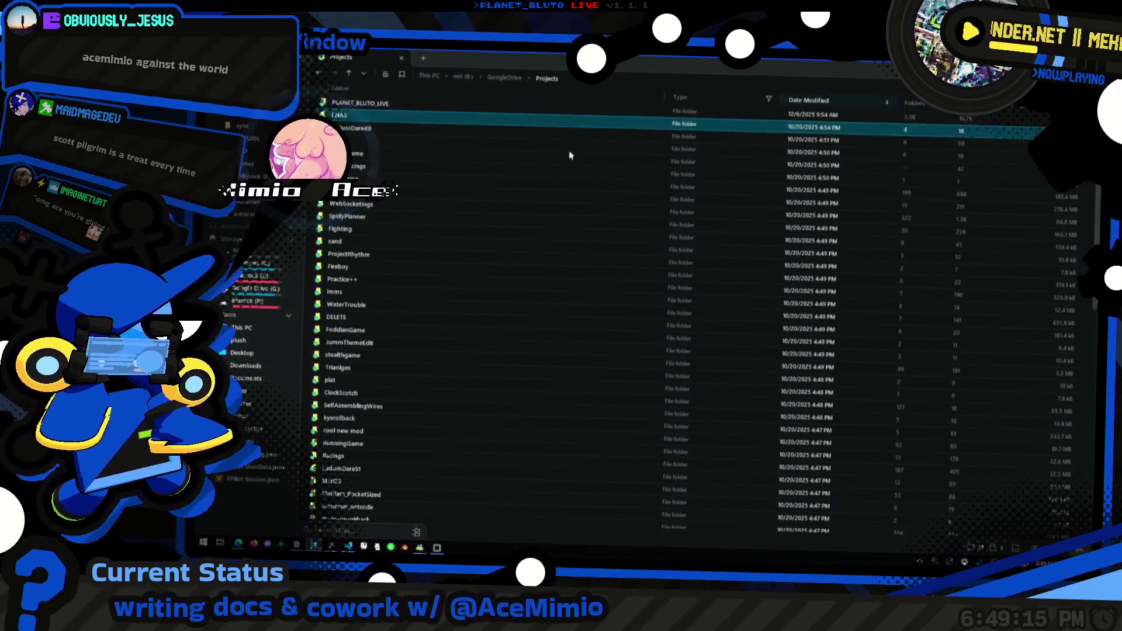
Step: Open PLANET_BLUTO_LIVE › BluStreamDB › db to reveal main.sqlite
double_click(419, 111)
double_click(371, 124)
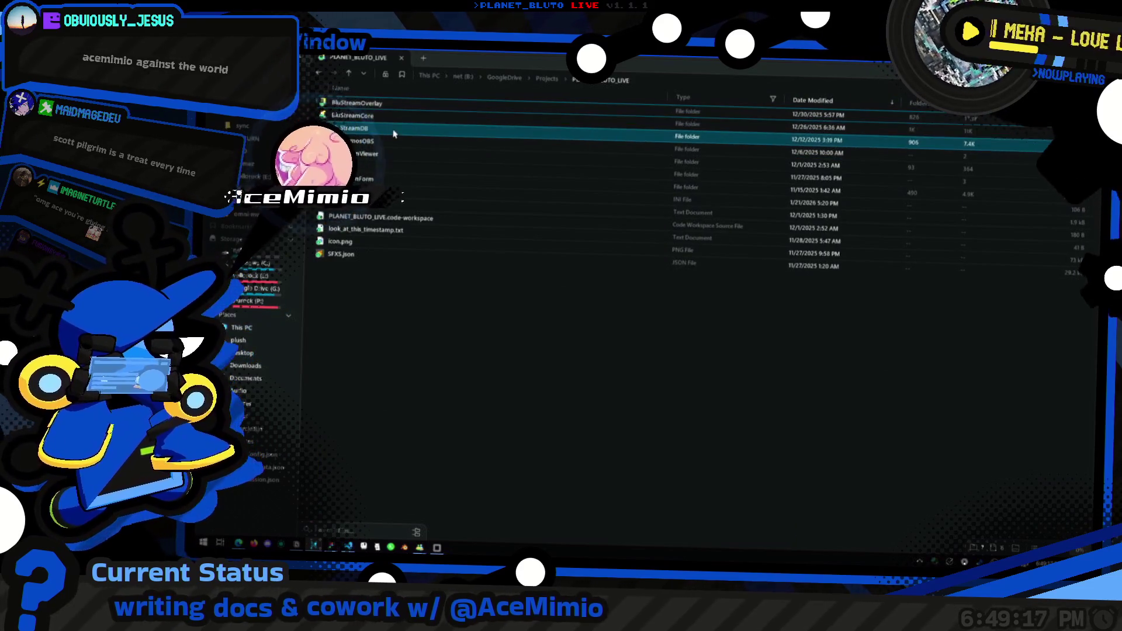
double_click(377, 106)
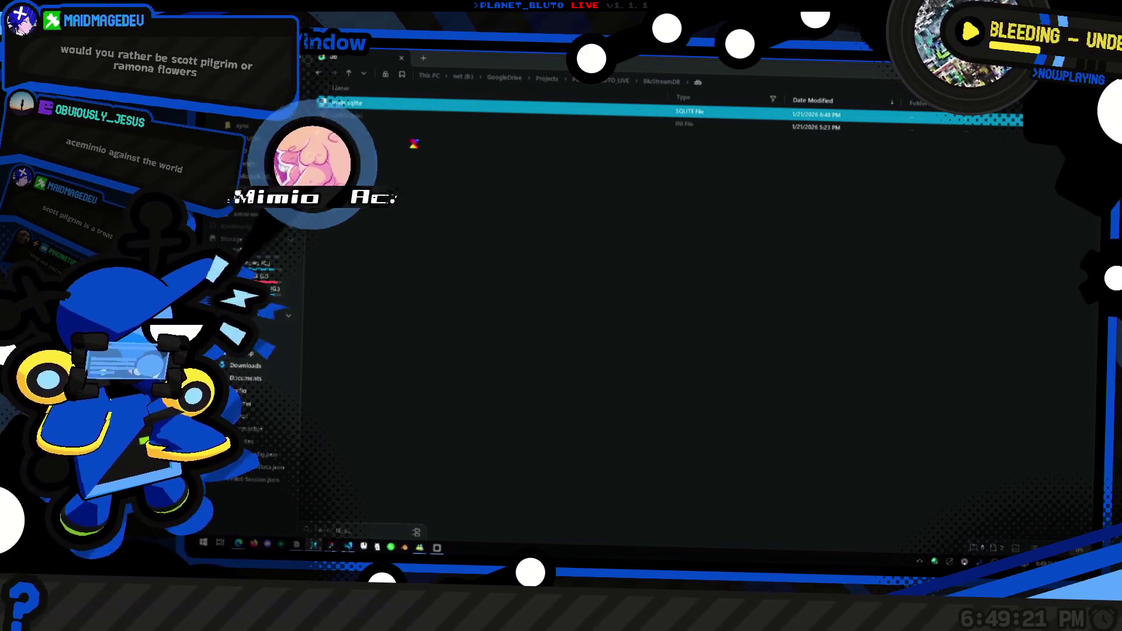
Step: Go to main.sqlite's Open with › More apps › Look for another app on this PC
right_click(385, 107)
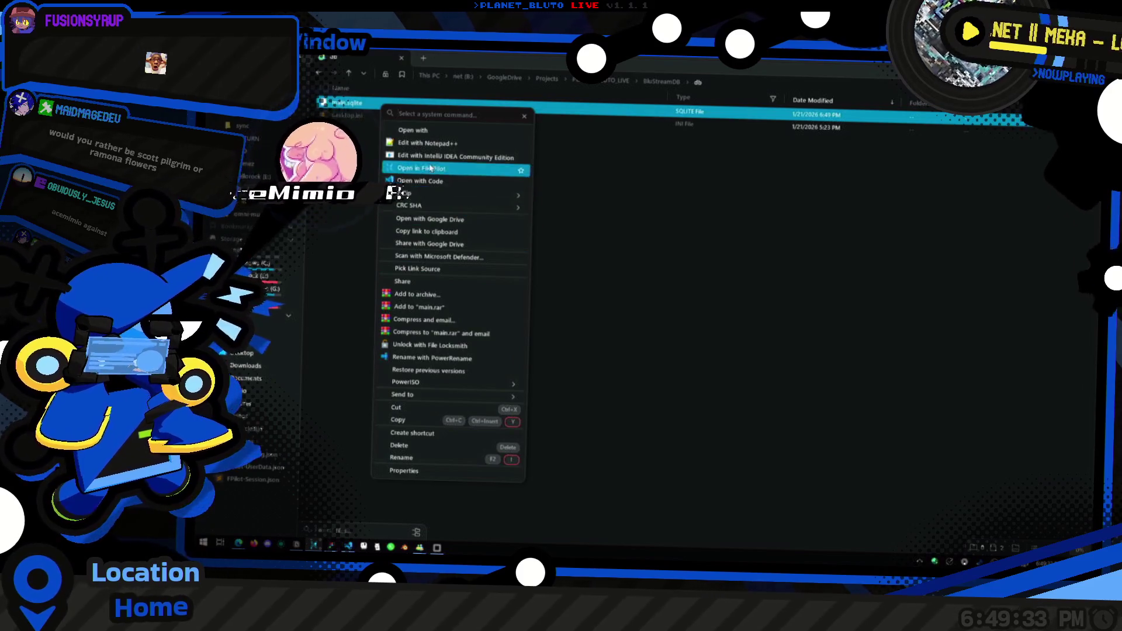
left_click(444, 131)
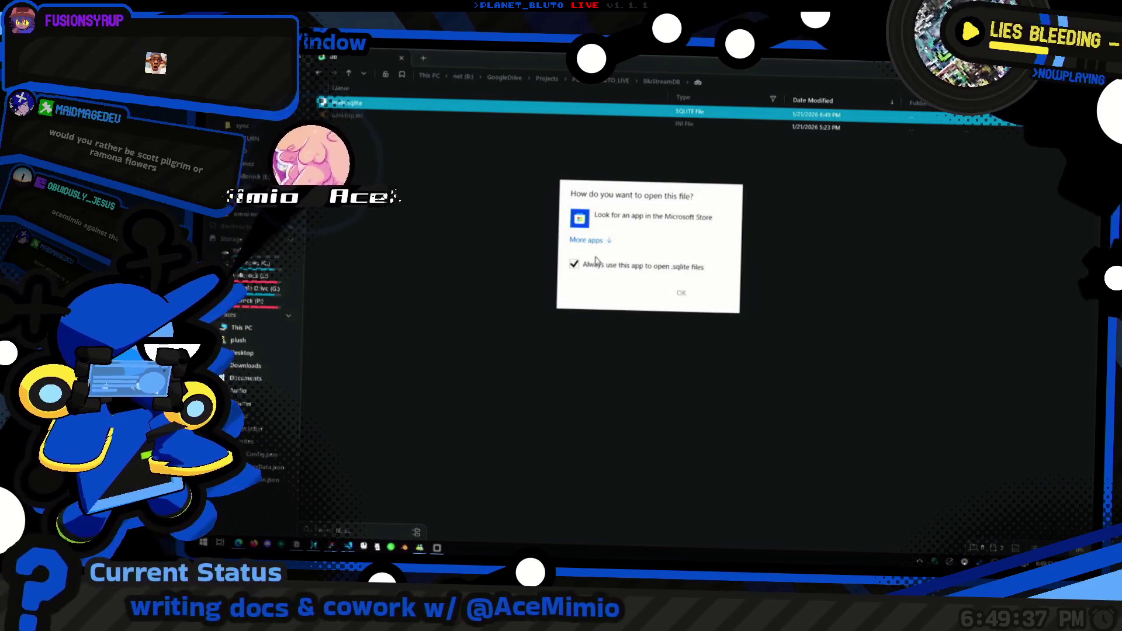
left_click(587, 239)
scroll(602, 321, "down", 3)
scroll(642, 320, "down", 5)
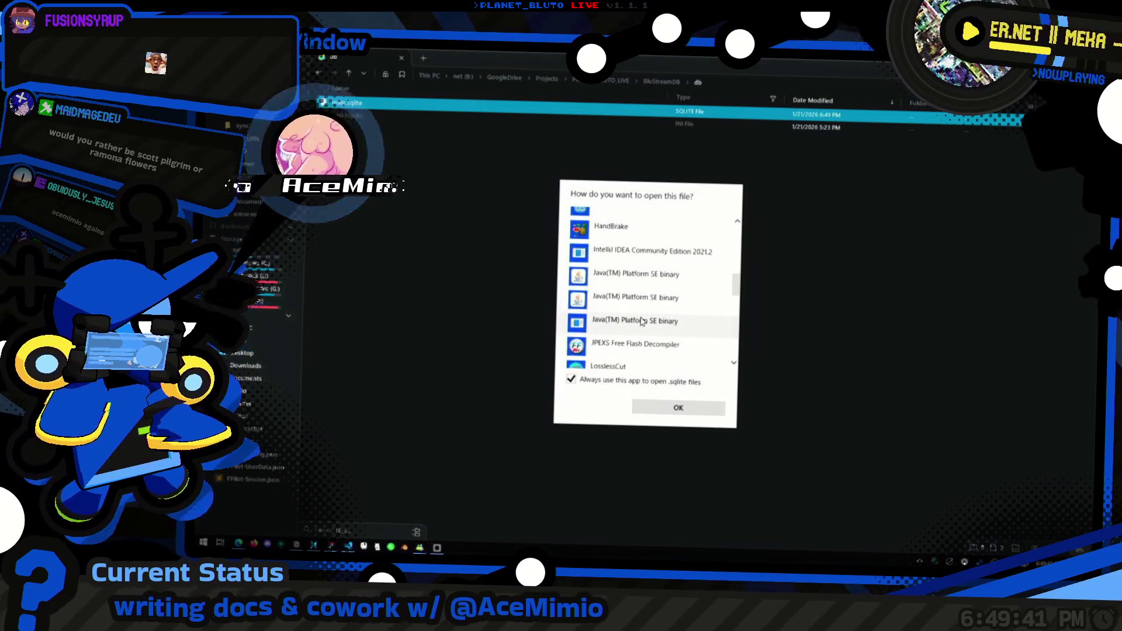
scroll(643, 321, "down", 8)
scroll(643, 321, "down", 3)
left_click(634, 352)
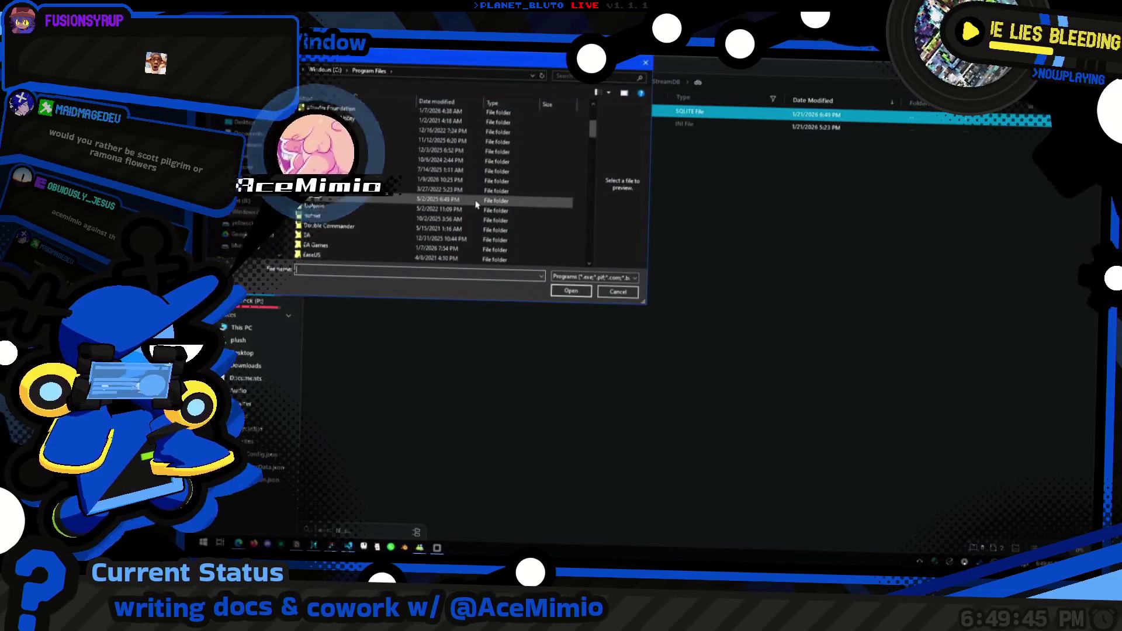
scroll(409, 217, "down", 7)
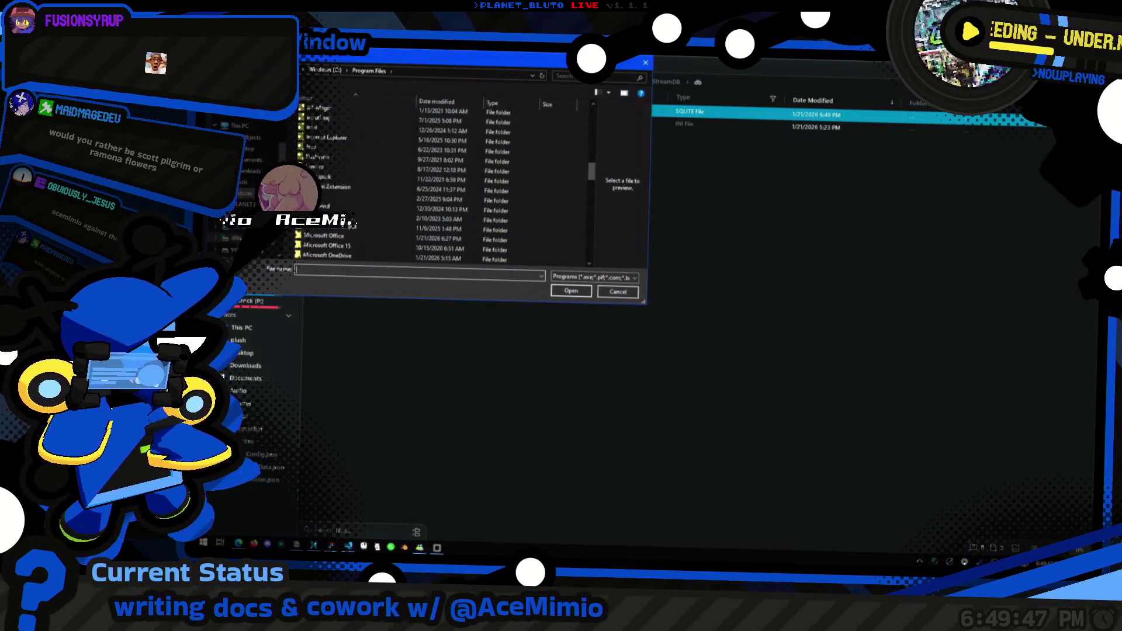
Step: Browse to P:\Apps\DB.Browser.for.SQLite-v3.13.1-win64 and pick the DB Browser exe
left_click(239, 248)
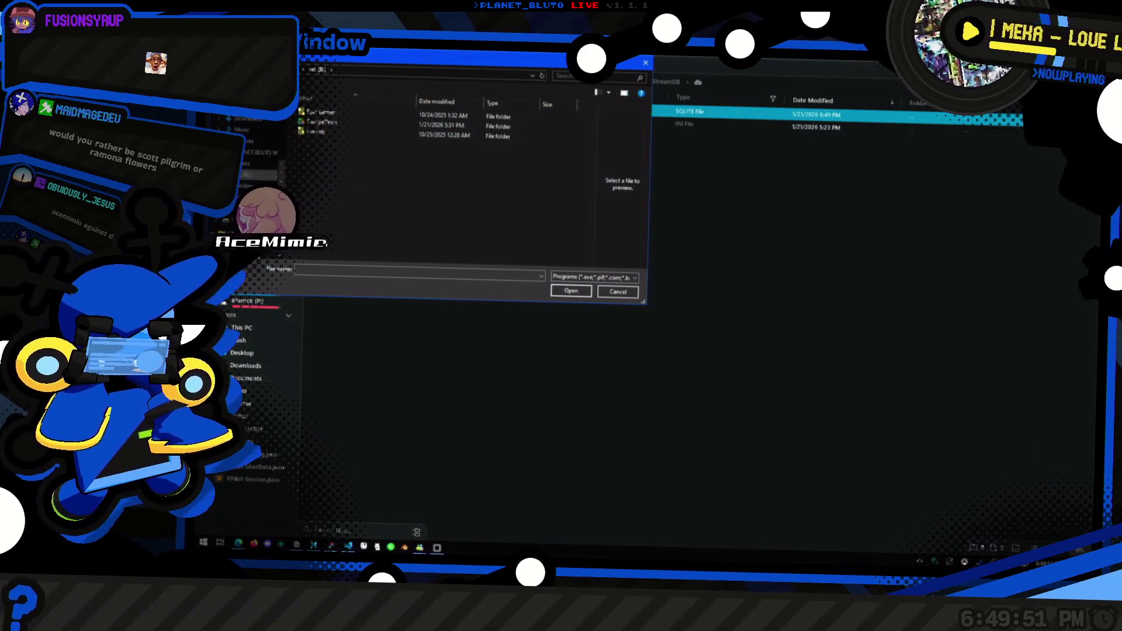
left_click(251, 186)
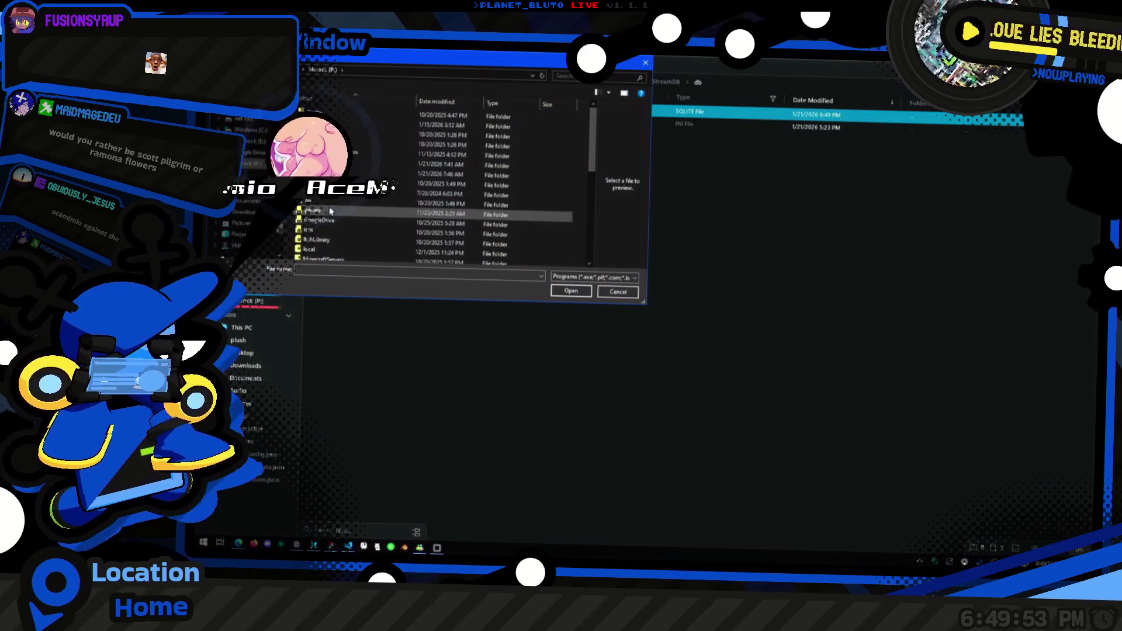
double_click(330, 211)
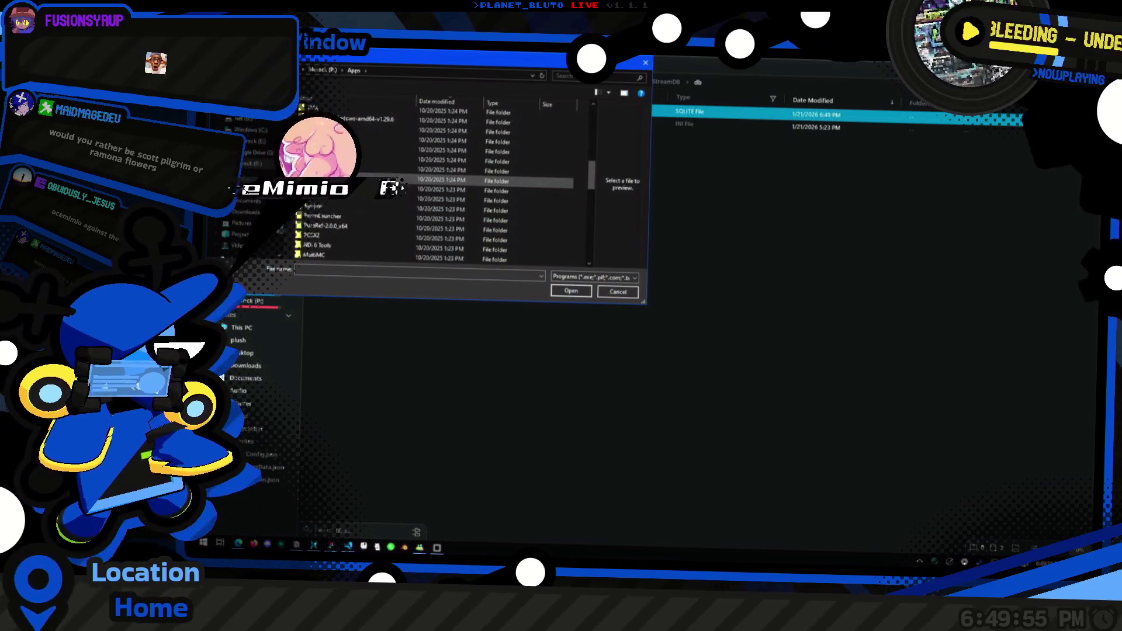
scroll(351, 244, "down", 10)
scroll(351, 245, "down", 1)
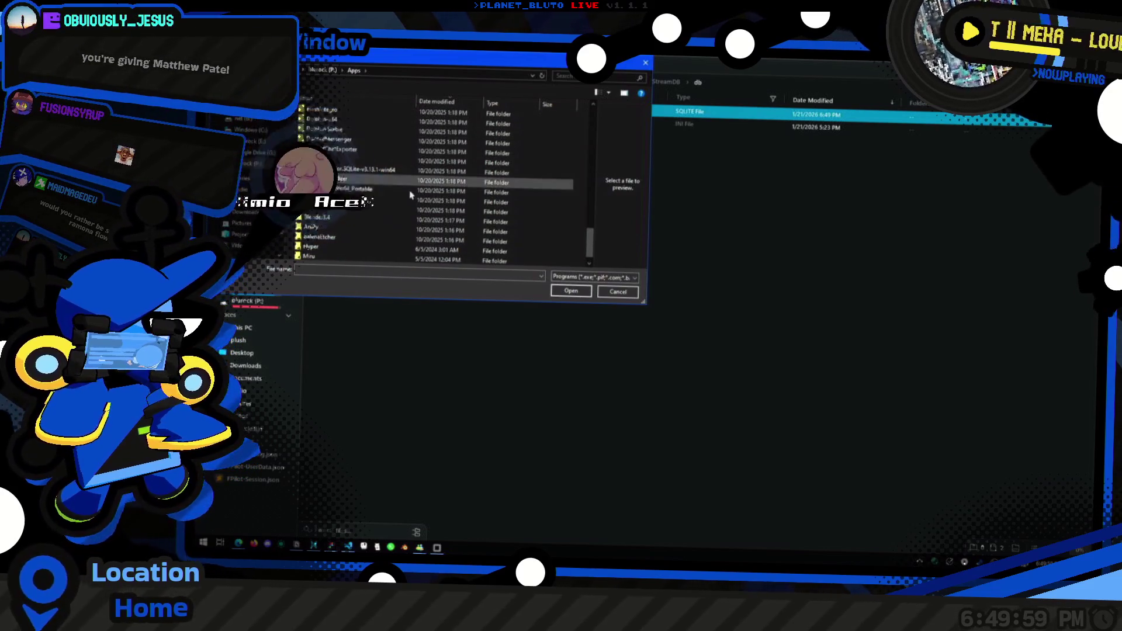
left_click(351, 100)
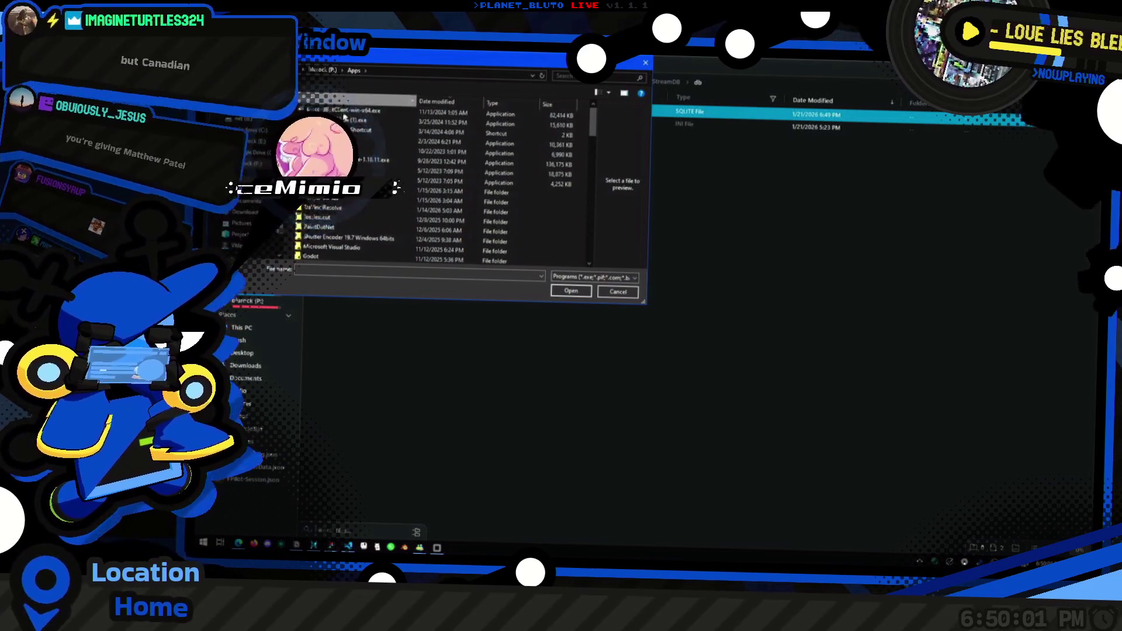
scroll(393, 220, "down", 10)
scroll(385, 228, "up", 5)
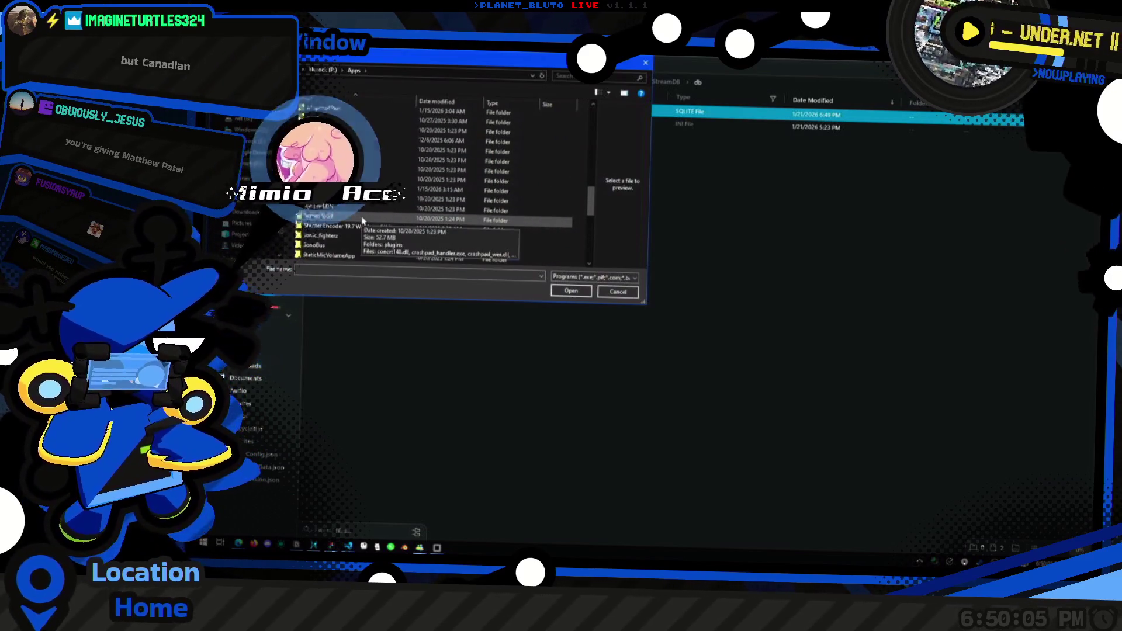
scroll(362, 220, "down", 2)
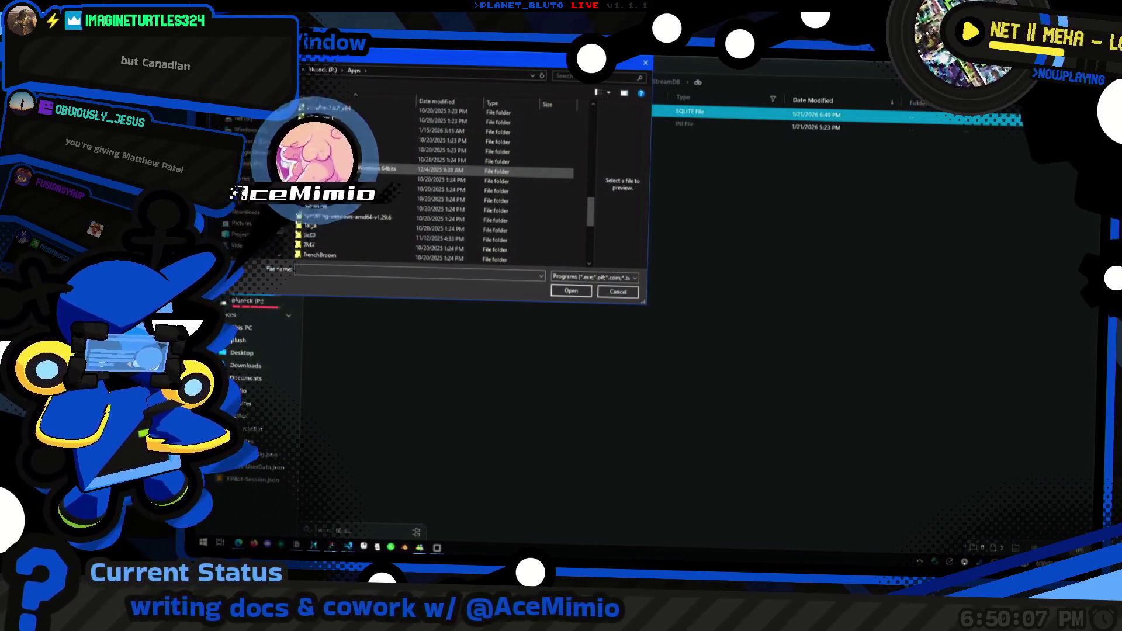
scroll(358, 227, "down", 5)
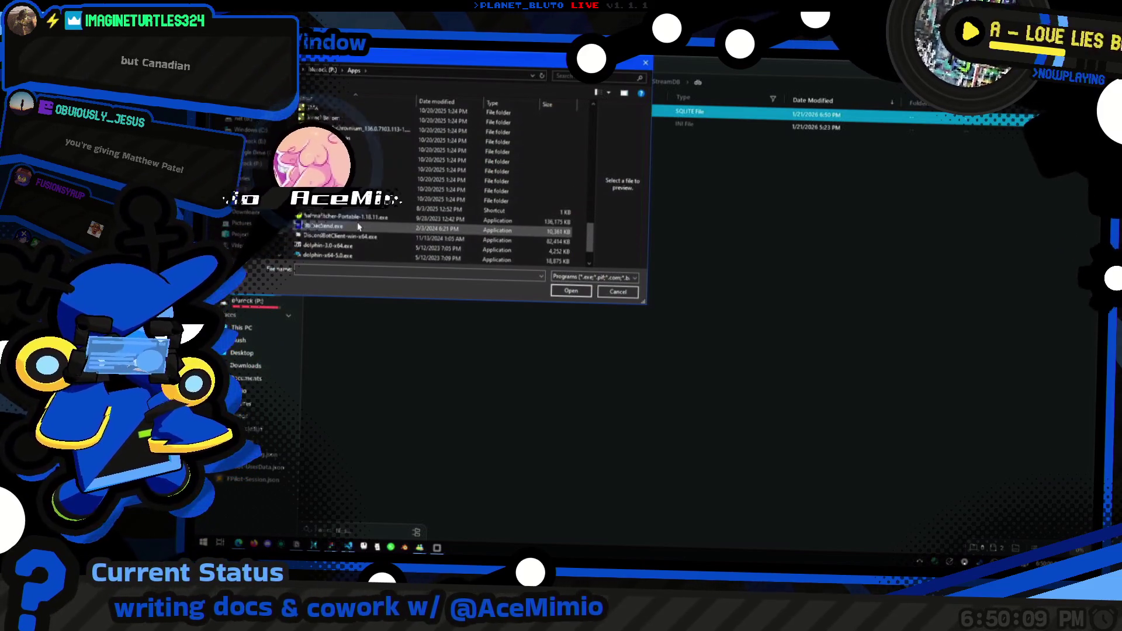
scroll(357, 226, "up", 3)
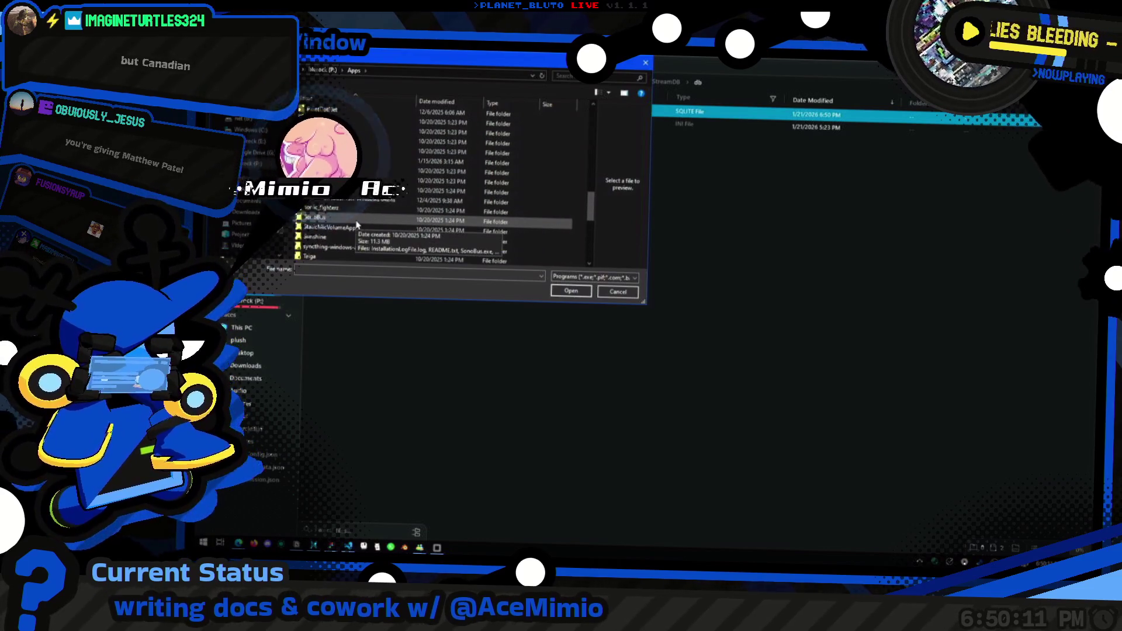
scroll(358, 225, "up", 4)
scroll(358, 225, "up", 5)
scroll(382, 200, "up", 5)
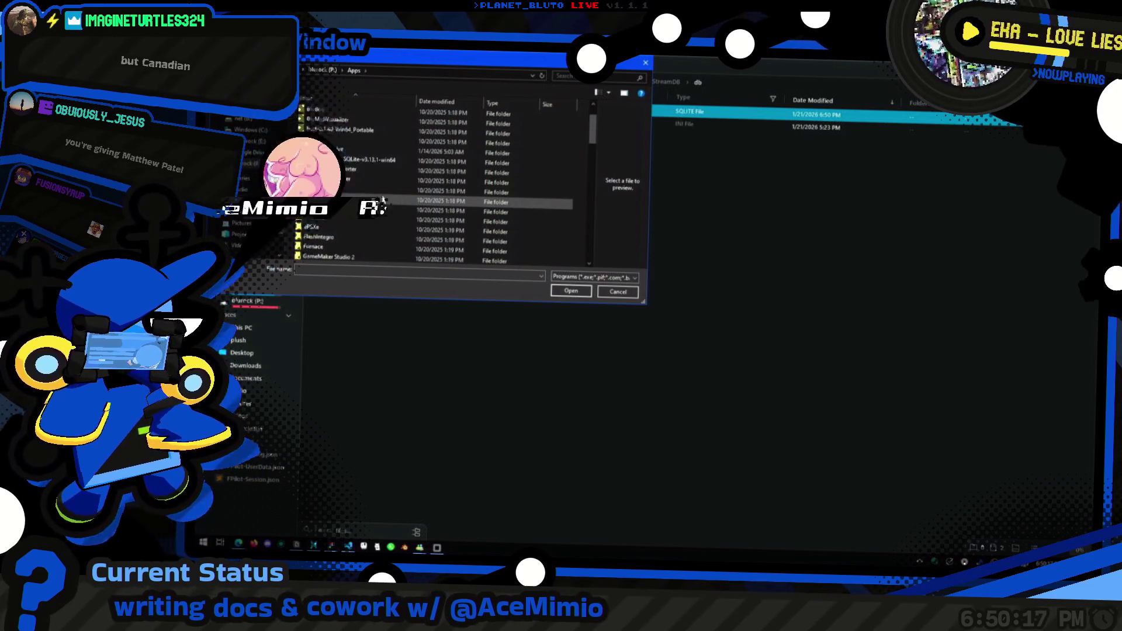
double_click(380, 161)
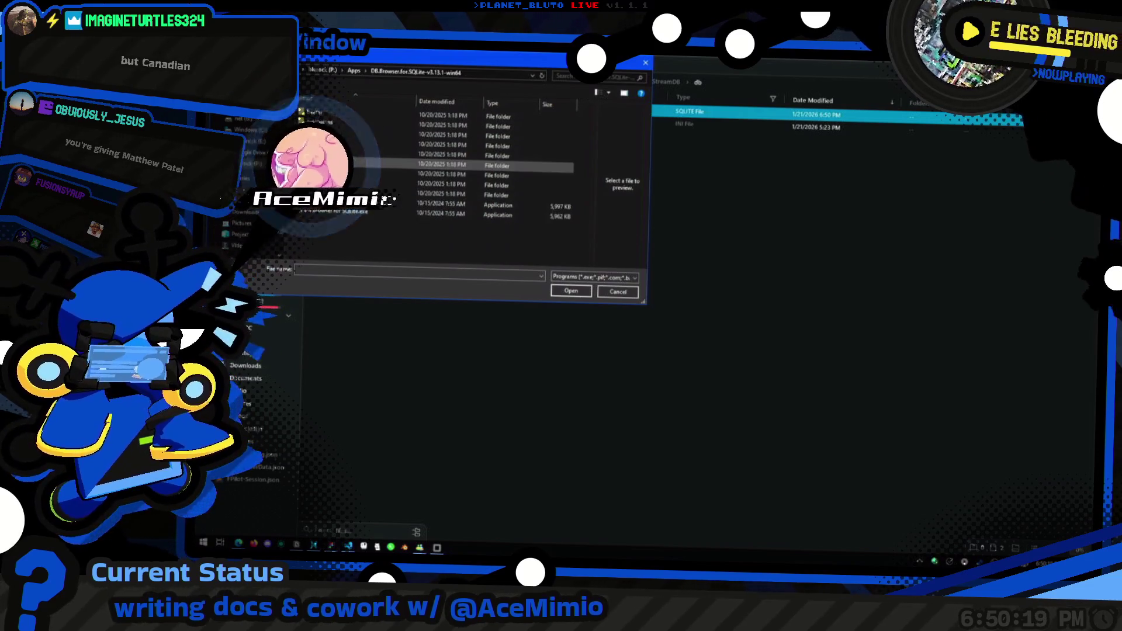
double_click(362, 212)
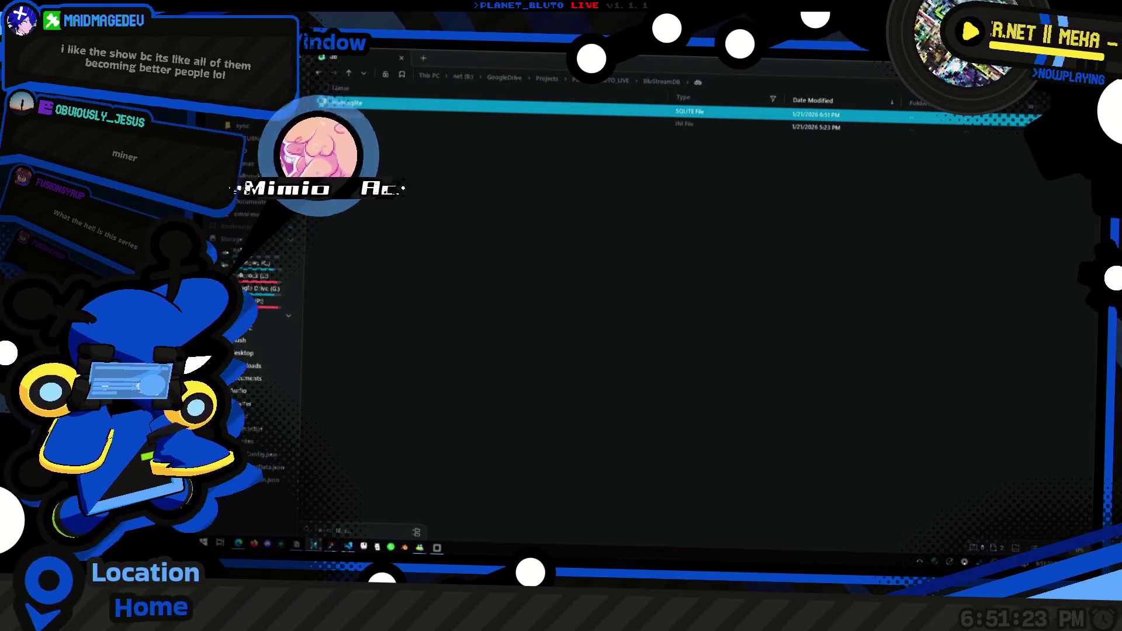
Step: Check the hidden tray icons, then sort the db folder's files by name
left_click(920, 561)
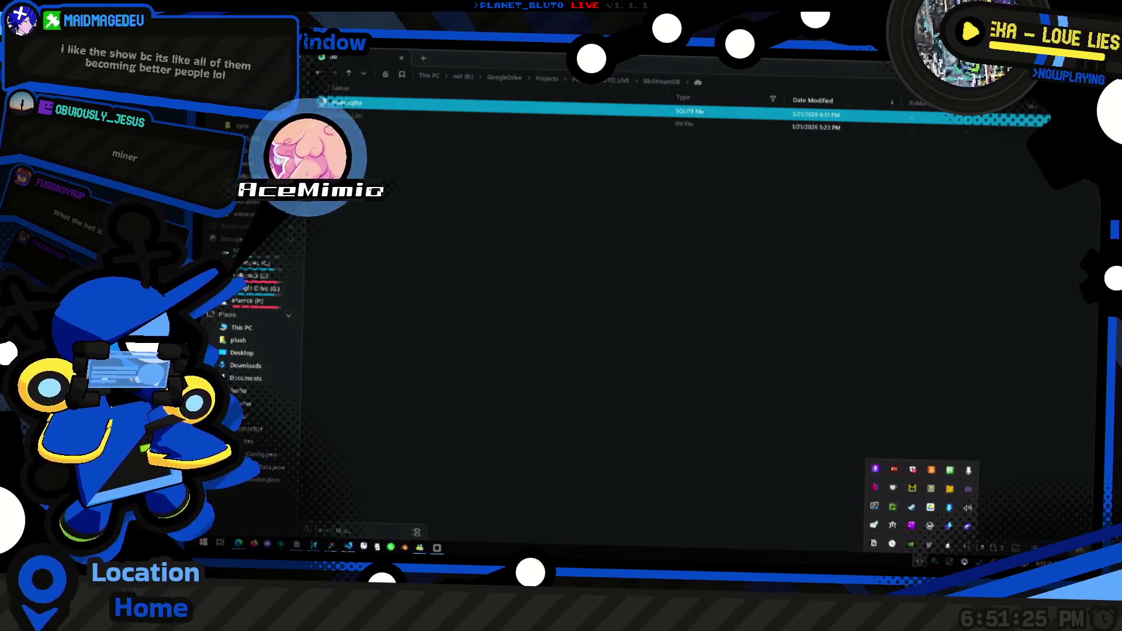
left_click(737, 459)
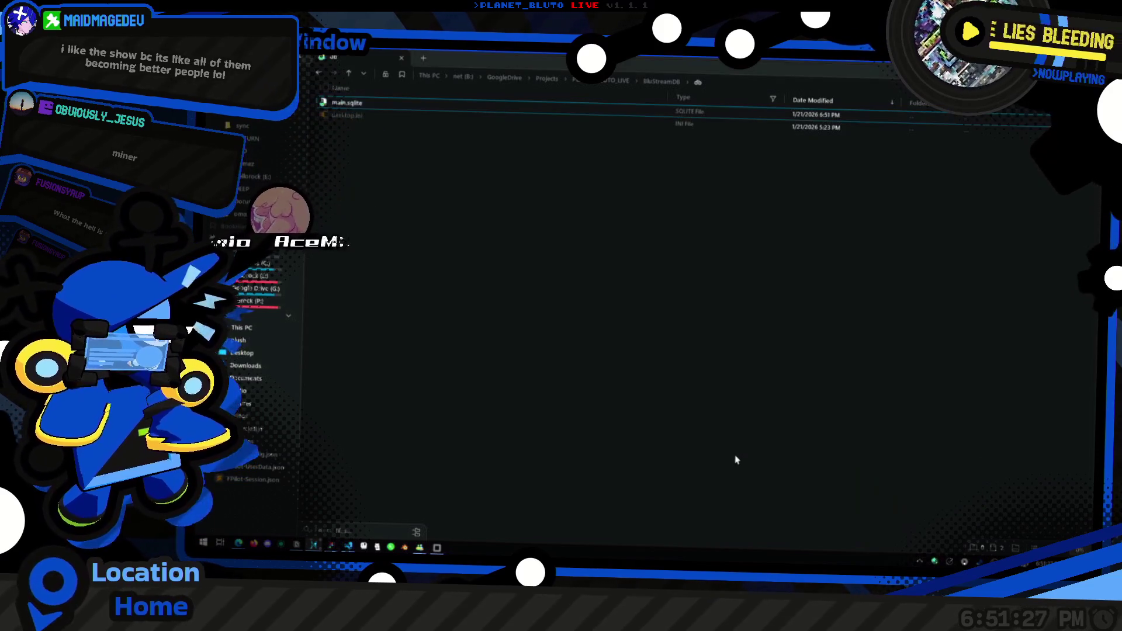
left_click(919, 561)
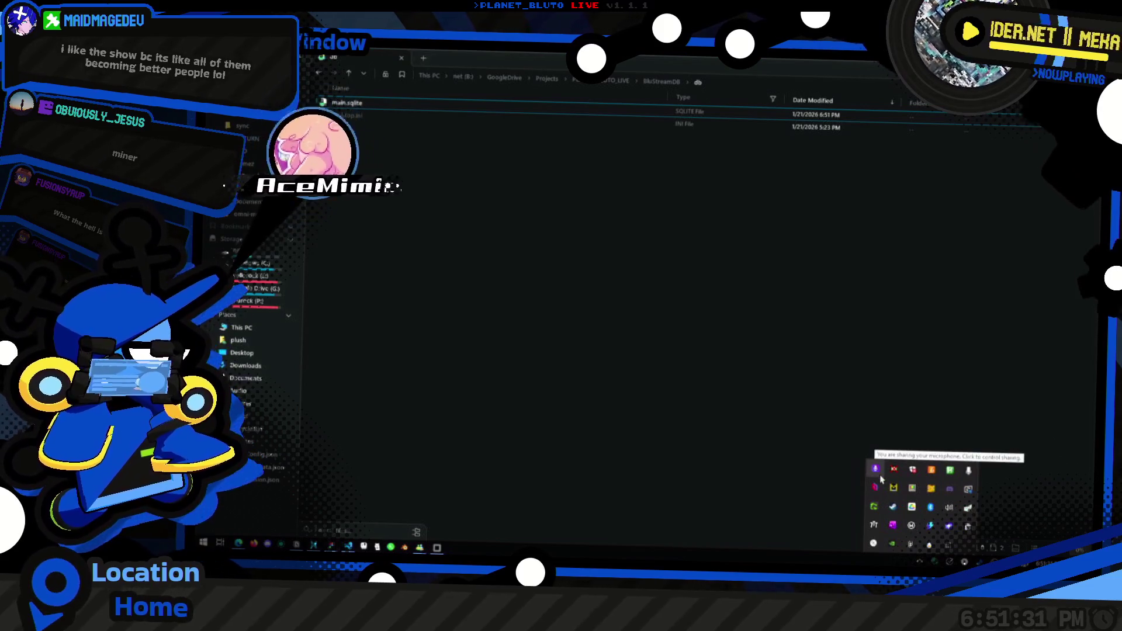
left_click(713, 437)
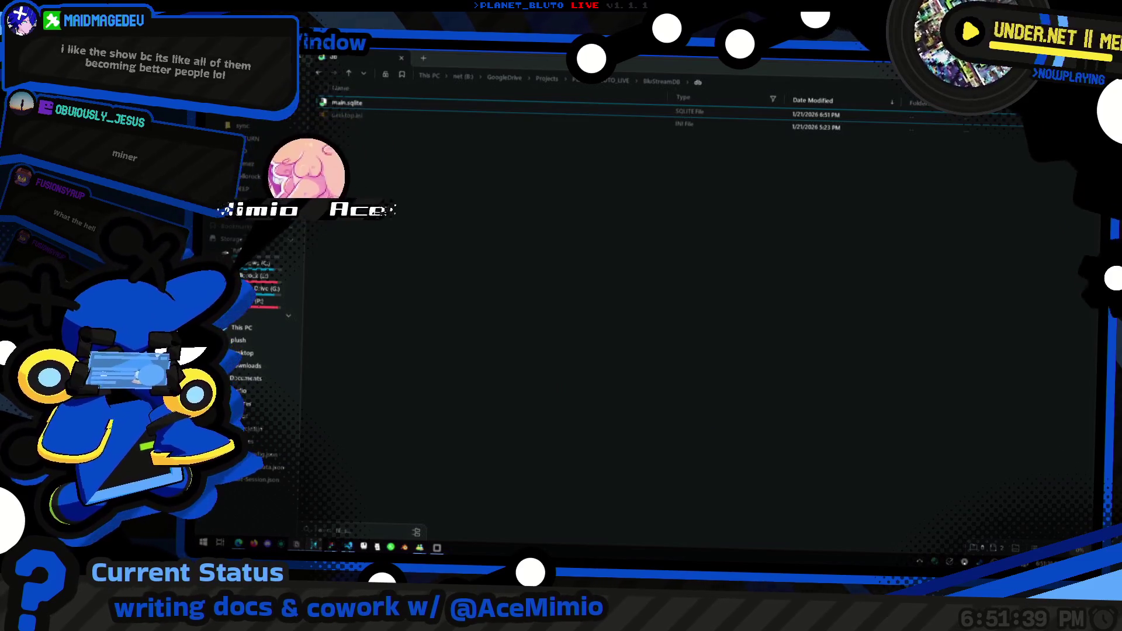
left_click(421, 89)
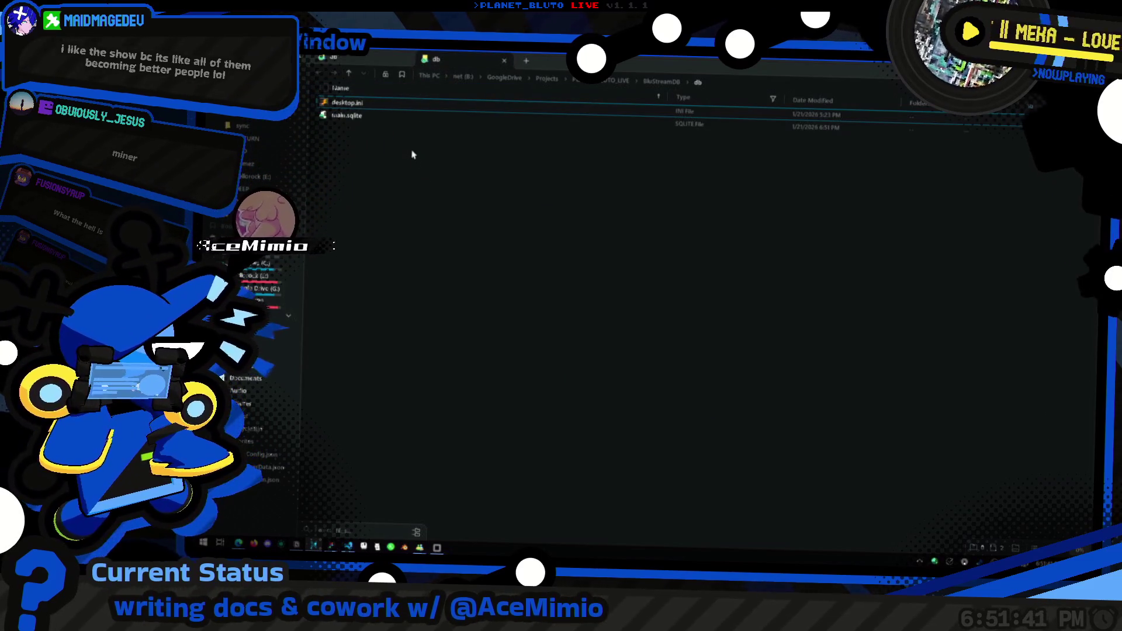
Step: Quick-jump to P:\Apps, open the DB.Browser.for.SQLite folder ('doldb'), and launch DB Browser for SQLite.exe
key("ctrl+p")
key("Return")
key("ctrl+p")
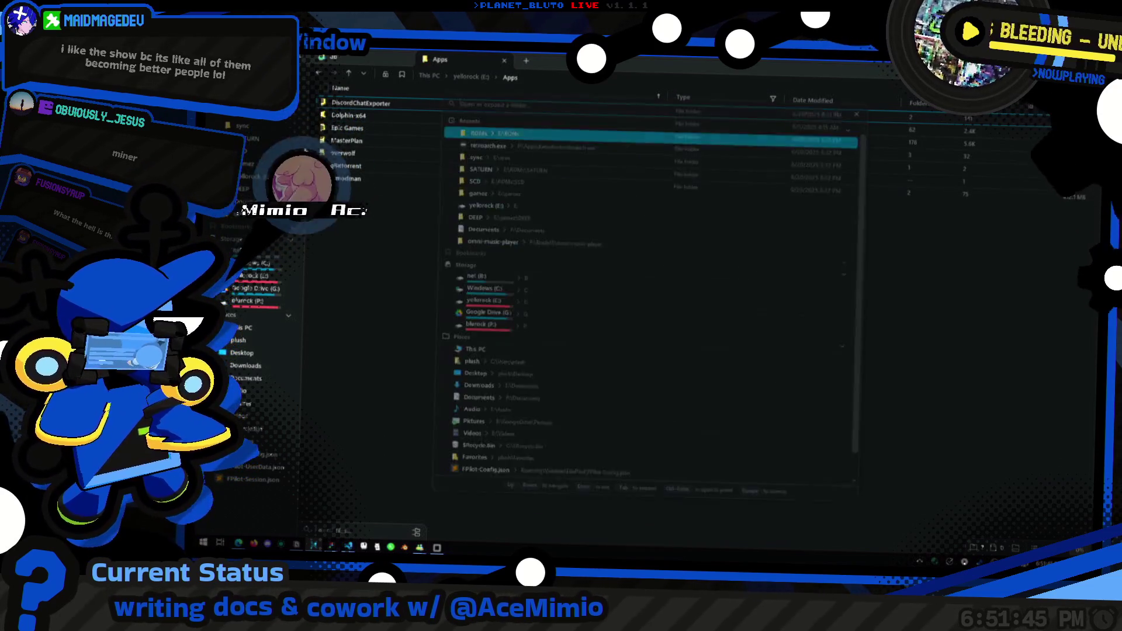
key("Return")
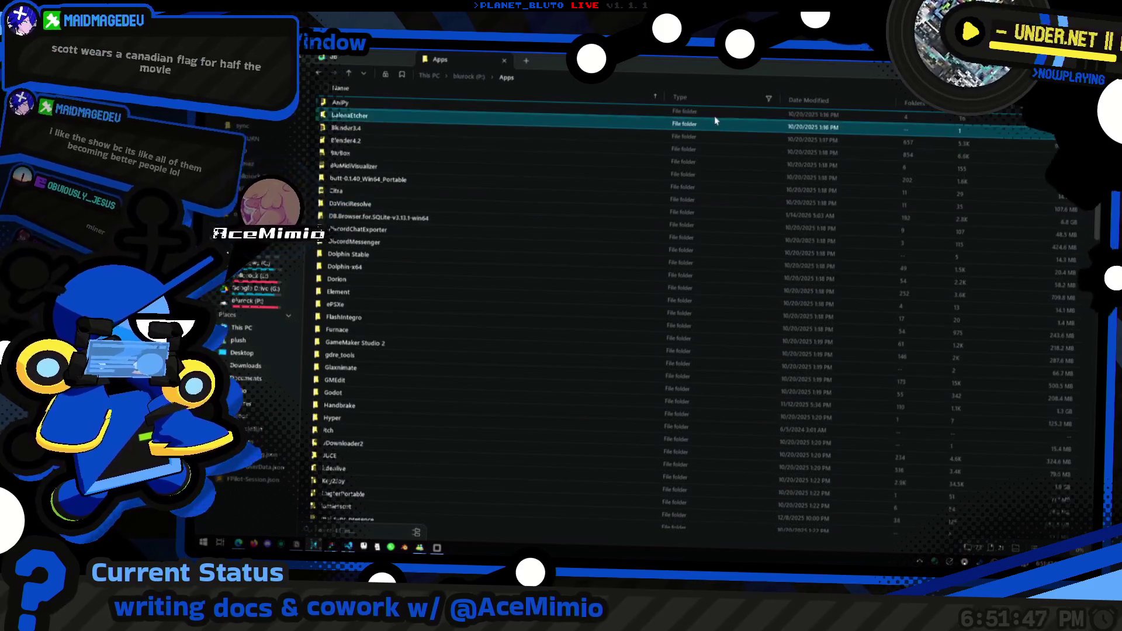
type("doldb")
key("Return")
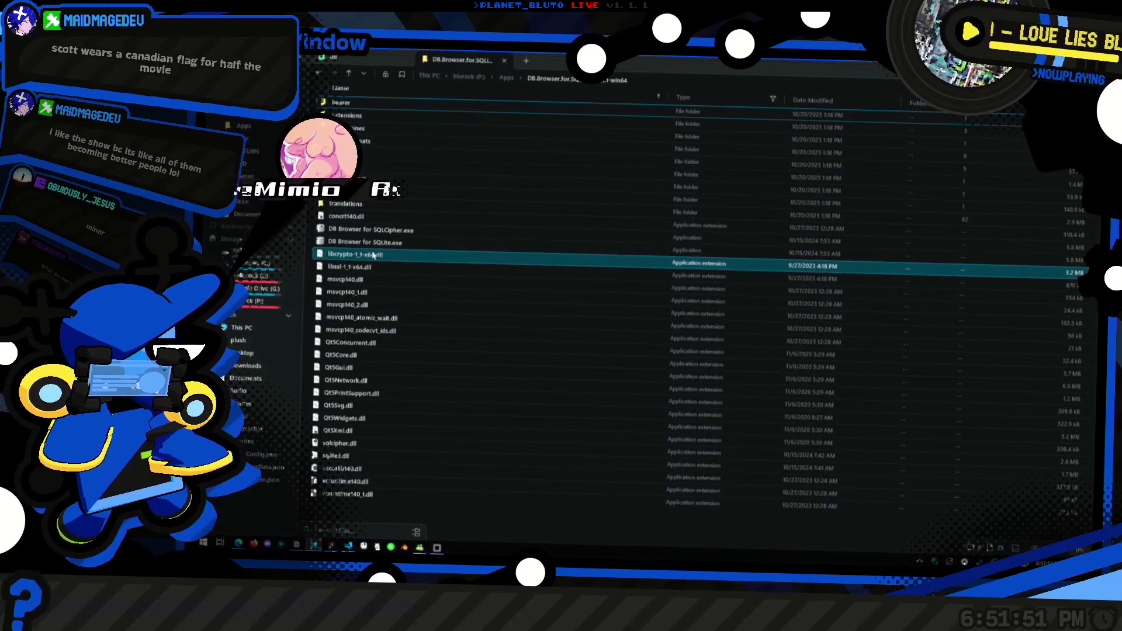
left_click(374, 242)
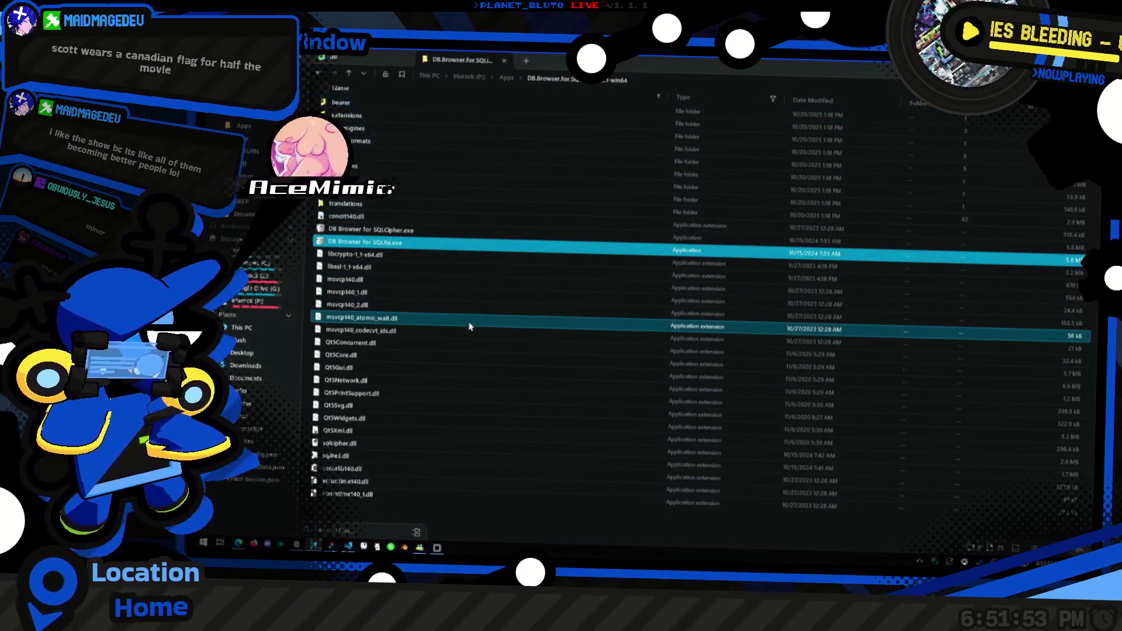
key("Return")
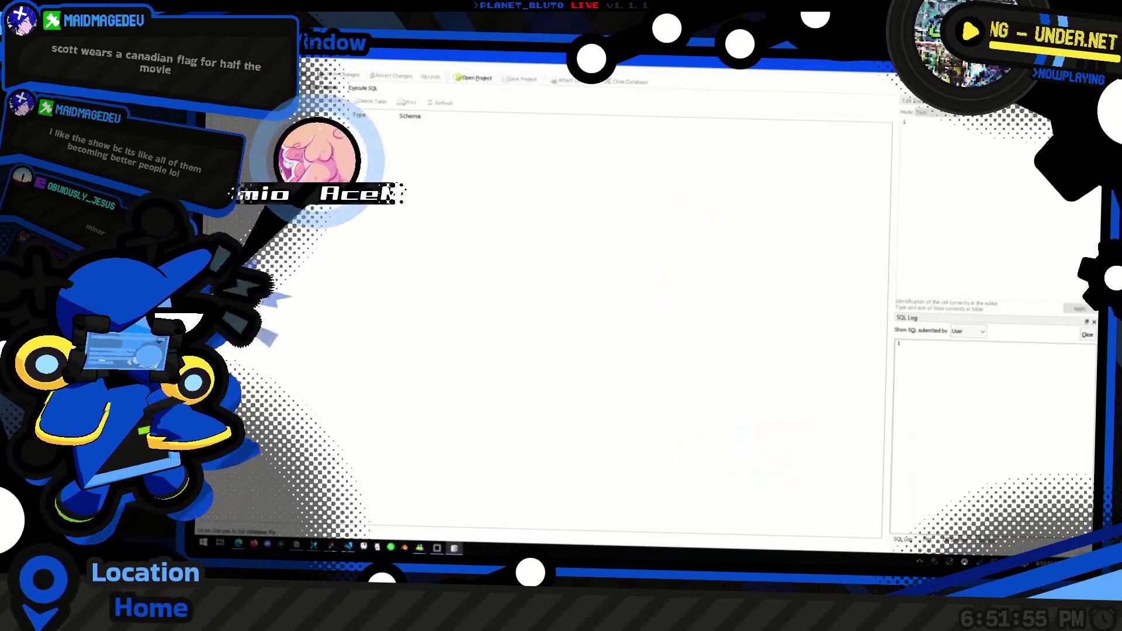
Step: Open GoogleDrive › Projects › PLANET_BLUTO_LIVE › BluStreamDB › db › main.sqlite, then switch to the Notion API docs
key("ctrl+o")
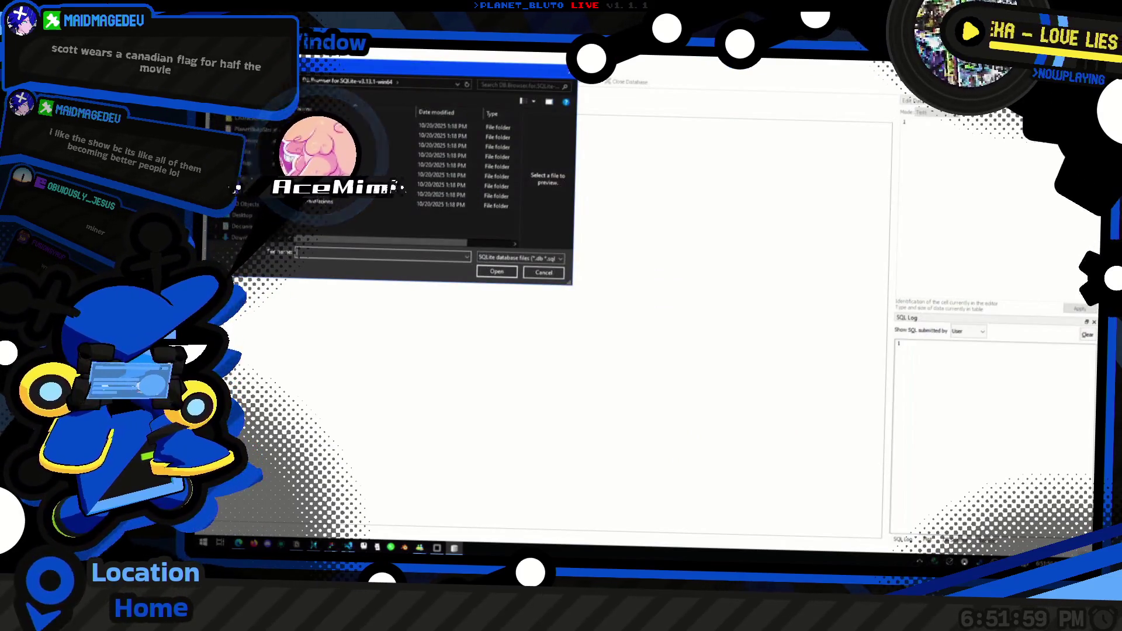
left_click(254, 153)
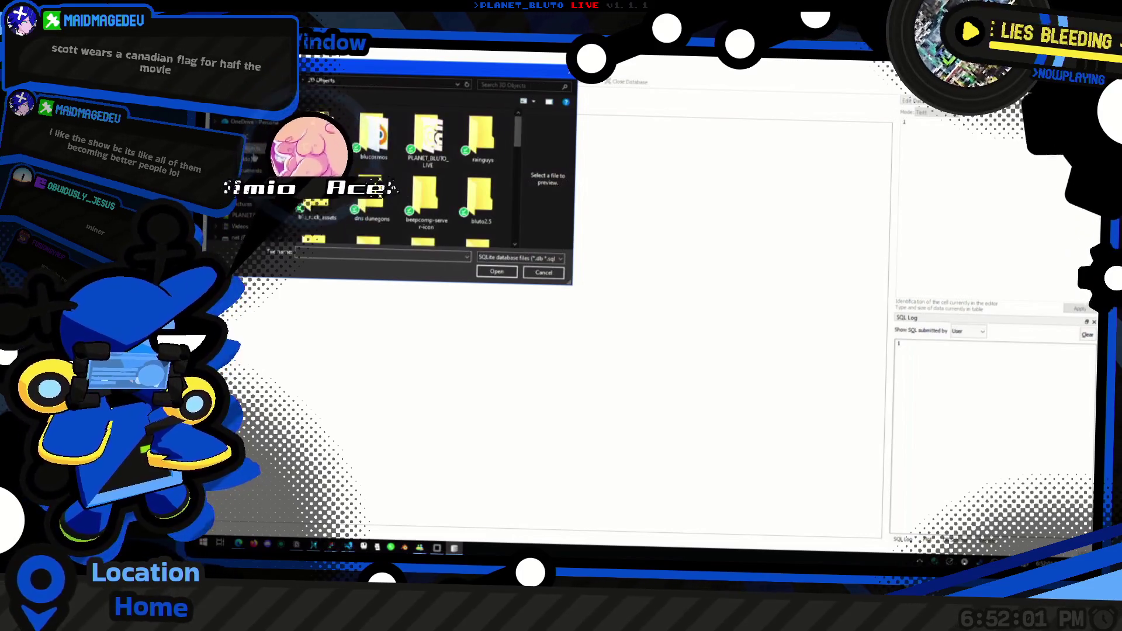
left_click(250, 174)
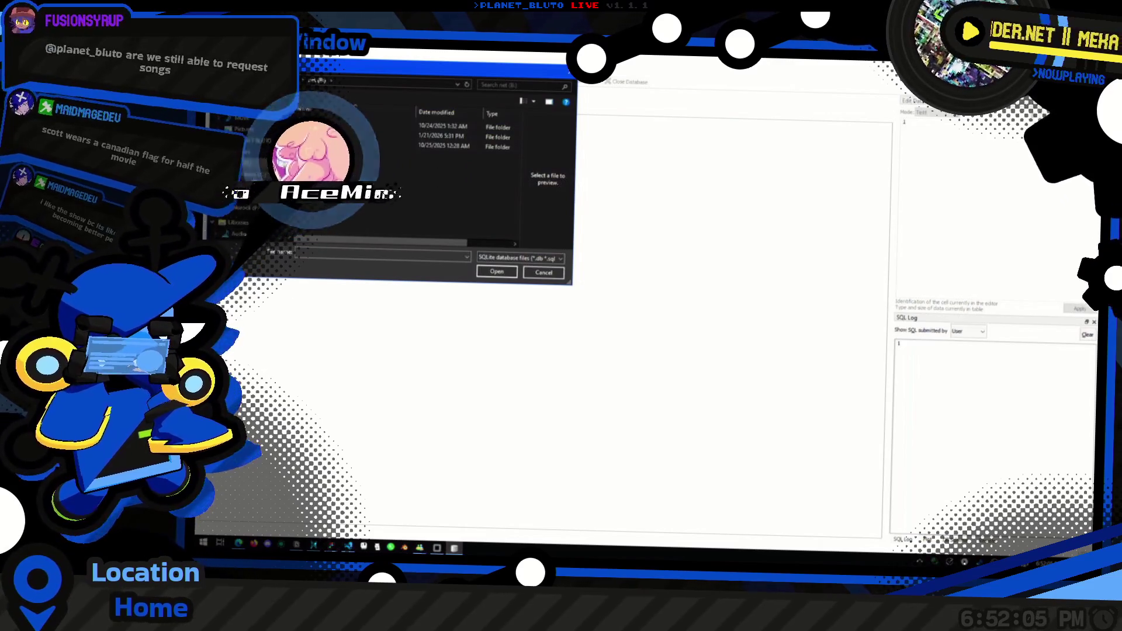
double_click(320, 133)
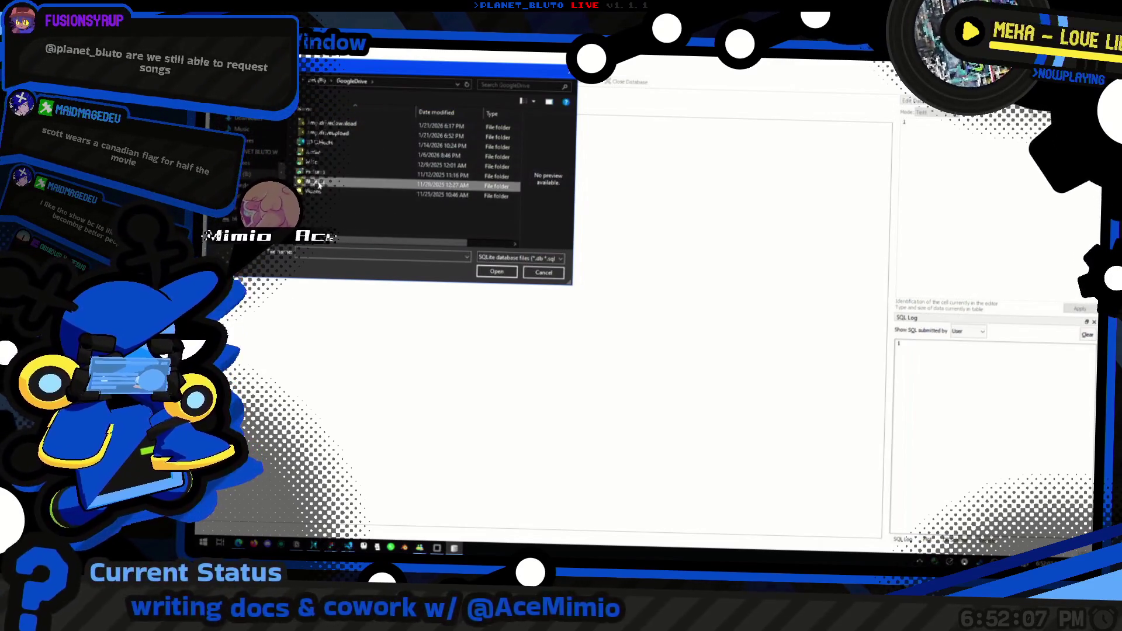
double_click(318, 196)
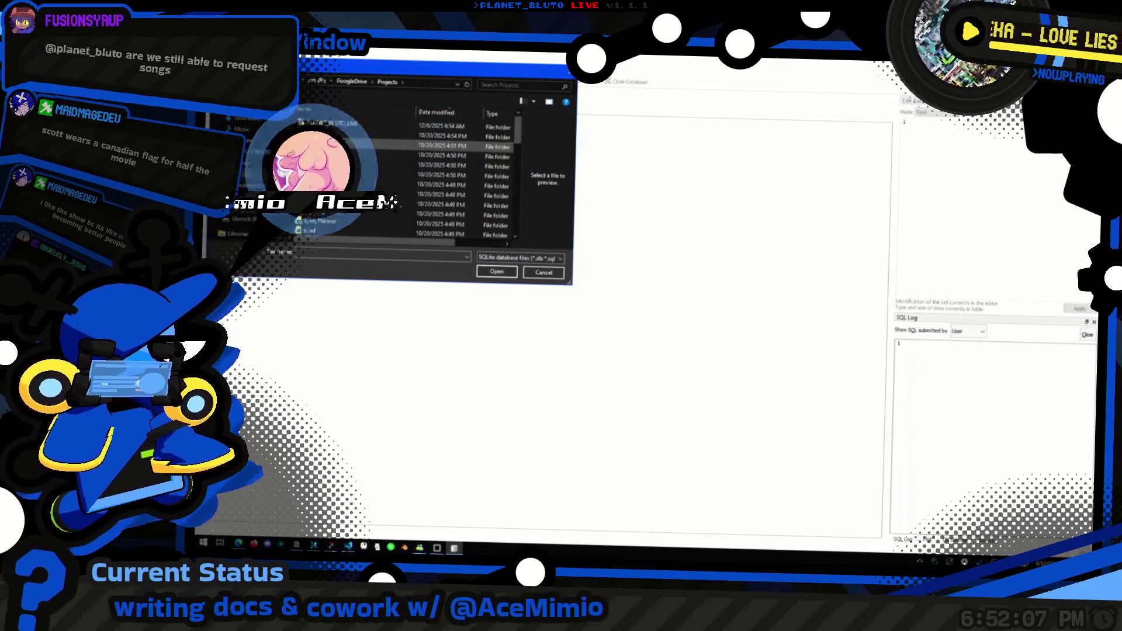
double_click(332, 124)
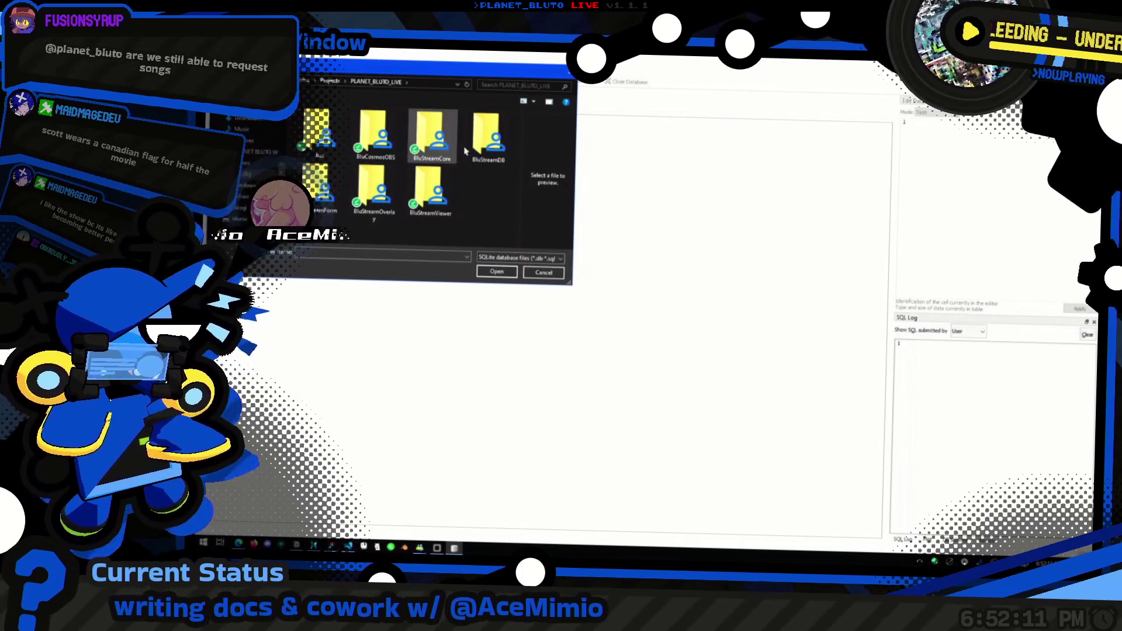
left_click(485, 143)
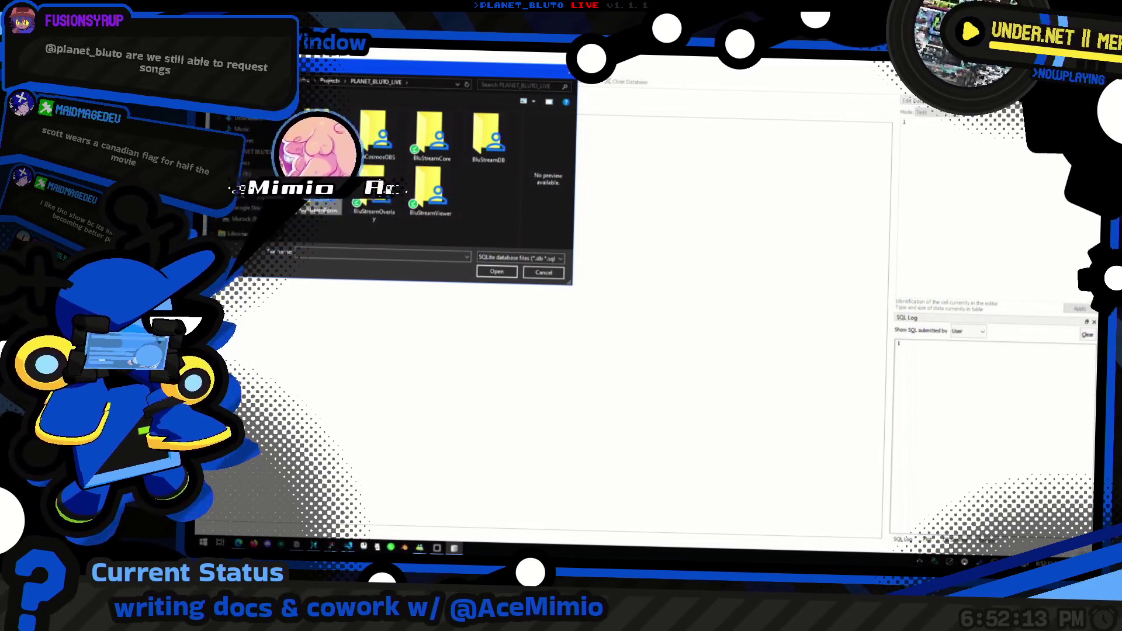
double_click(484, 145)
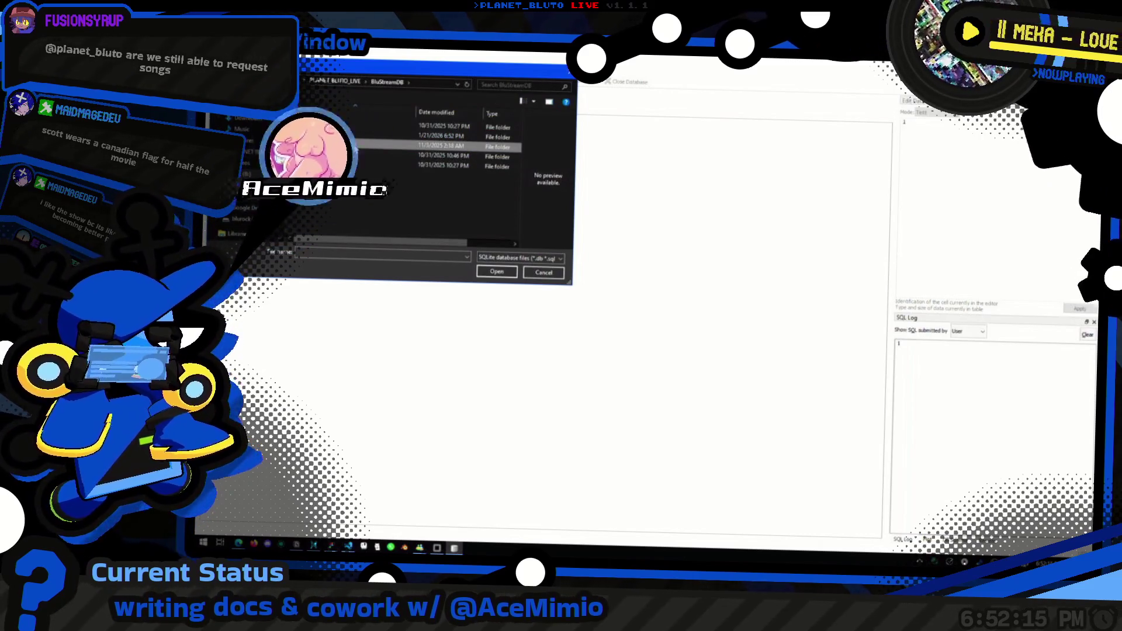
double_click(483, 146)
double_click(318, 125)
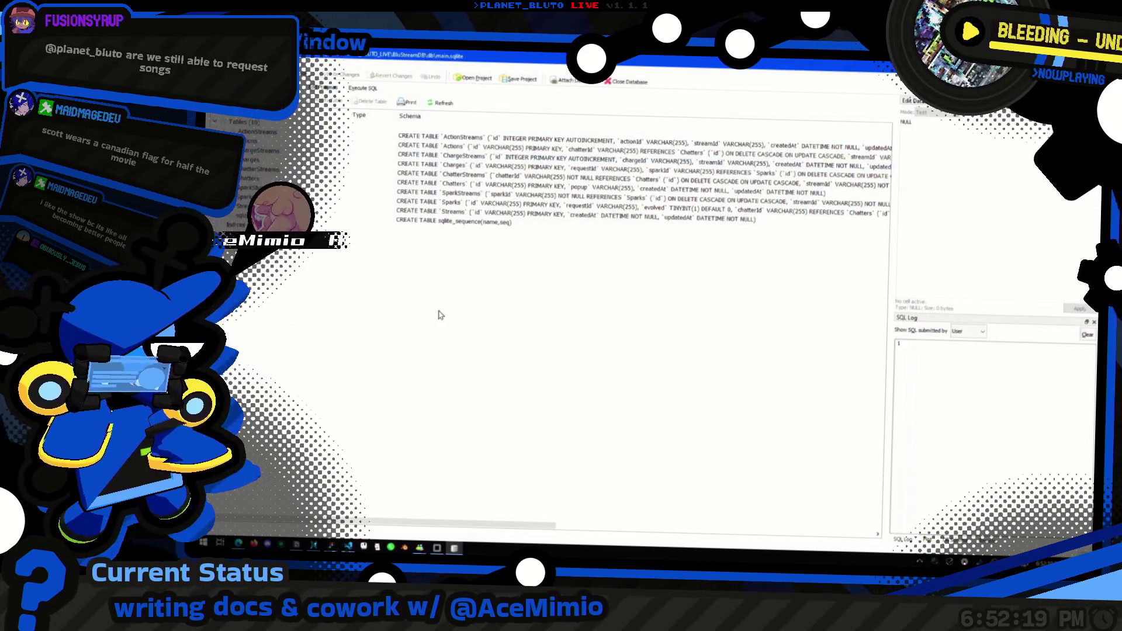
mouse_move(238, 544)
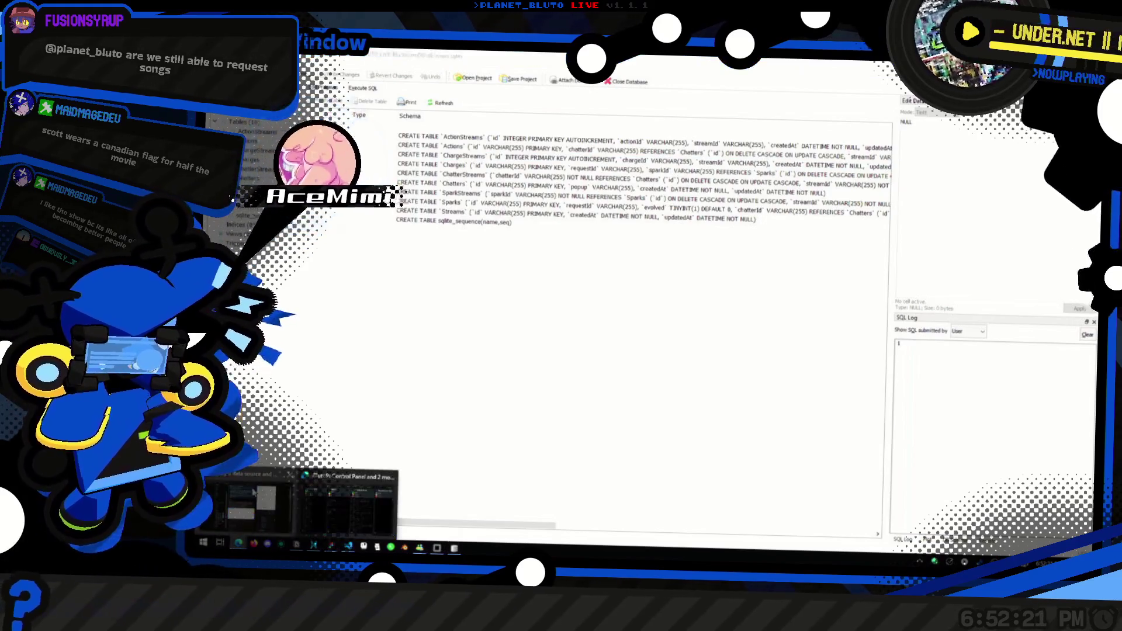
left_click(275, 509)
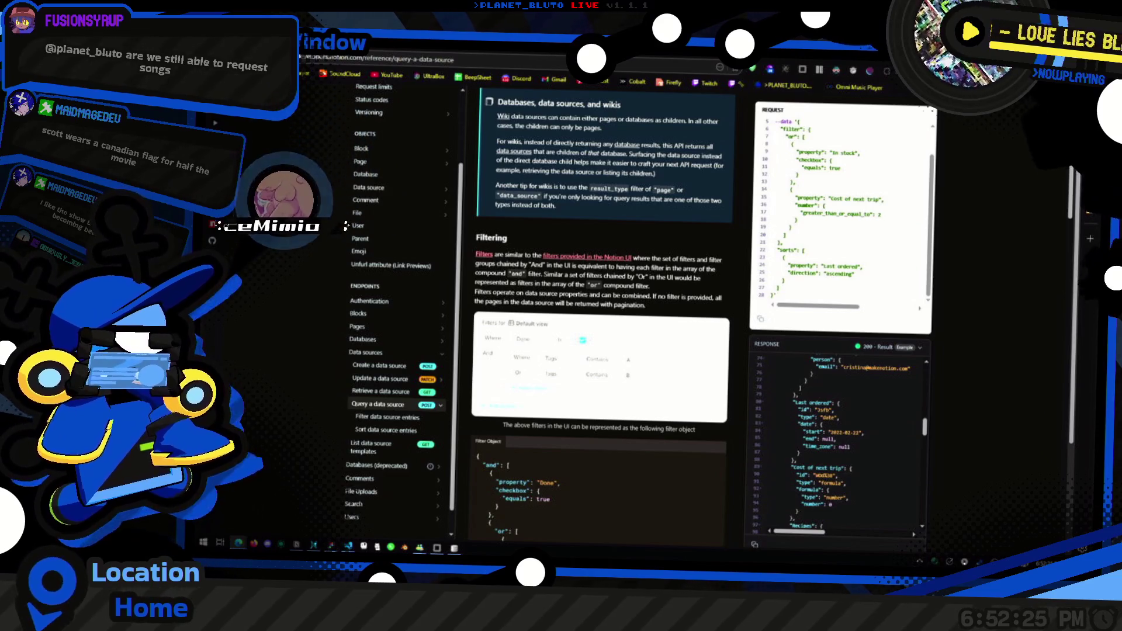
Step: Alt+Tab back to DB Browser for SQLite's main.sqlite schema view
key("alt+Tab")
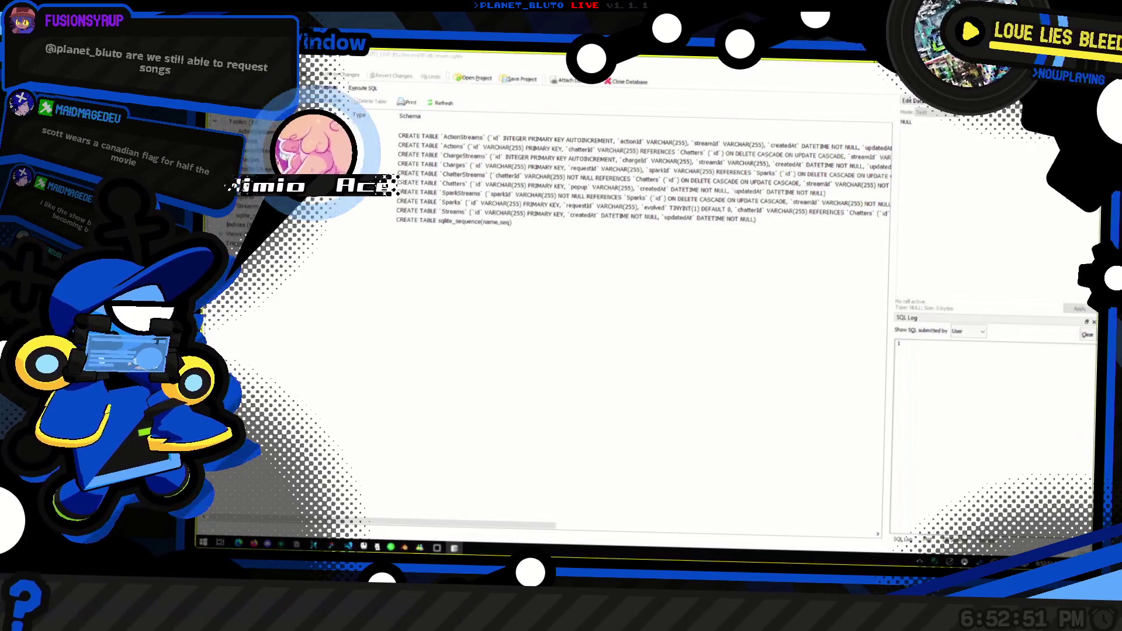
Step: Cancel a screen snip, peek at the Actions table's columns, and switch to Browse Data
key("super+shift+s")
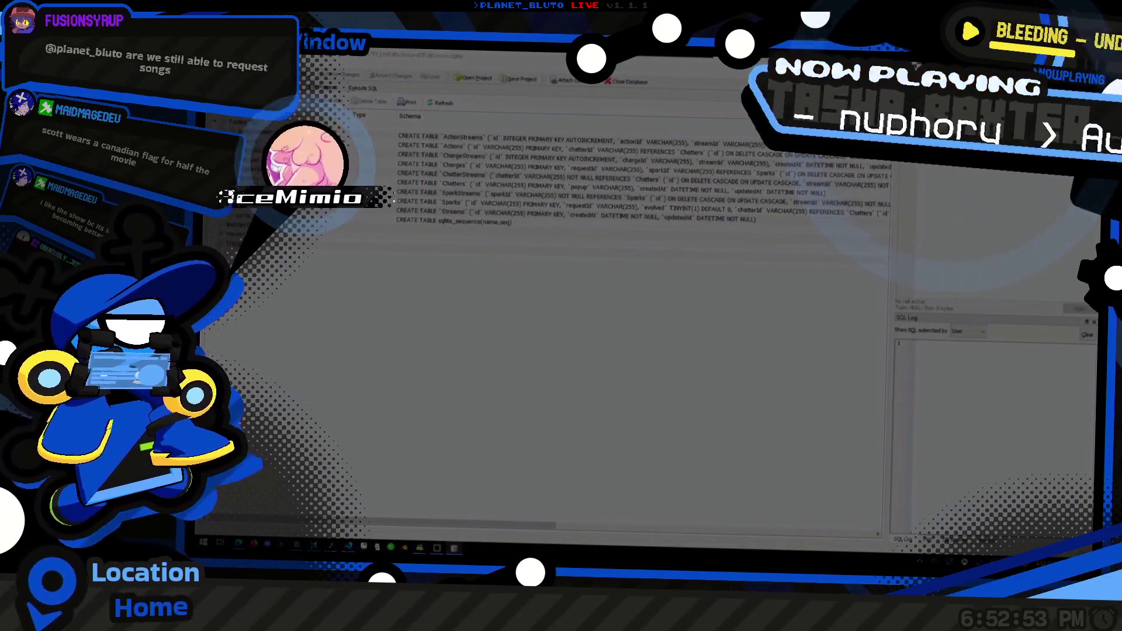
key("Escape")
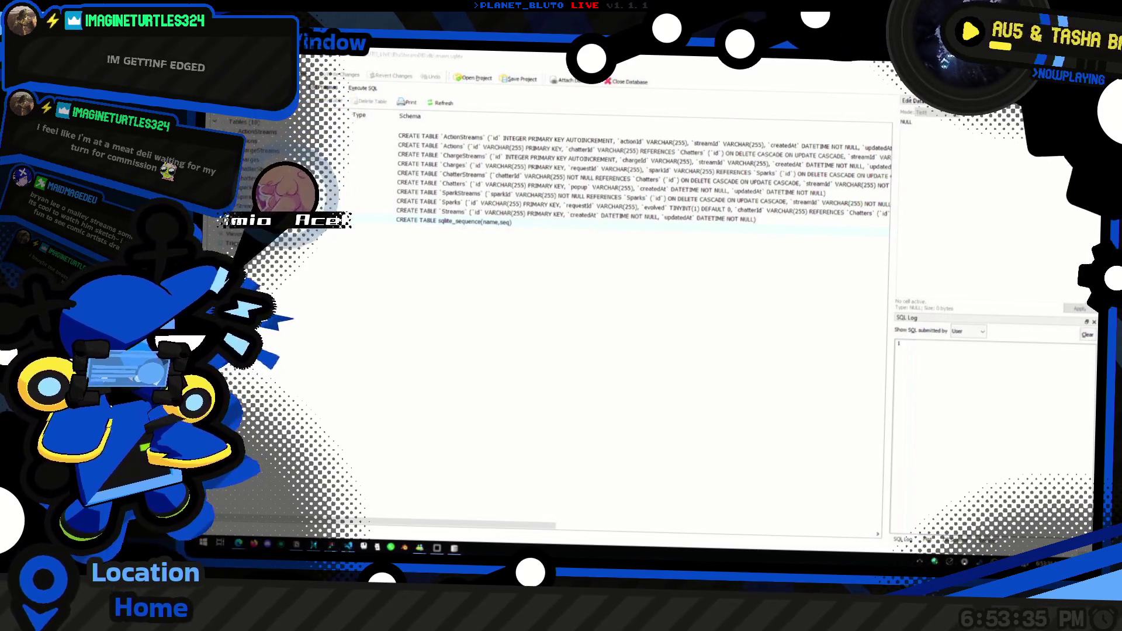
left_click(227, 141)
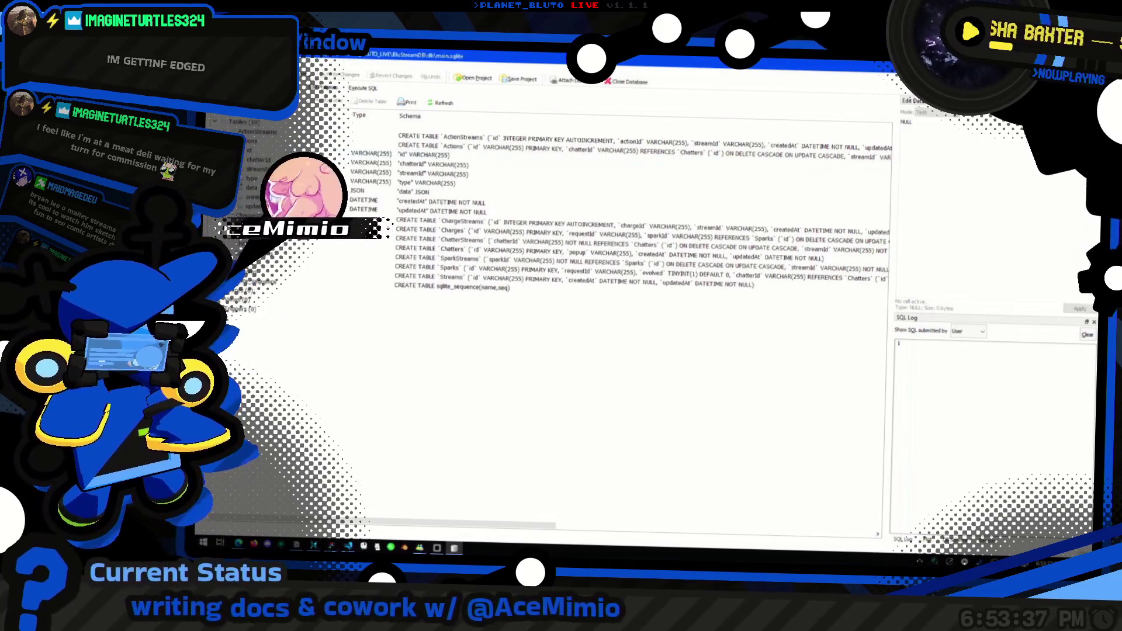
key("Left")
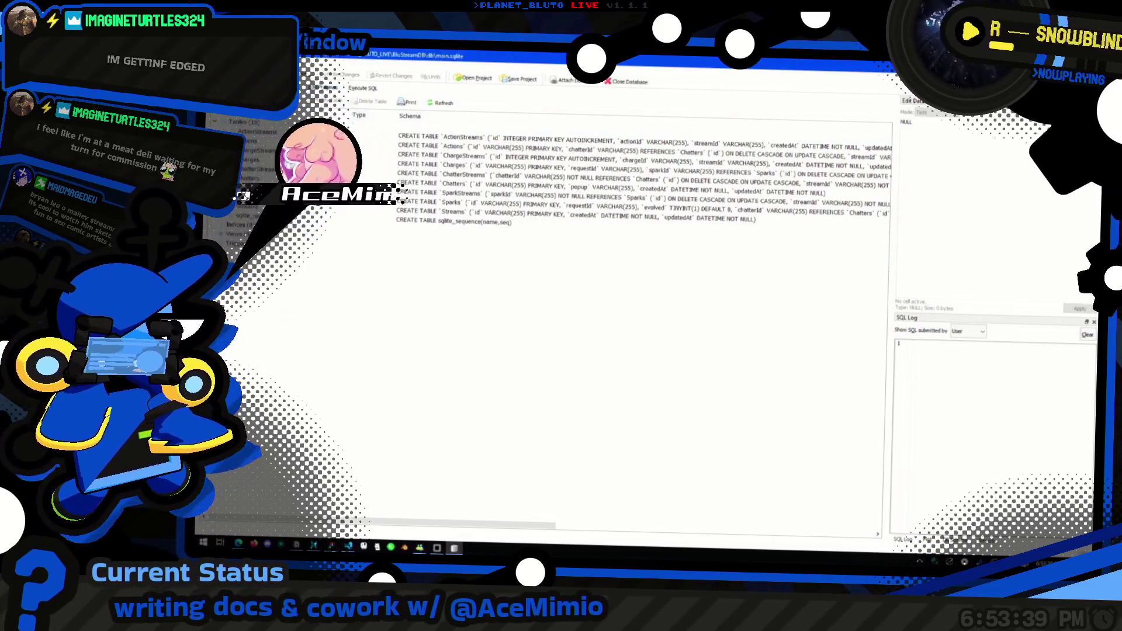
key("ctrl+2")
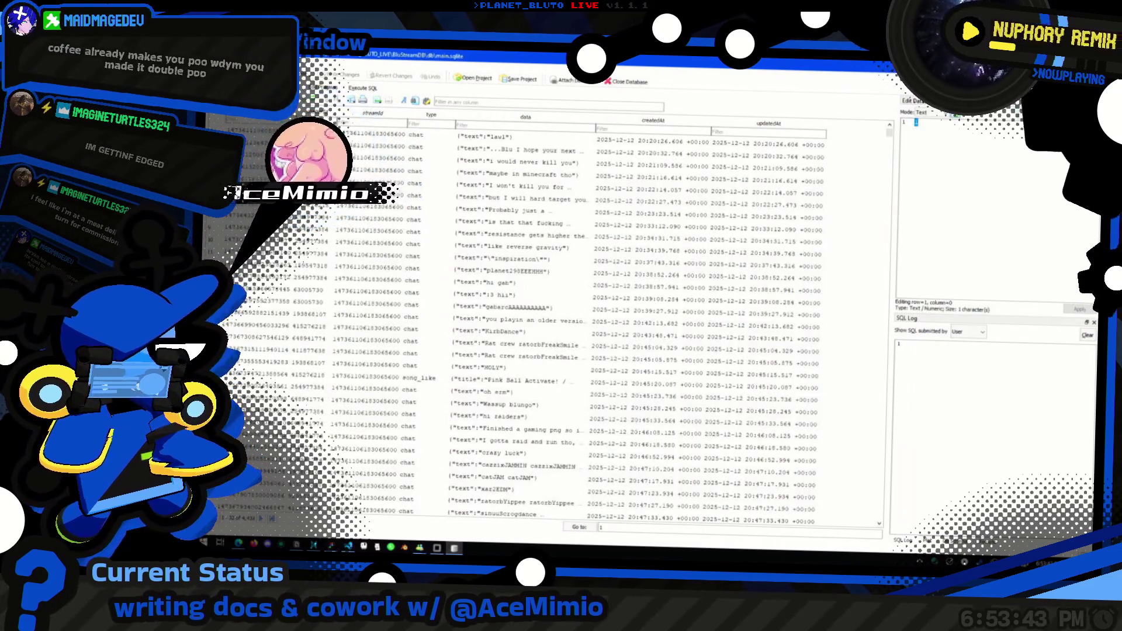
Step: Read the newest chat messages, like 'IM GETTINF EDGED', in a widened cell editor
left_click(270, 521)
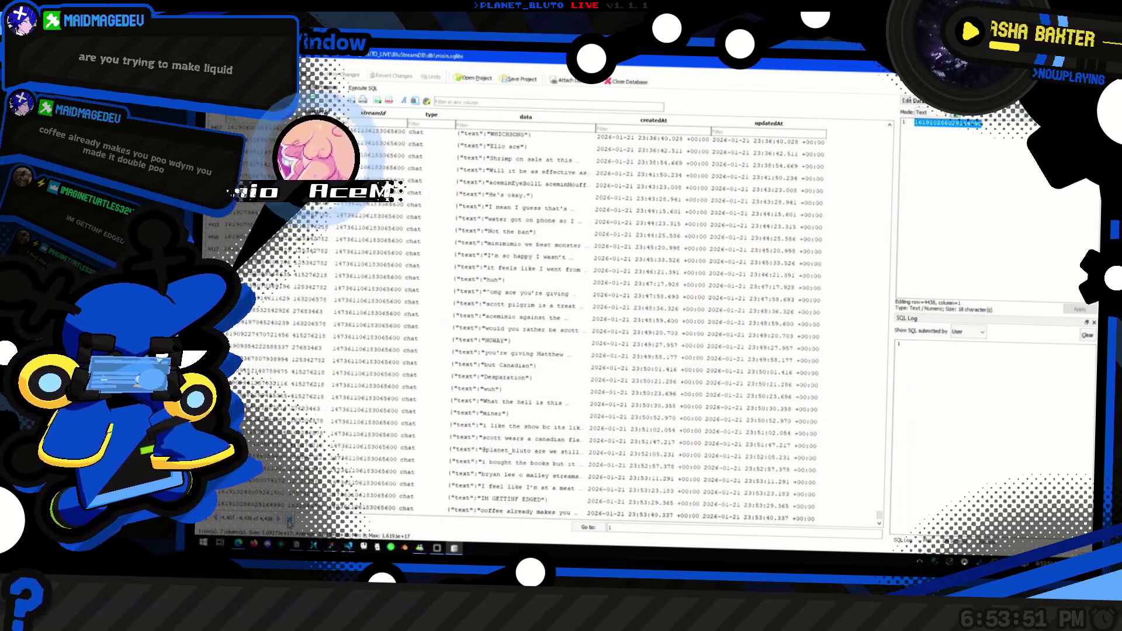
left_click(508, 504)
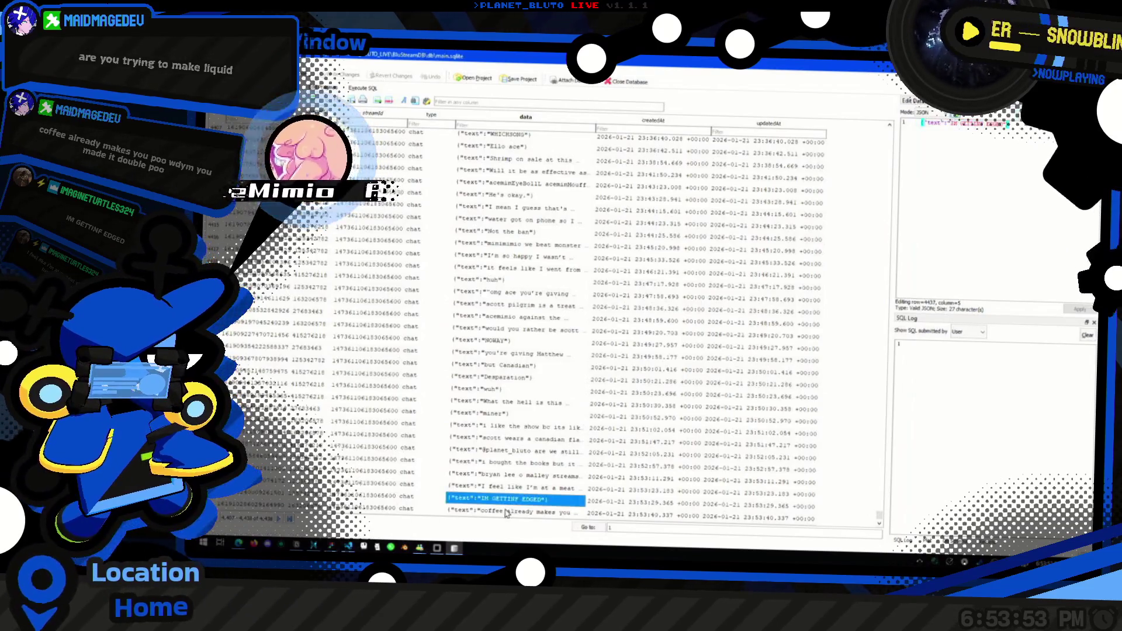
left_click(507, 511)
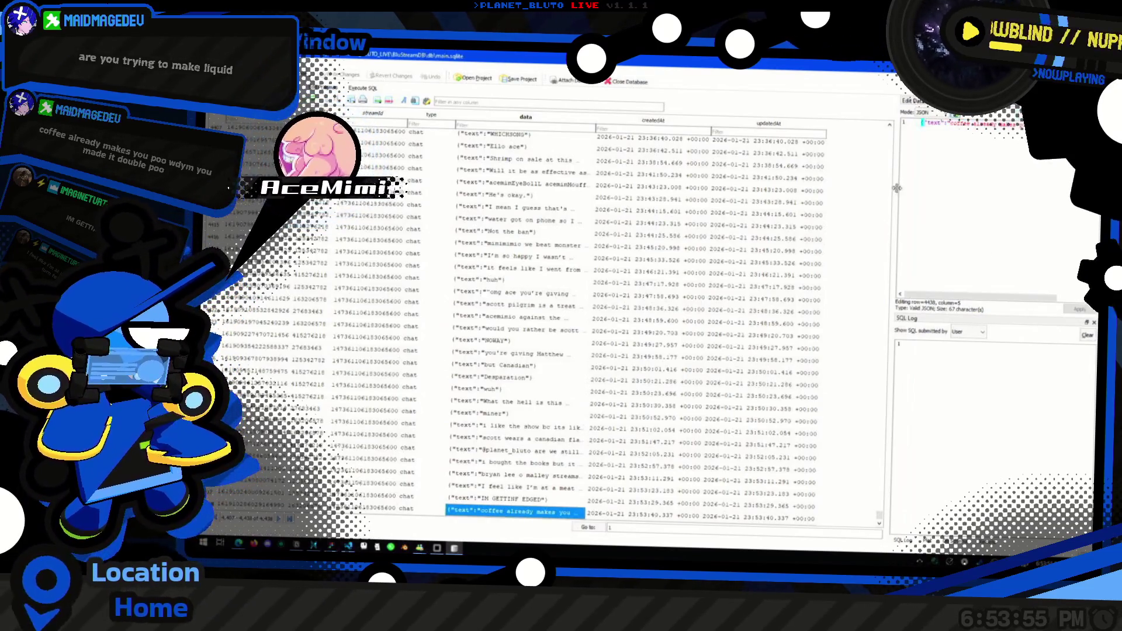
mouse_move(897, 188)
left_mouse_down()
mouse_move(630, 193)
mouse_move(716, 192)
left_mouse_up()
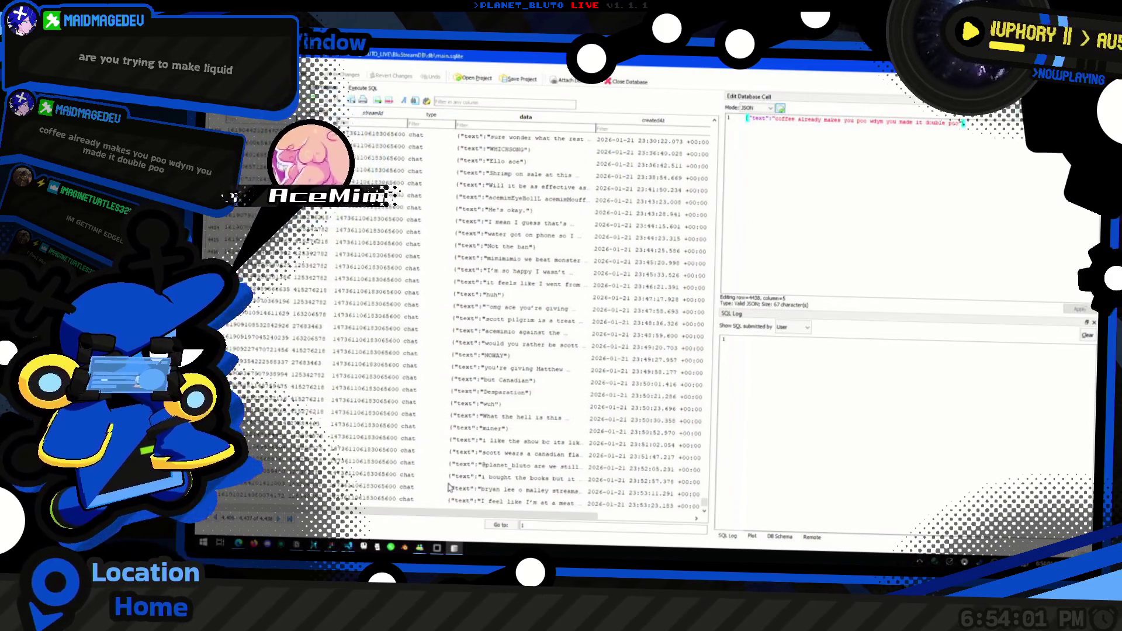
scroll(451, 487, "down", 1)
left_click(456, 490)
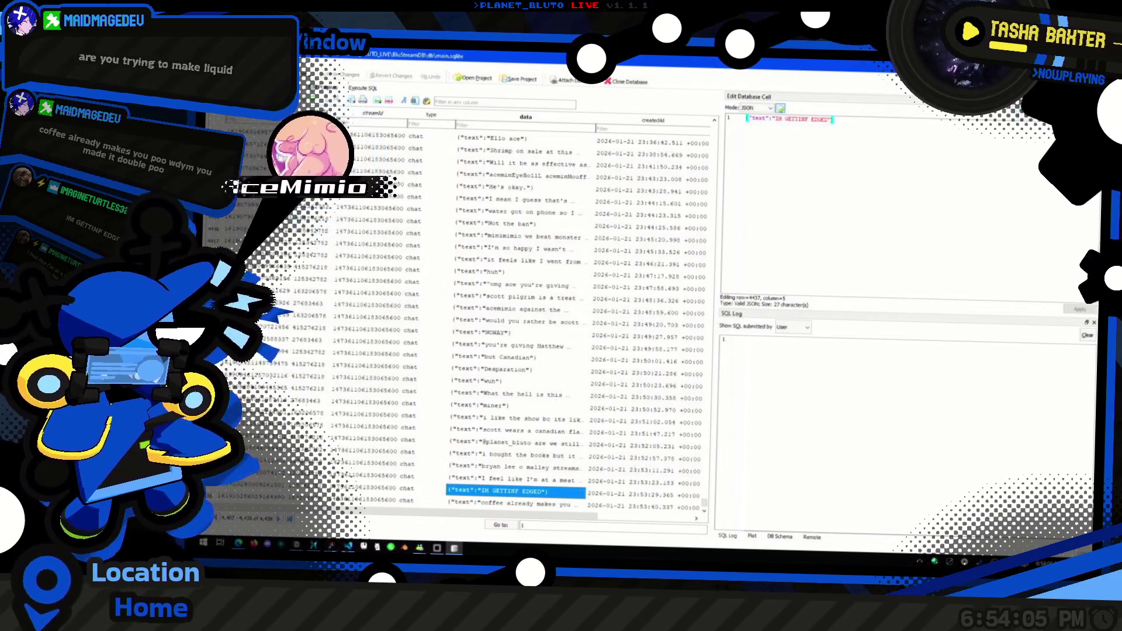
Step: Browse other tables' rows, ending at the one with evolved and chatterId columns
left_click(264, 124)
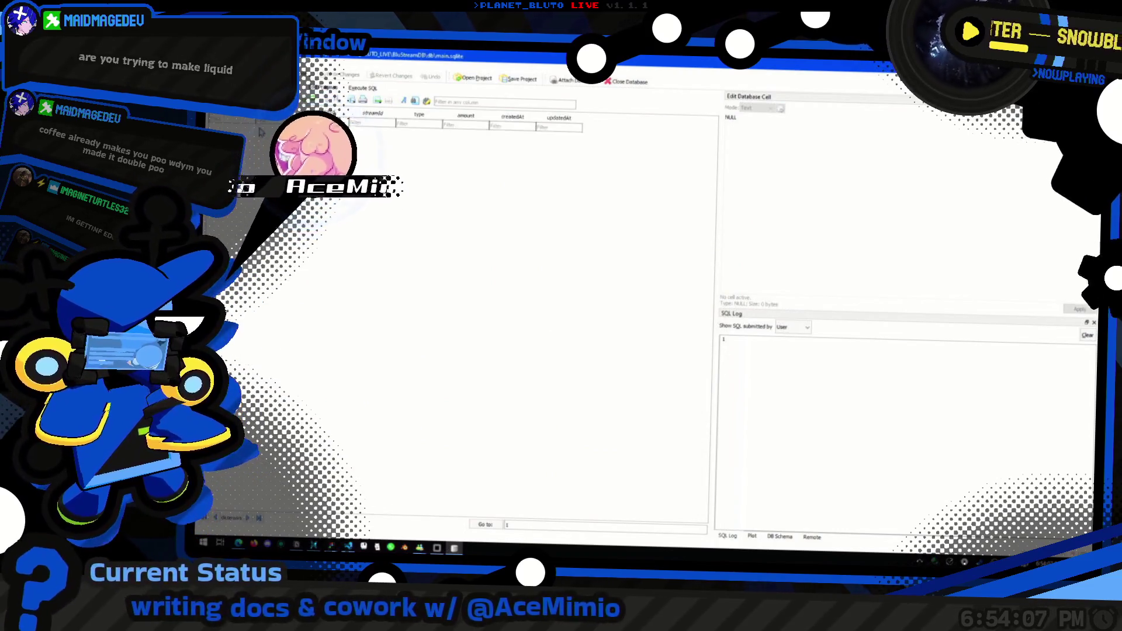
left_click(278, 518)
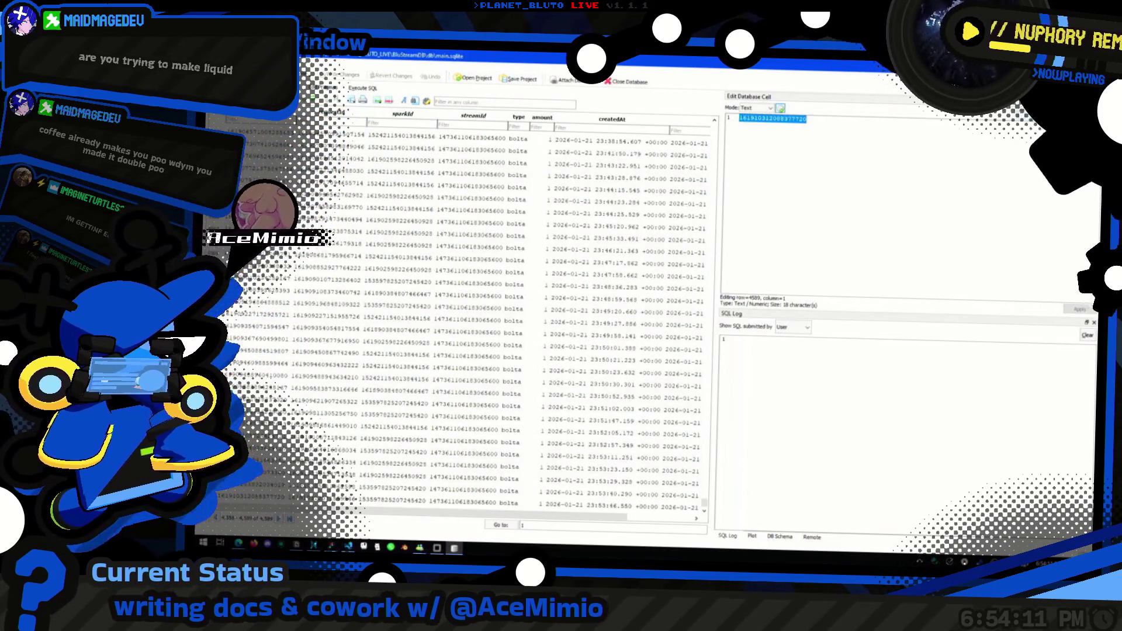
left_click(262, 173)
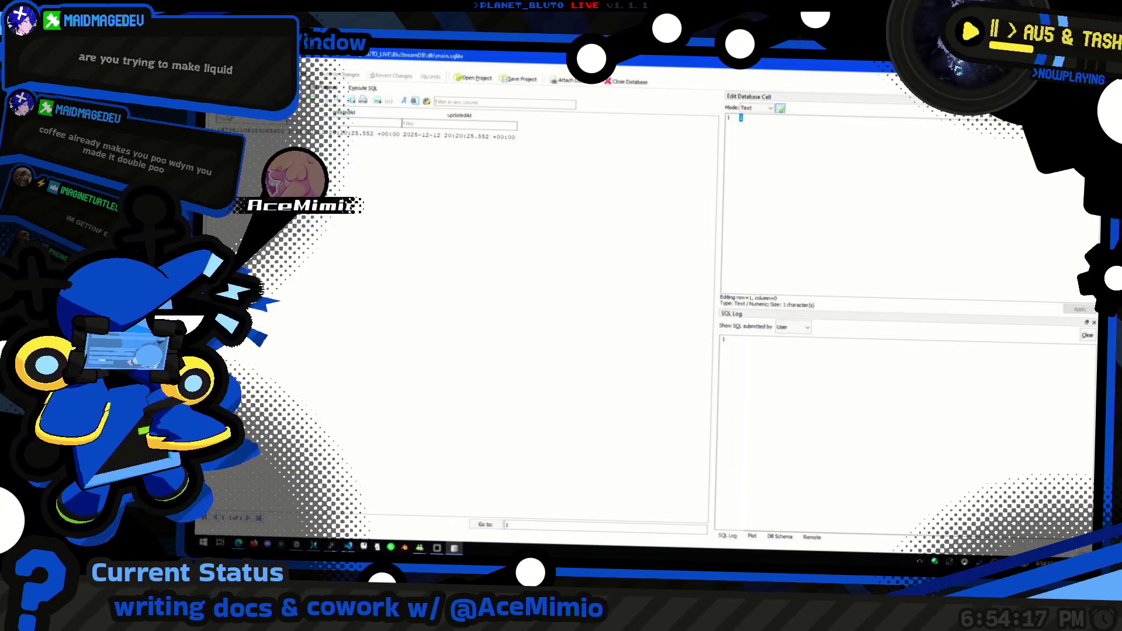
left_click(266, 164)
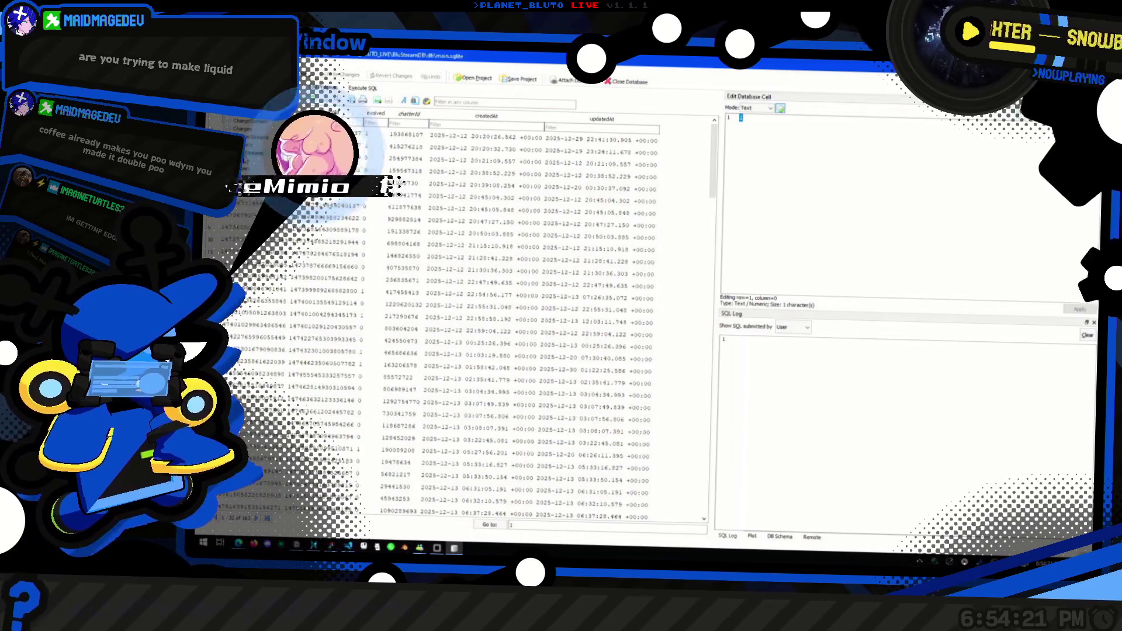
scroll(467, 263, "down", 5)
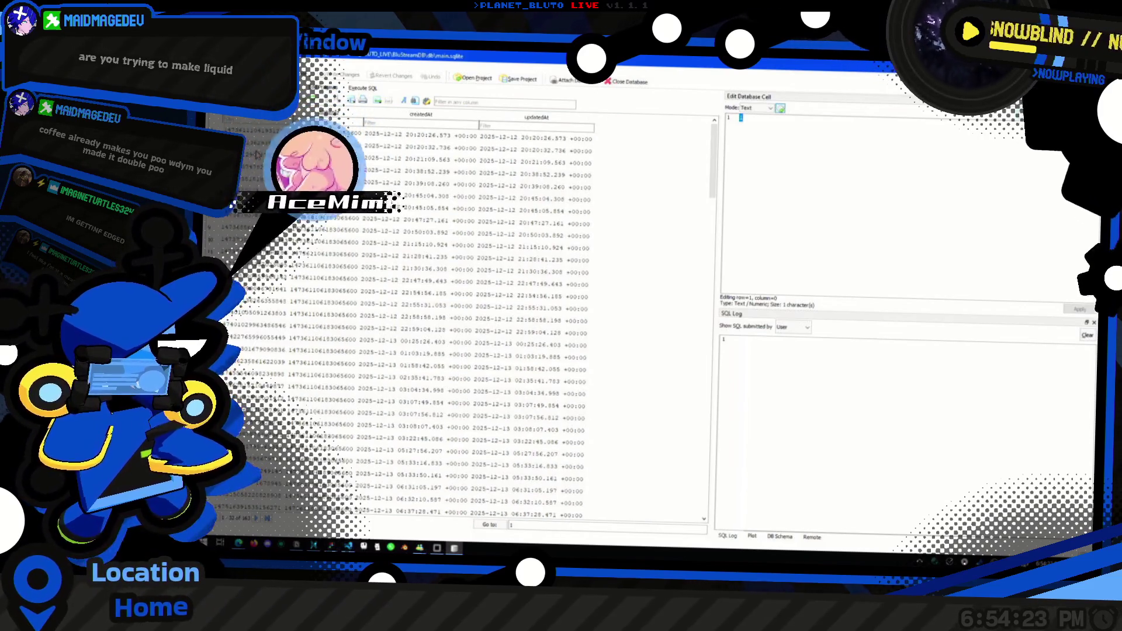
scroll(414, 416, "down", 15)
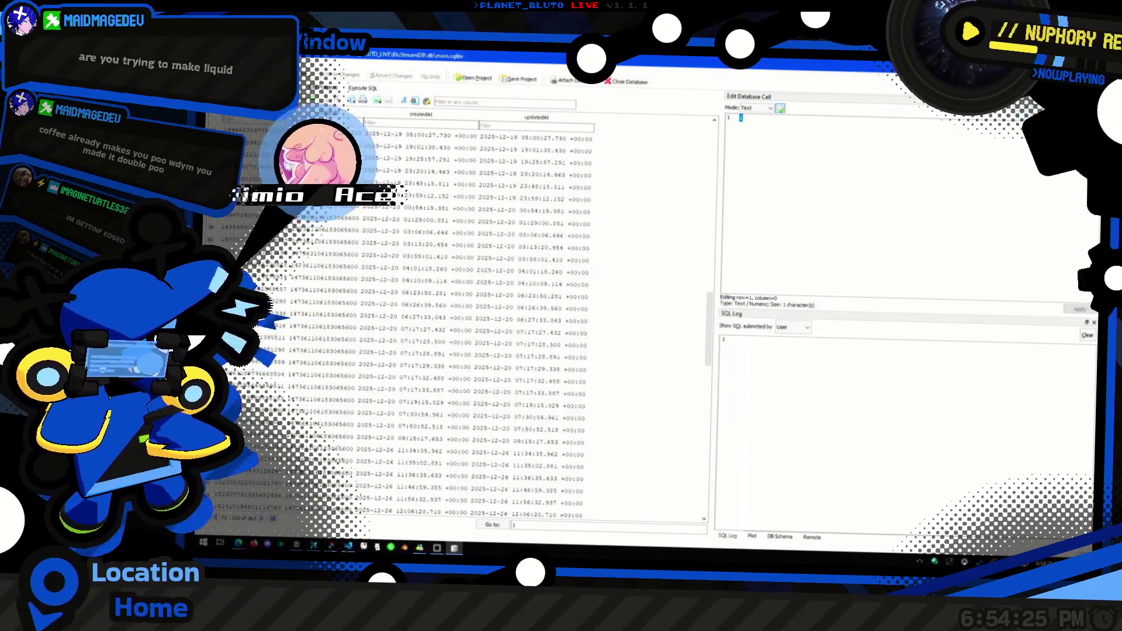
left_click(318, 461)
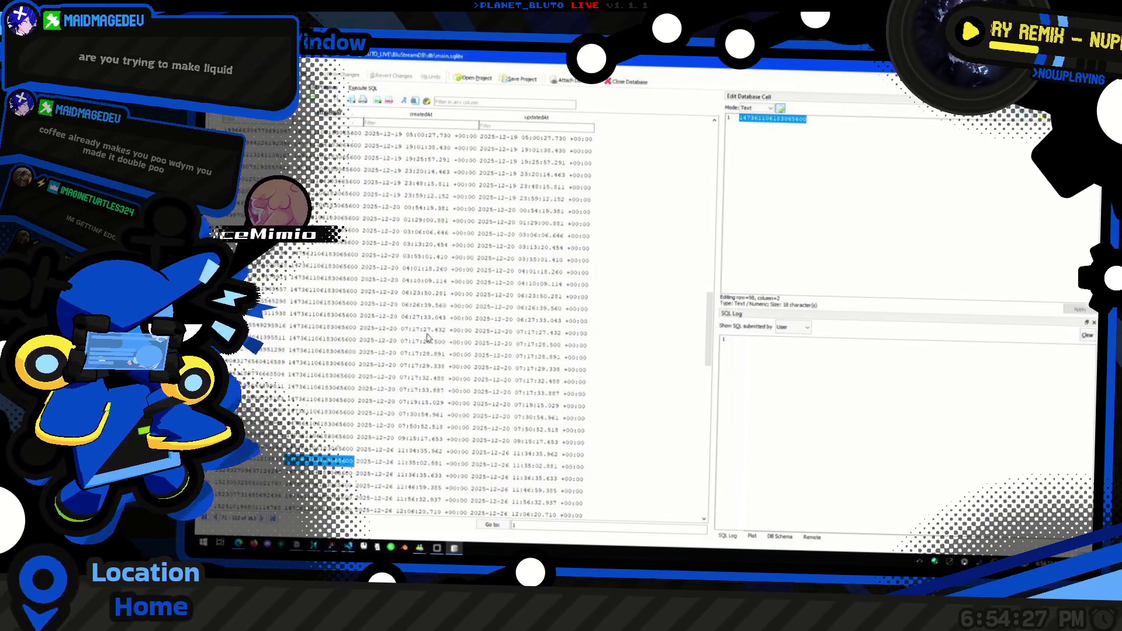
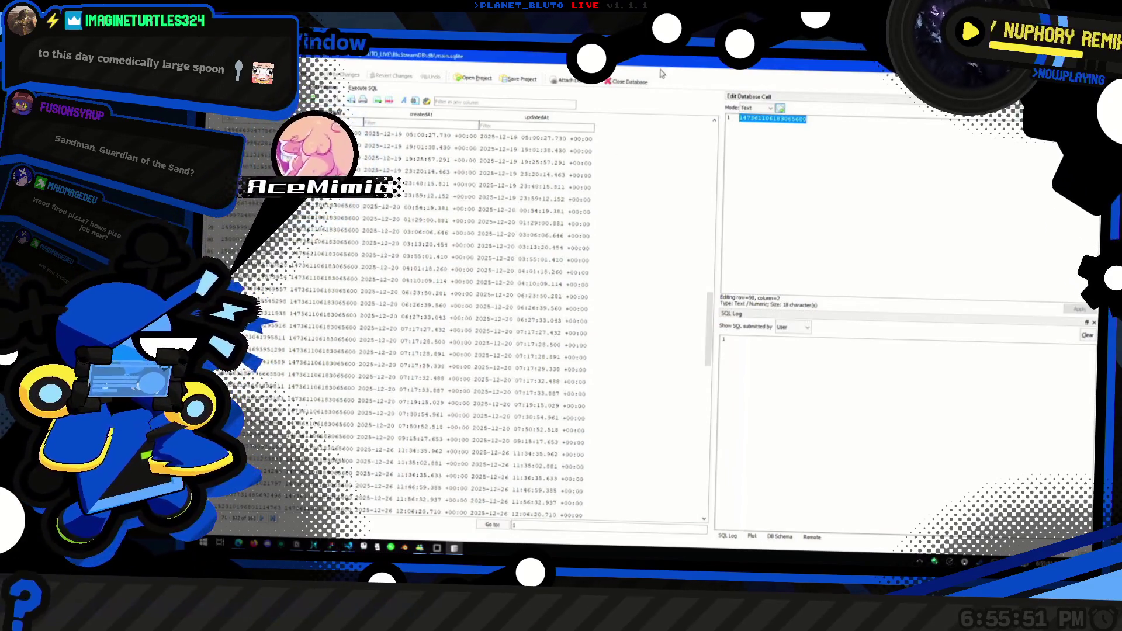
Step: Resize the database window back to full screen and start a screen snip of the table
mouse_move(698, 65)
left_mouse_down()
mouse_move(809, 139)
mouse_move(775, 196)
left_mouse_up()
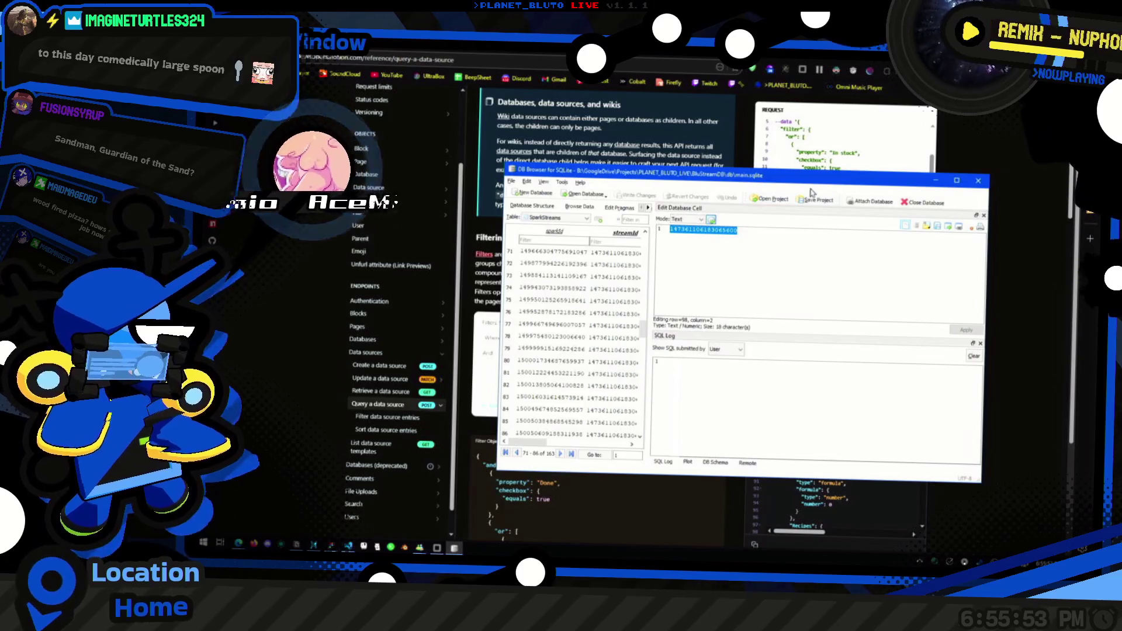
double_click(884, 187)
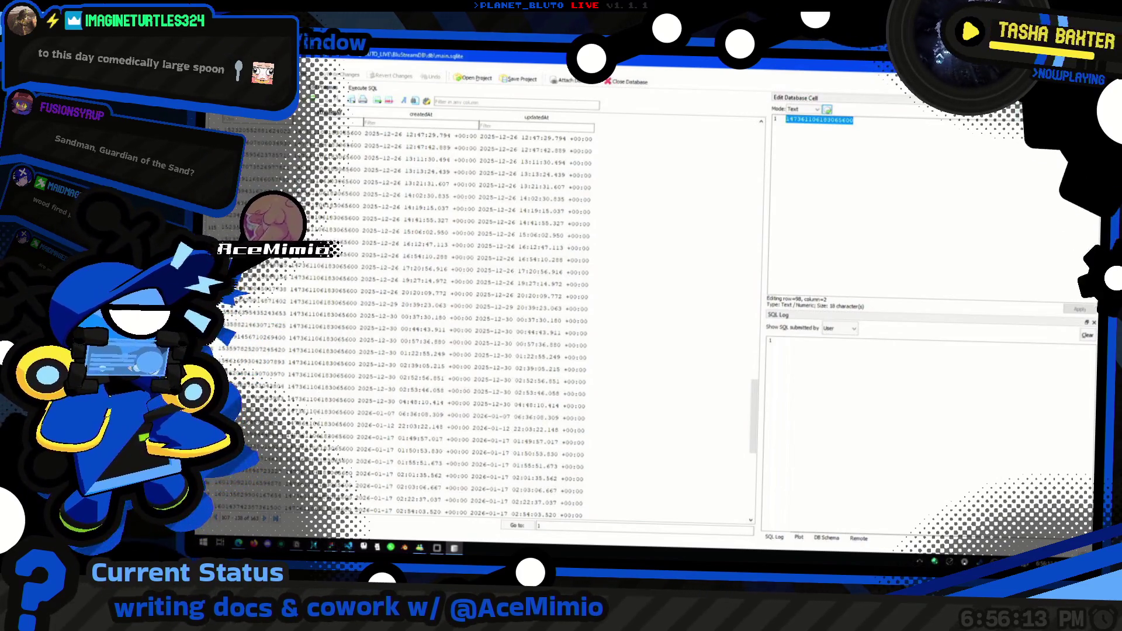
key("super+shift+s")
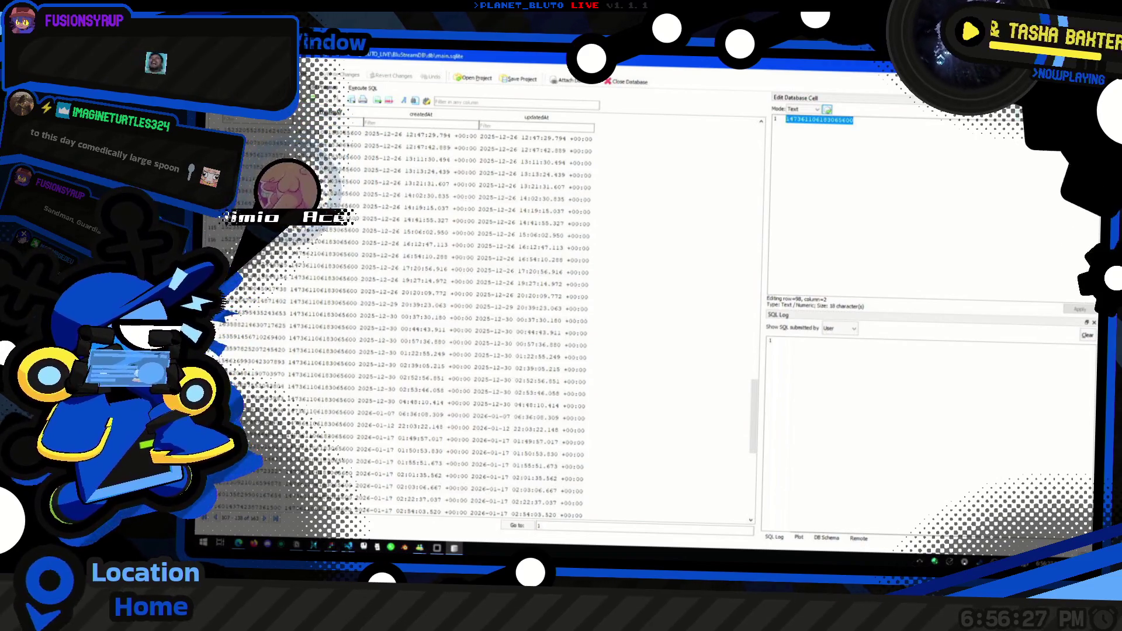
key("alt+Tab")
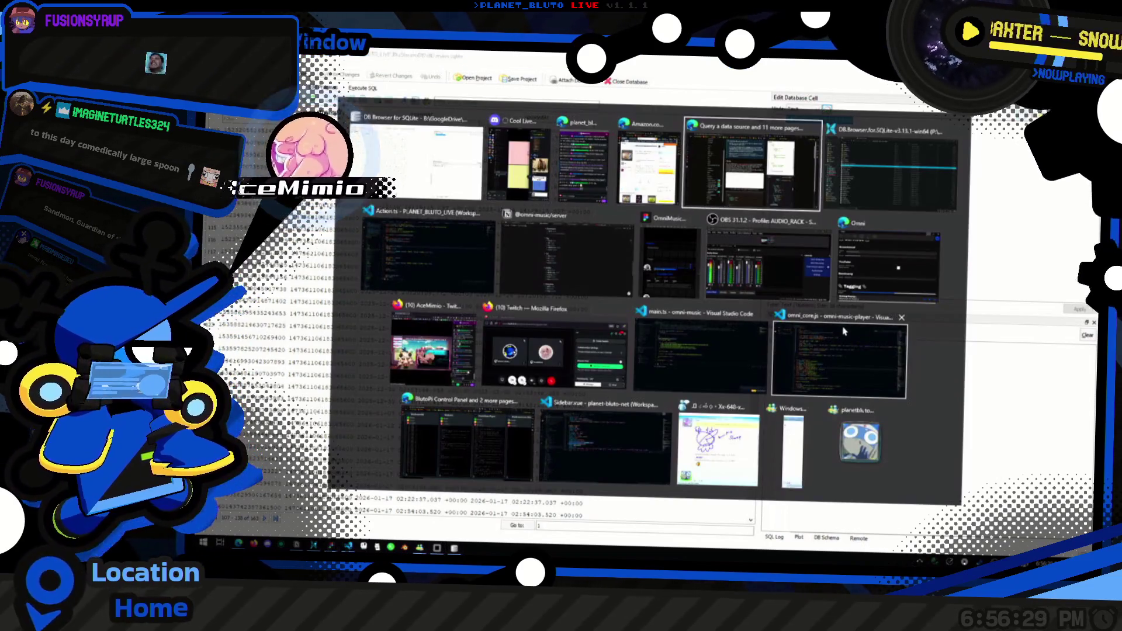
left_click(581, 259)
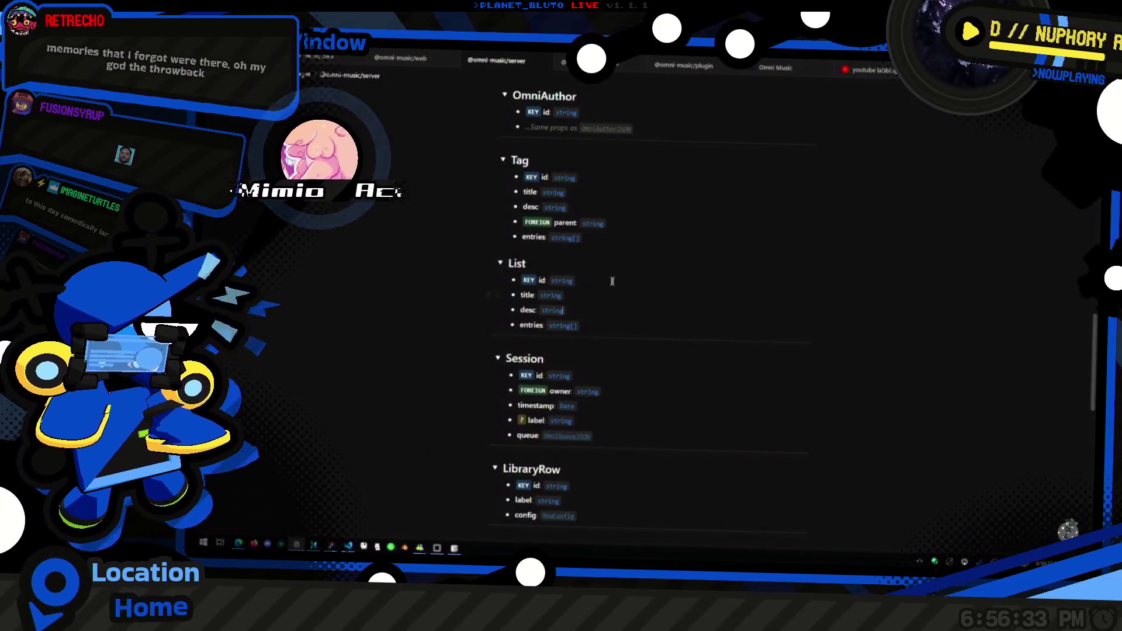
left_click(656, 308)
left_click(667, 325)
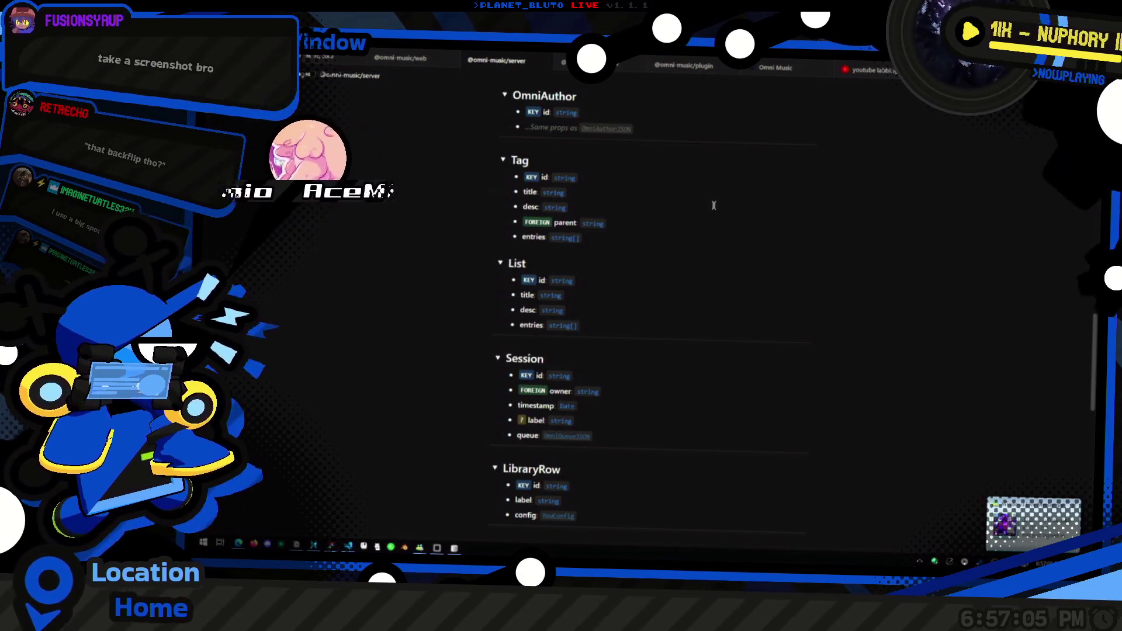
left_click(641, 212)
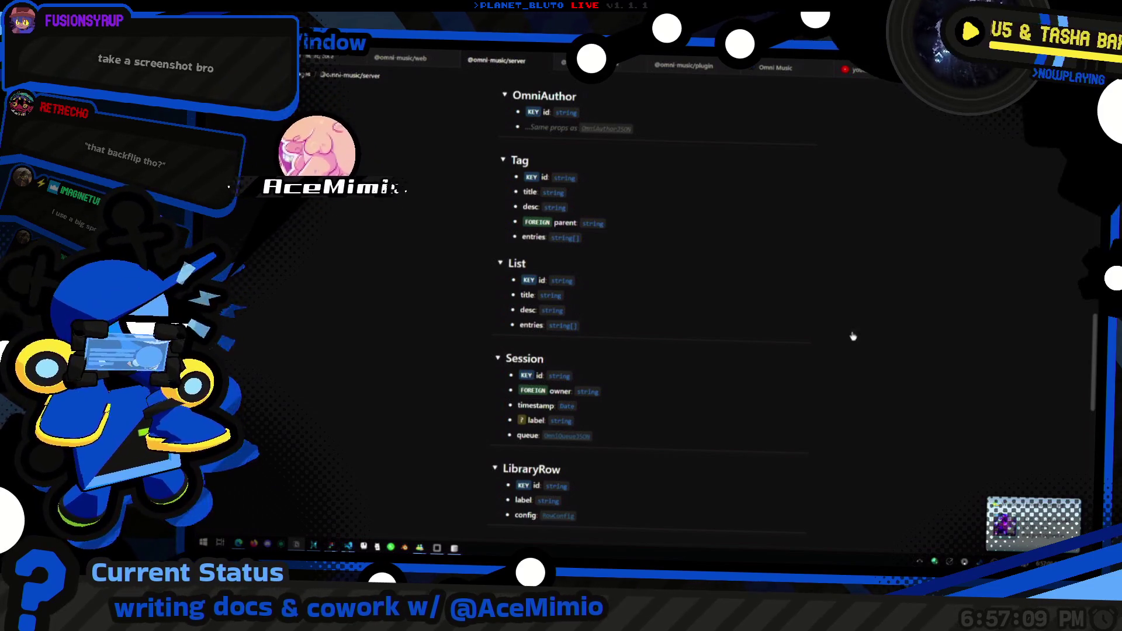
Step: Launch Kando and switch the stream to the Broadcast Station scene
left_click(923, 561)
left_click(923, 560)
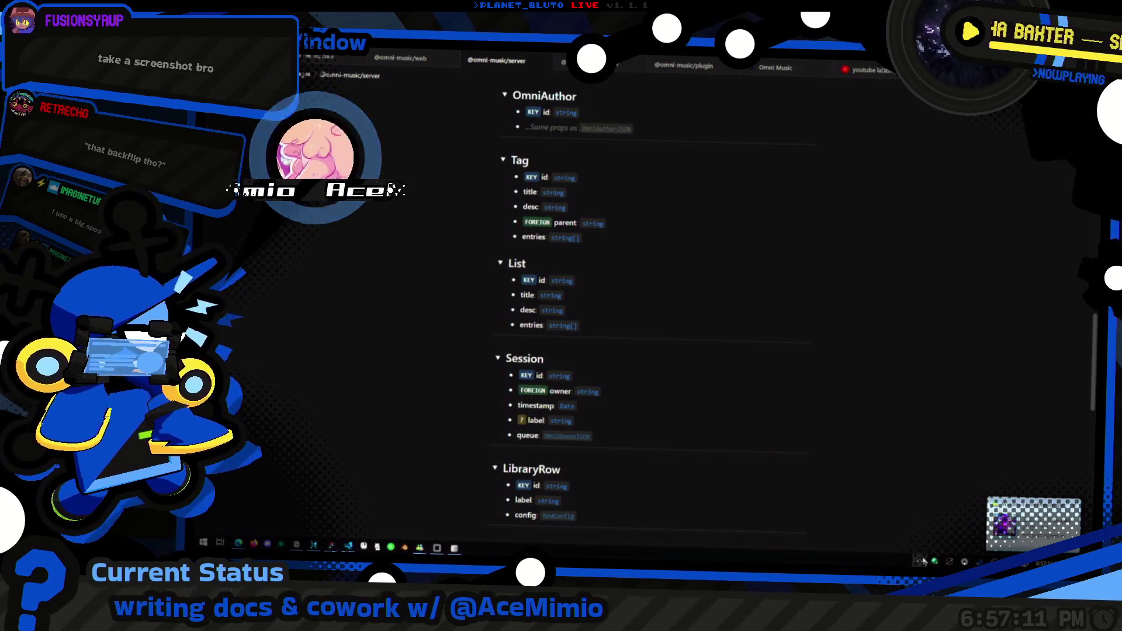
key("super")
type("kando")
key("Return")
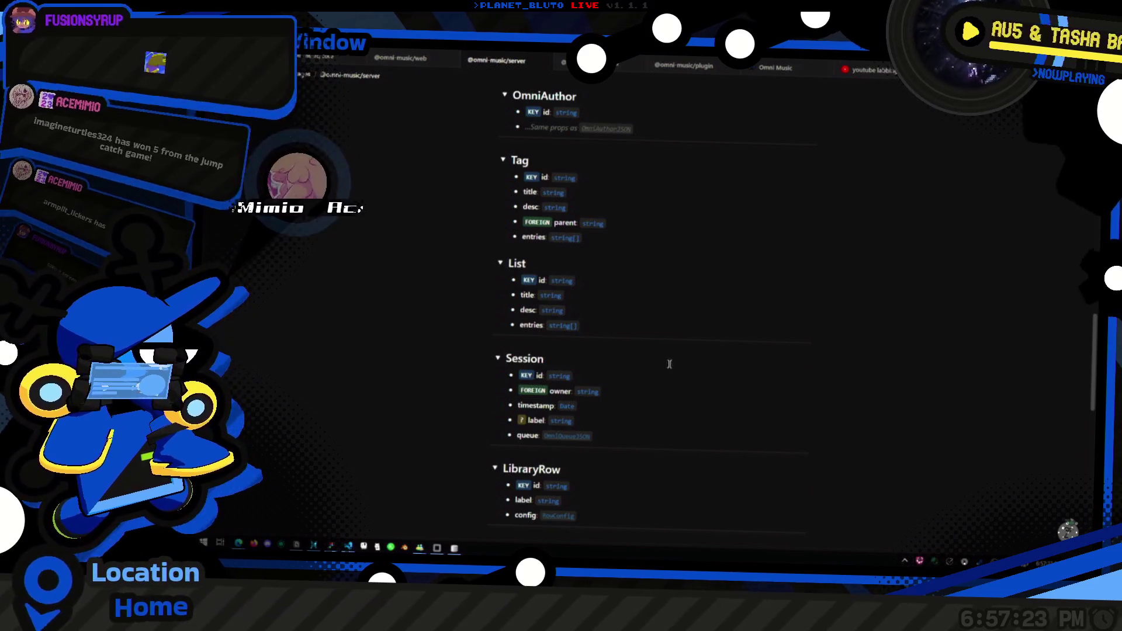
key("ctrl+space")
left_click(642, 378)
left_click(602, 331)
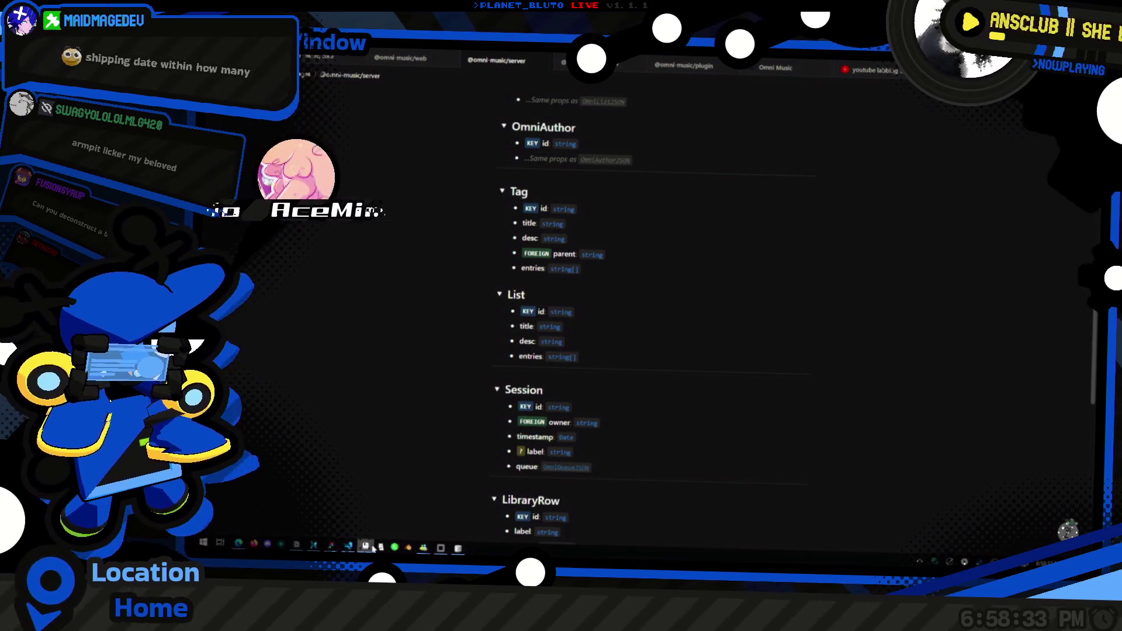
Step: Glance at OmniList and the DB Browser, then bring up the Action.ts file in VS Code
scroll(679, 361, "down", 2)
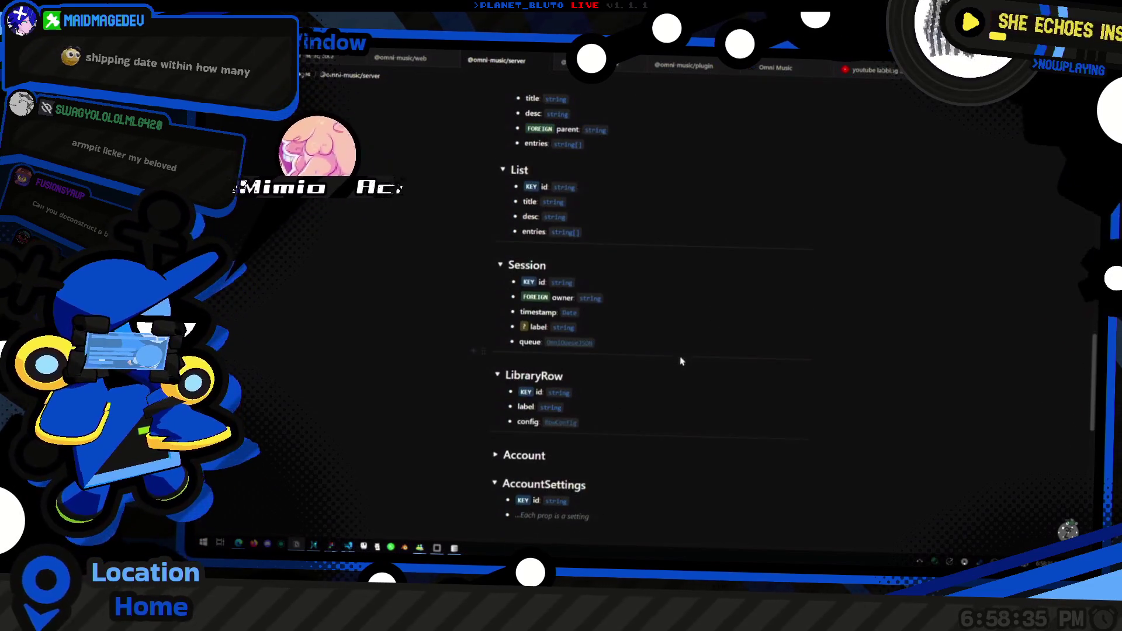
scroll(741, 344, "up", 3)
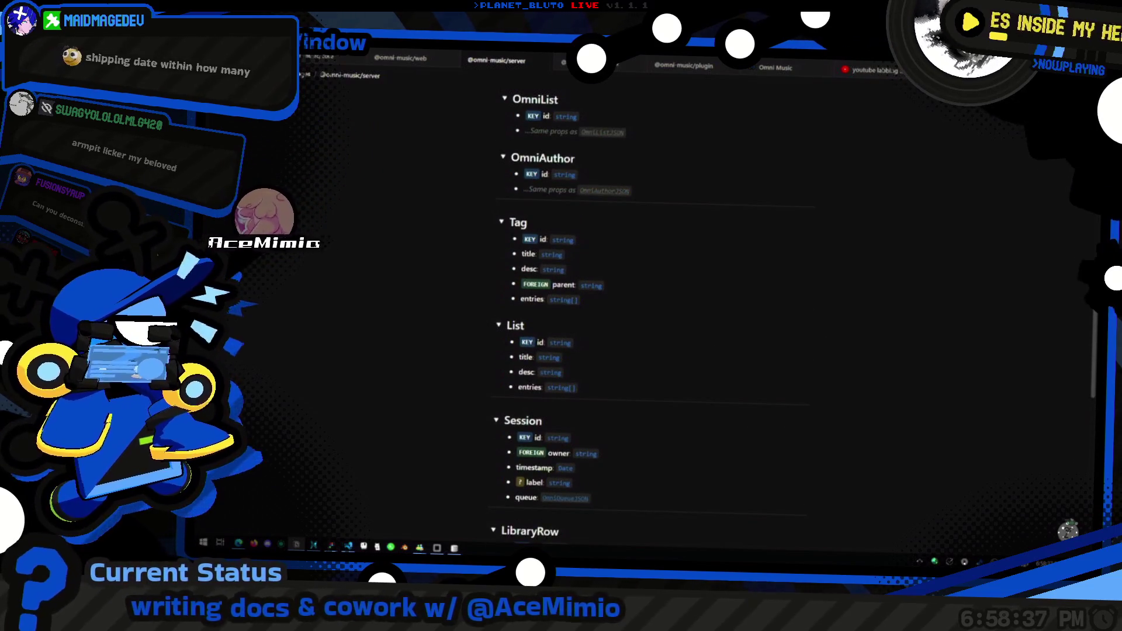
key("alt+Tab")
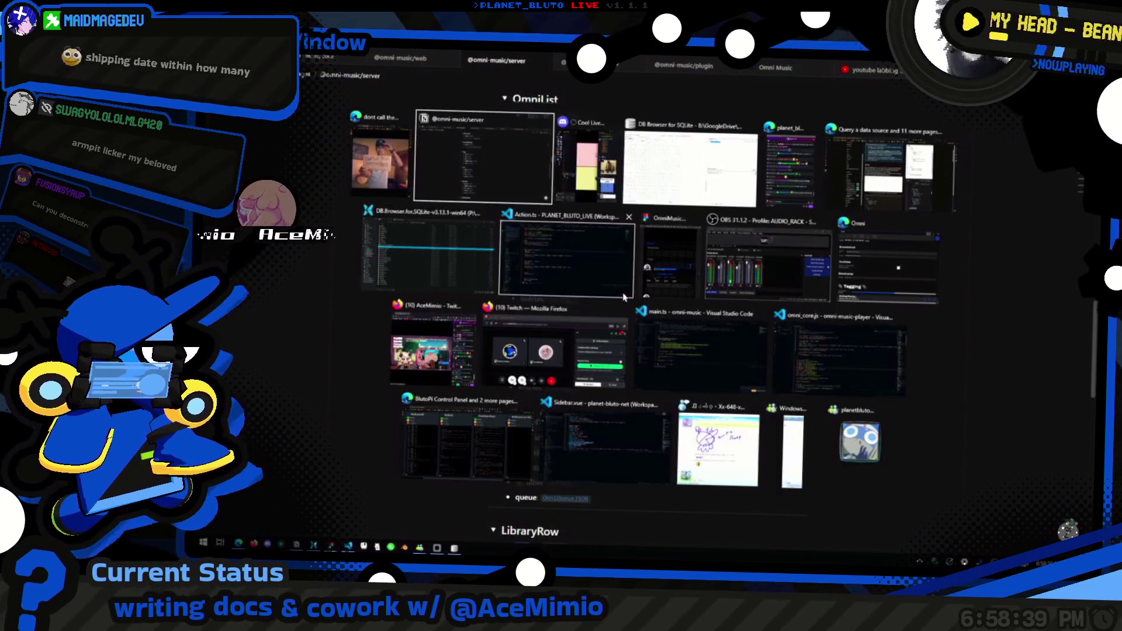
scroll(643, 339, "down", 10)
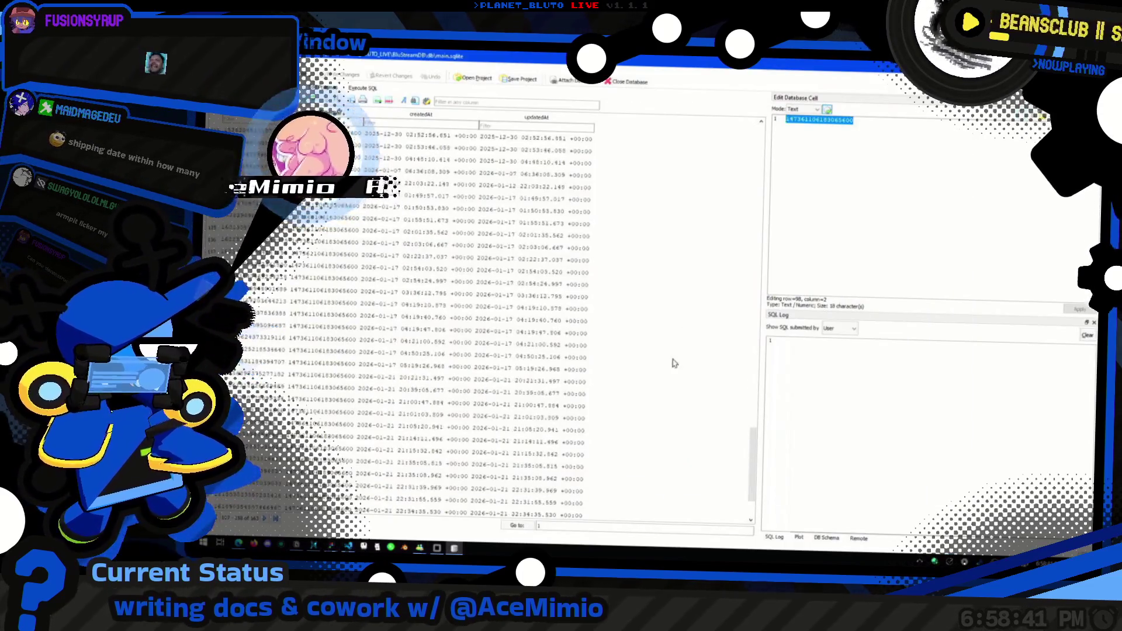
key("alt+Tab")
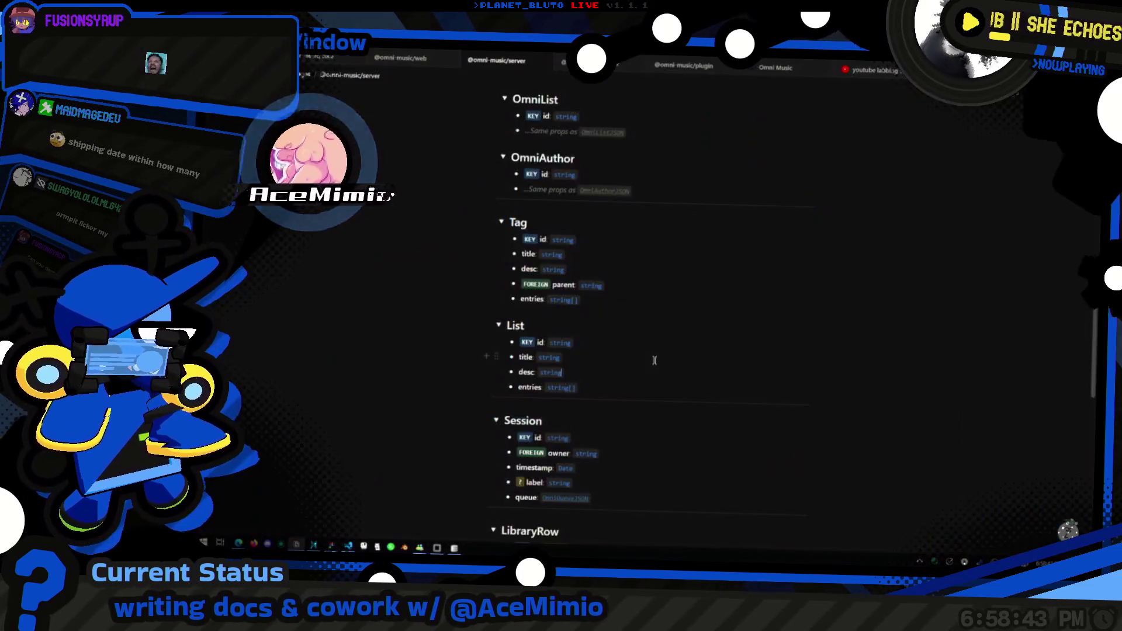
key("alt+Tab")
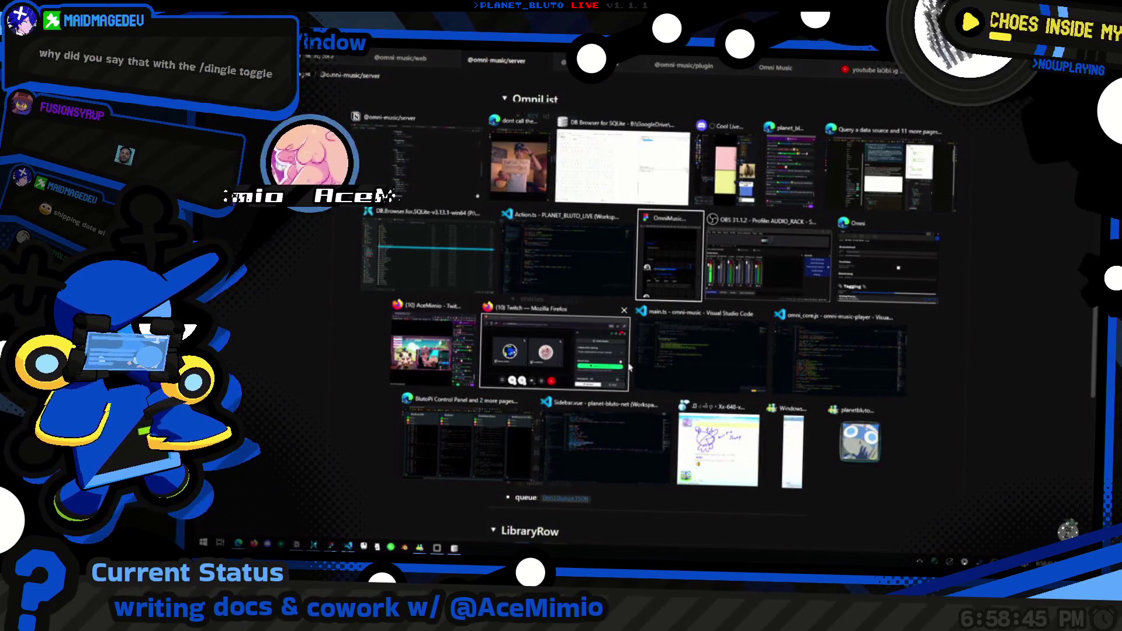
left_click(578, 248)
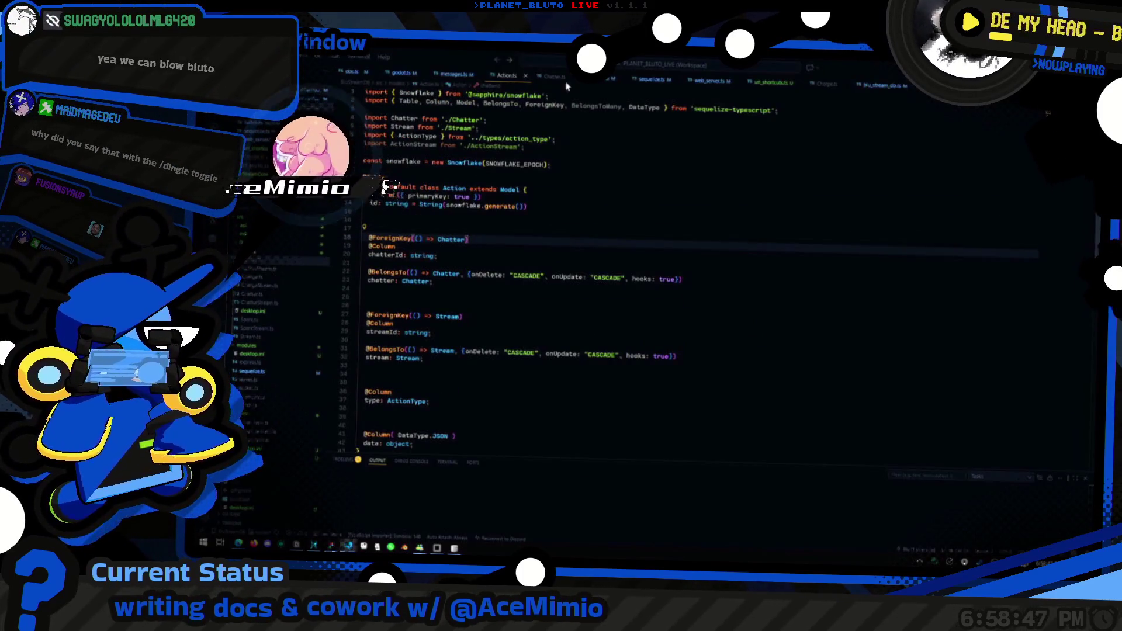
Step: Open ChargeStream.ts and inspect its Charge and Stream foreign key declarations
left_click(292, 286)
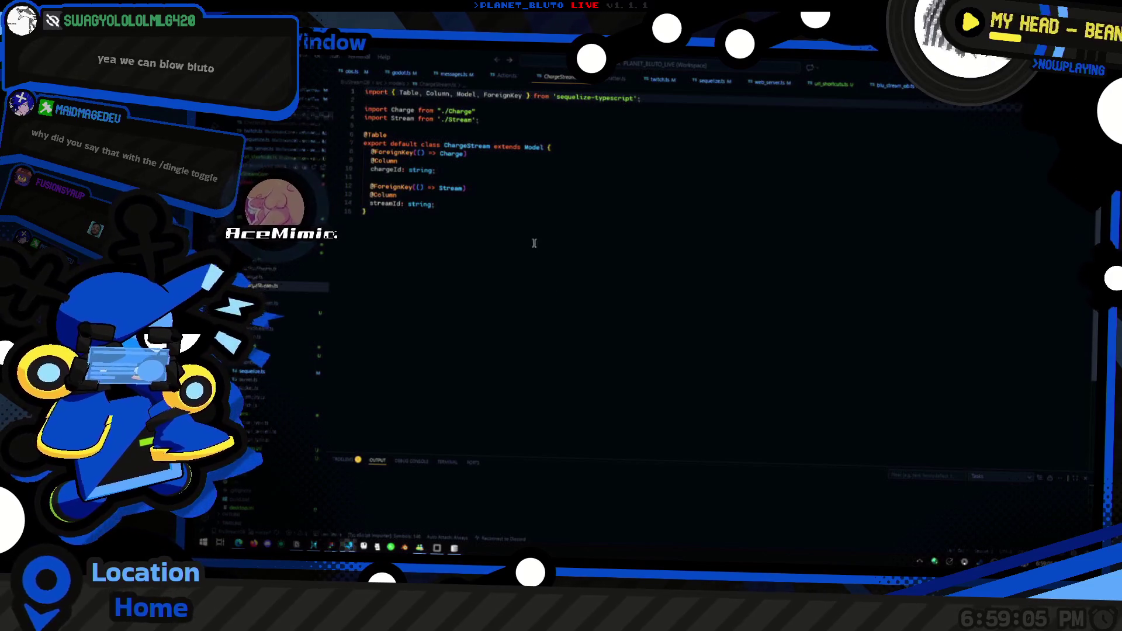
left_click(533, 193)
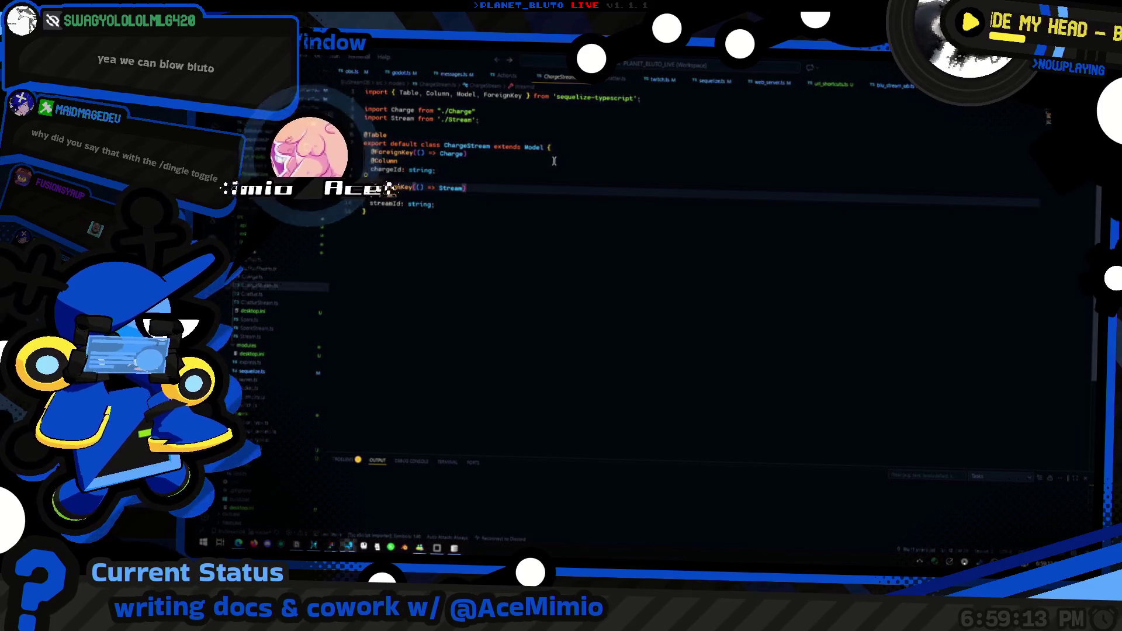
left_click(502, 156)
type("@Column")
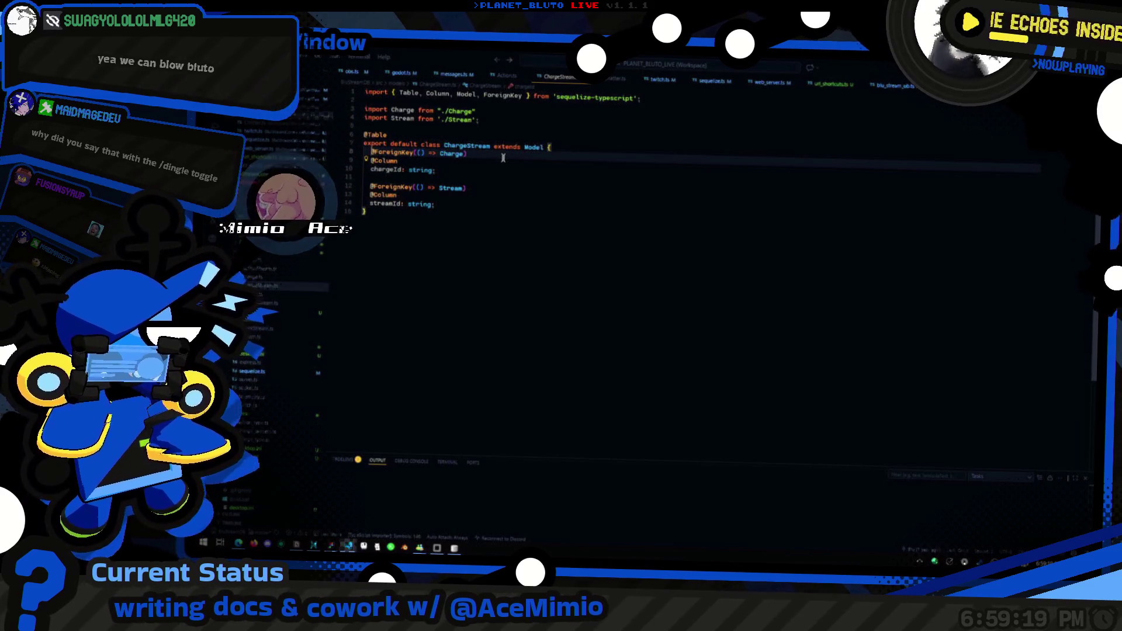
key("Return")
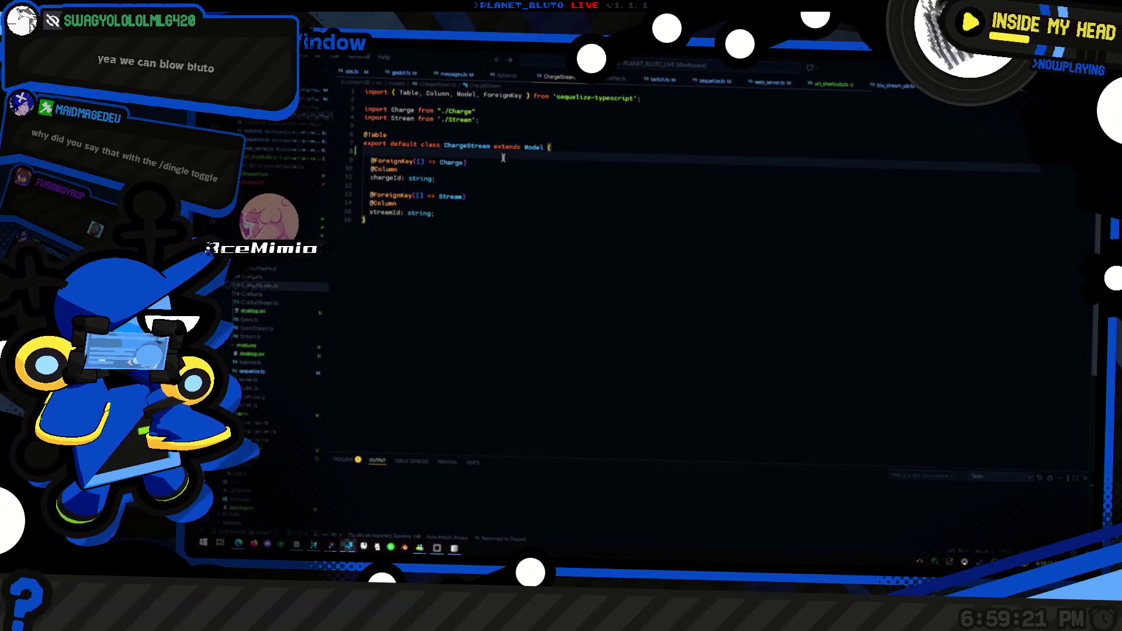
key("ctrl+z")
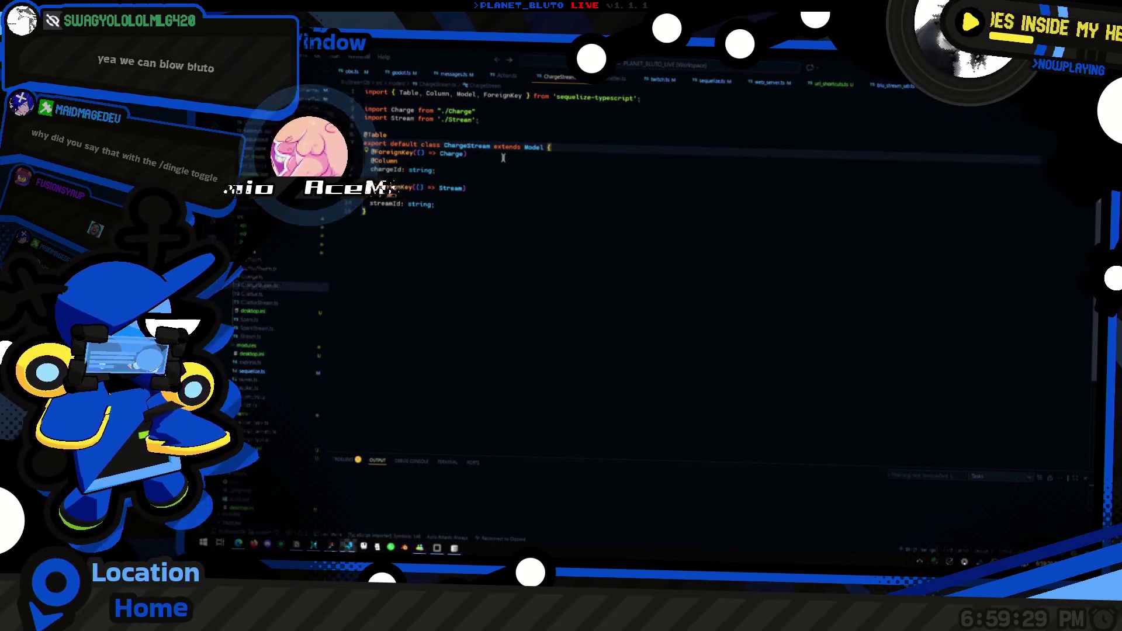
right_click(506, 159)
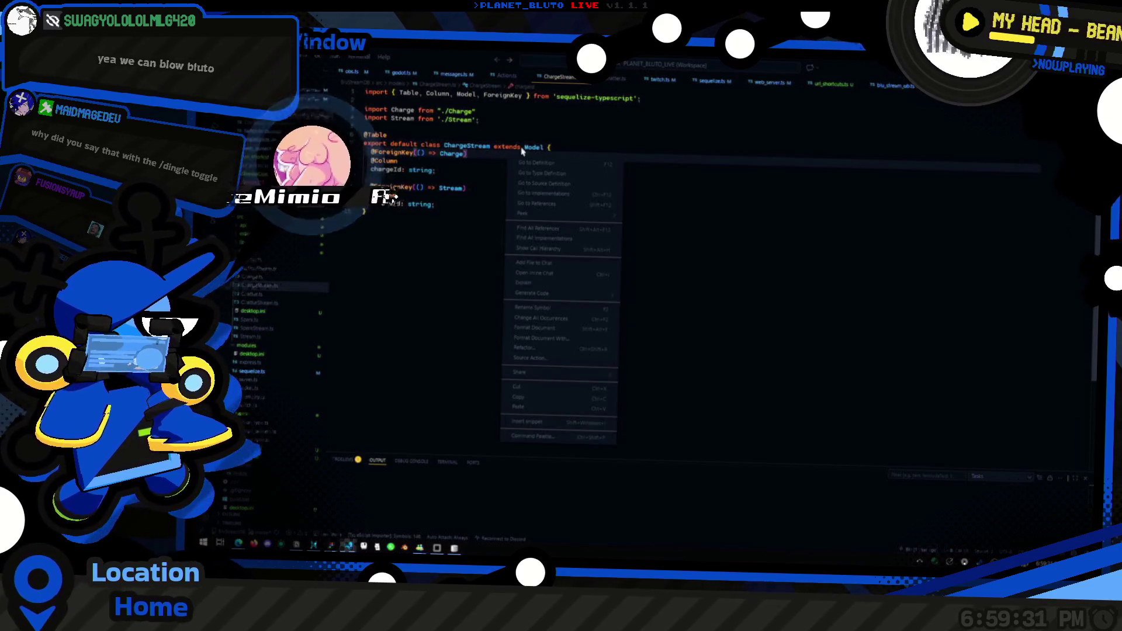
left_click(589, 153)
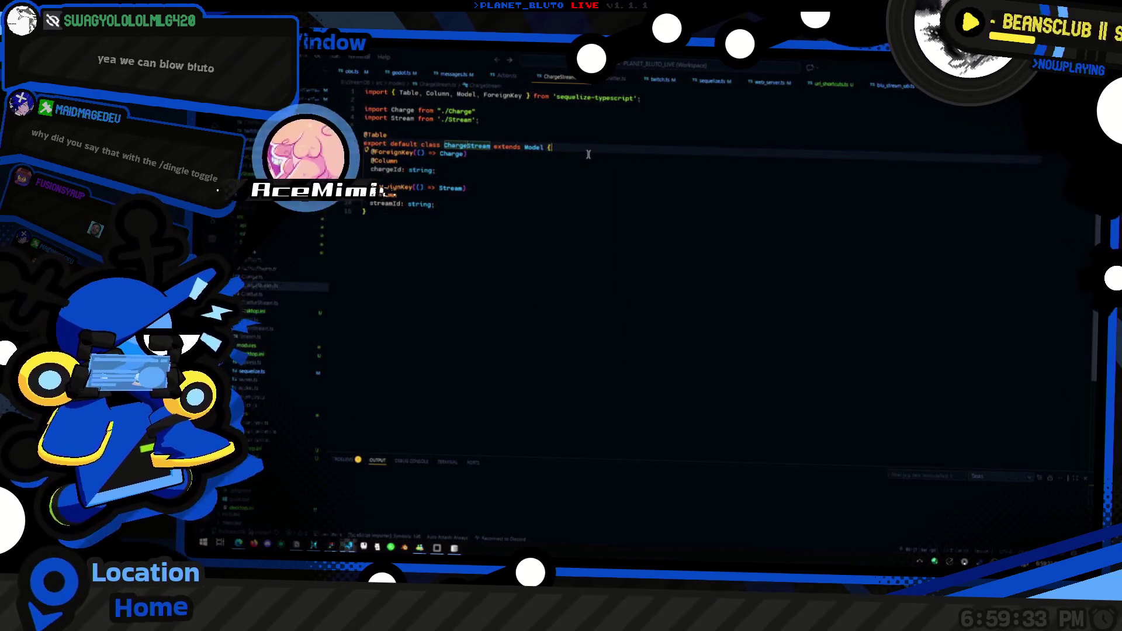
key("super+Tab")
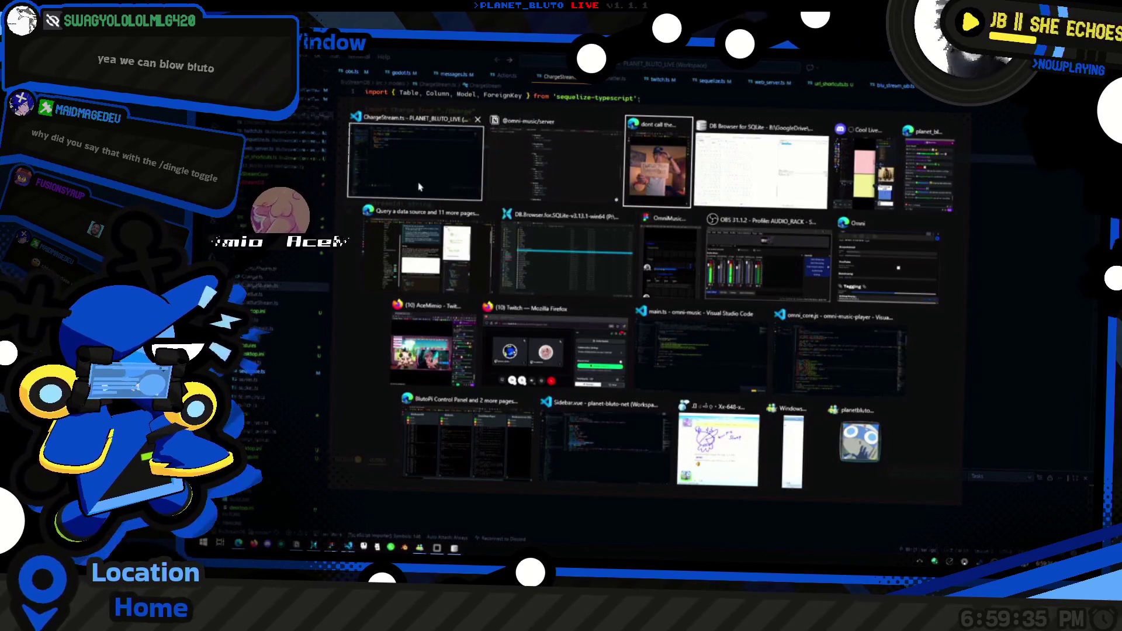
key("Escape")
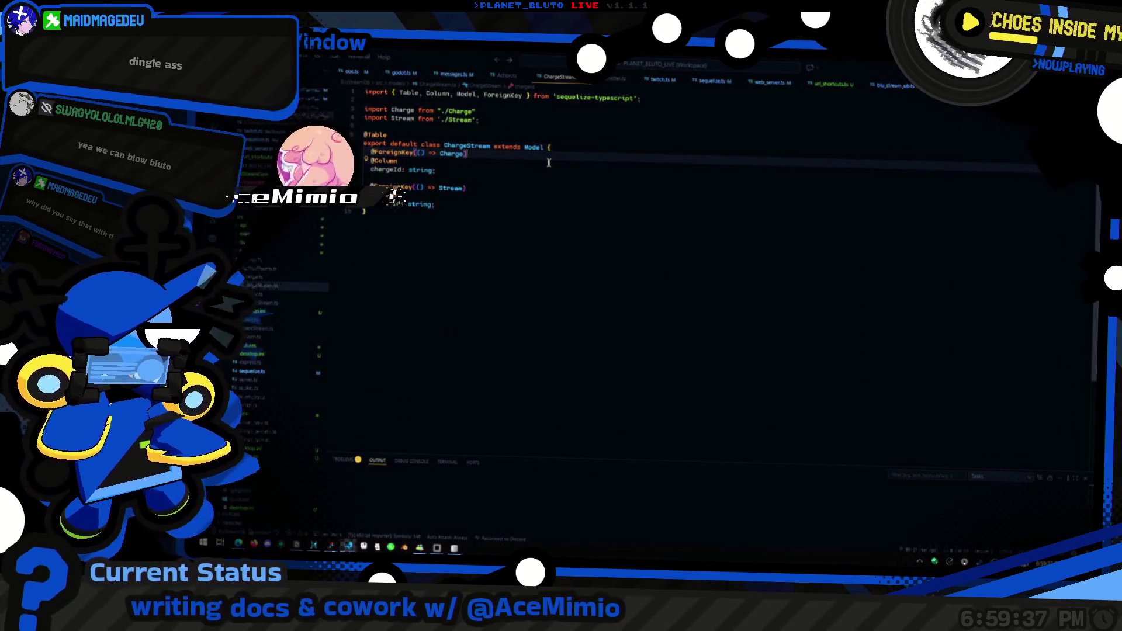
key("Return")
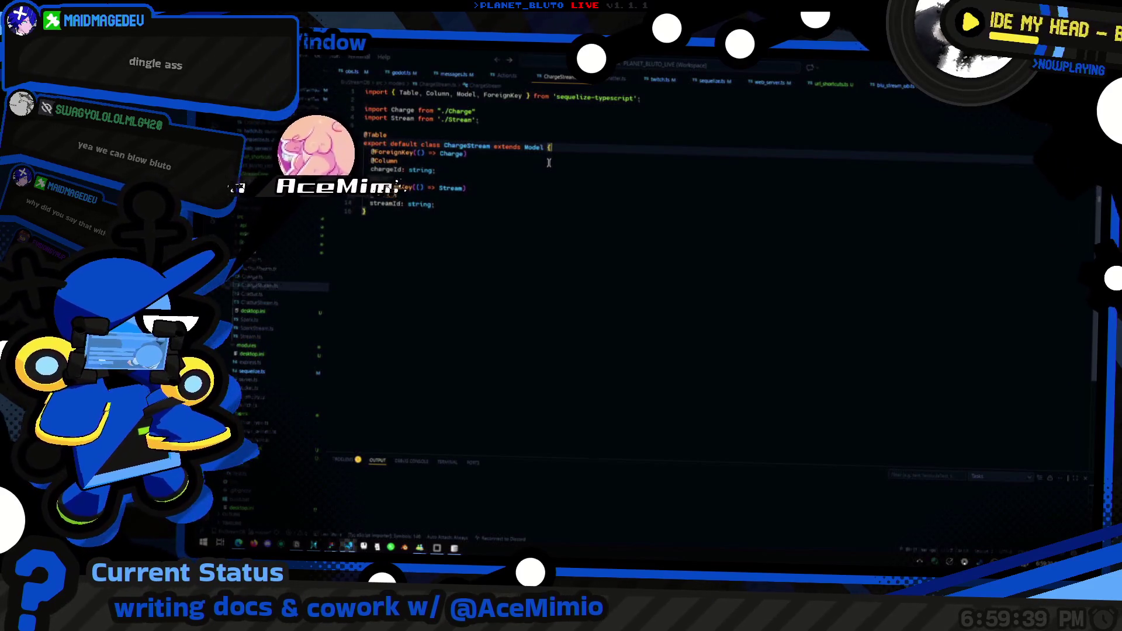
key("super+Tab")
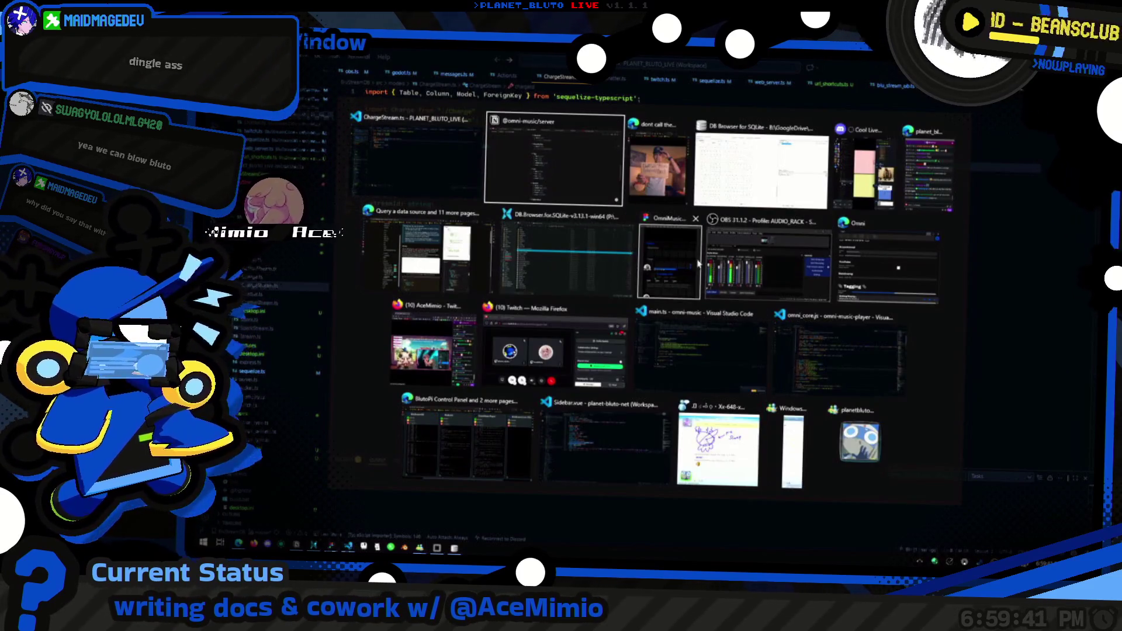
left_click(742, 187)
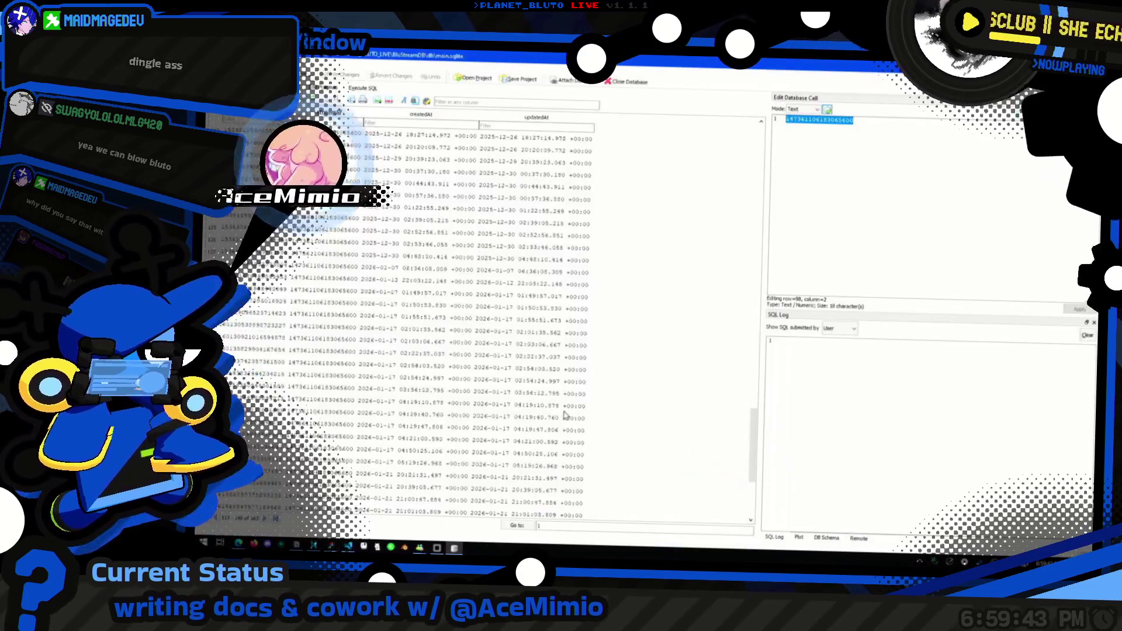
key("super+Tab")
left_click(595, 146)
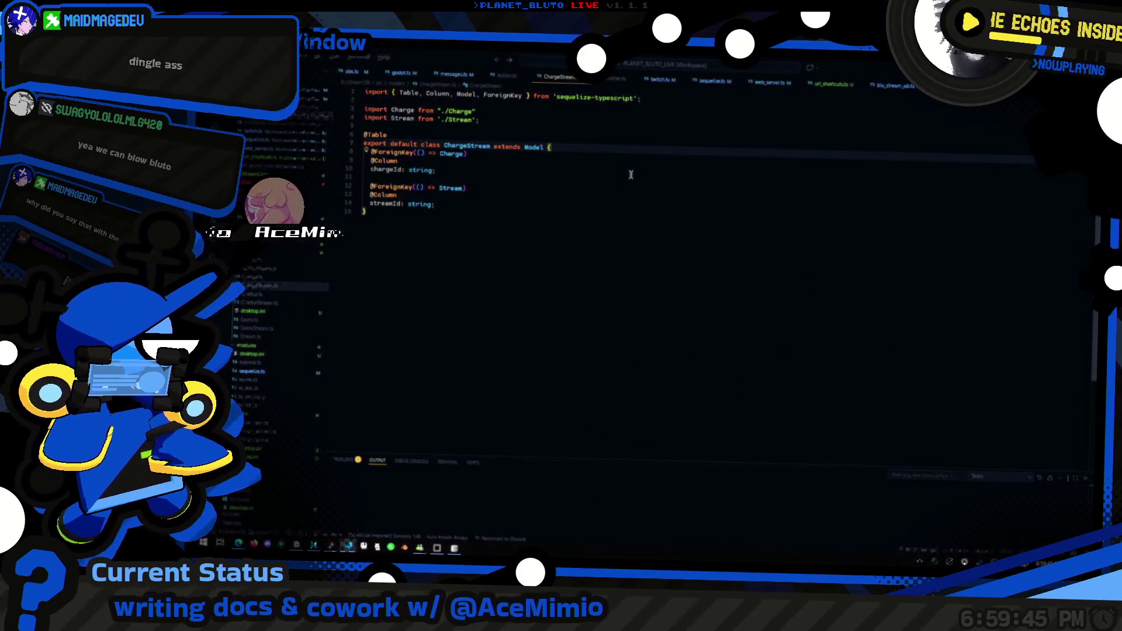
key("super+Tab")
left_click(695, 186)
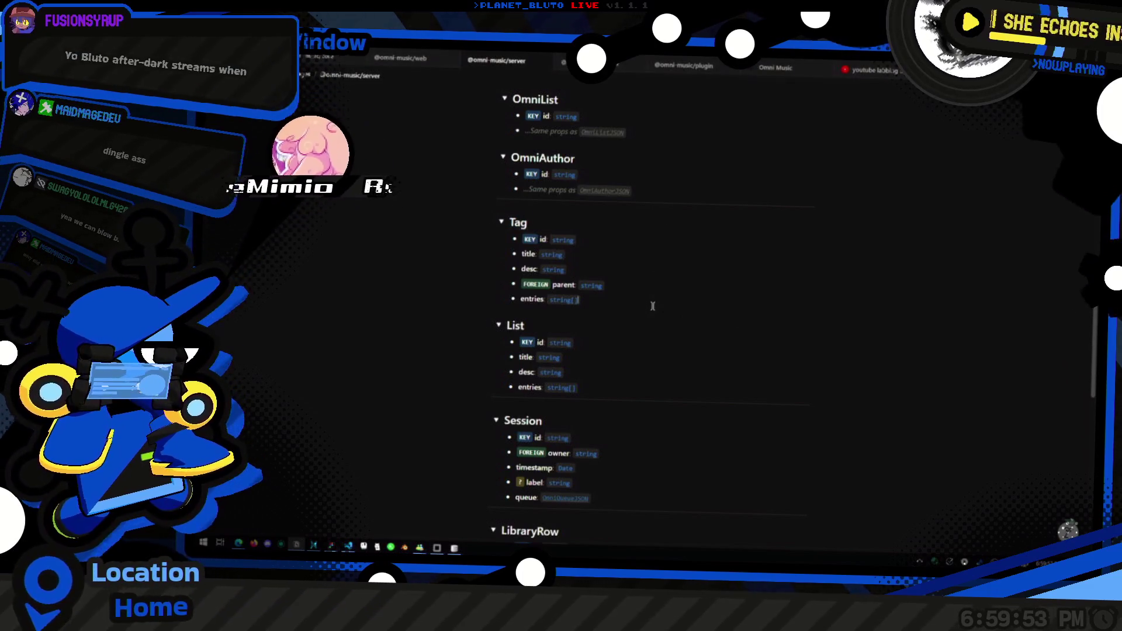
Step: Cross-check the ChargeStream code, then settle on the Tag schema heading in the docs
left_click_drag(651, 306, 557, 219)
key("alt+Tab")
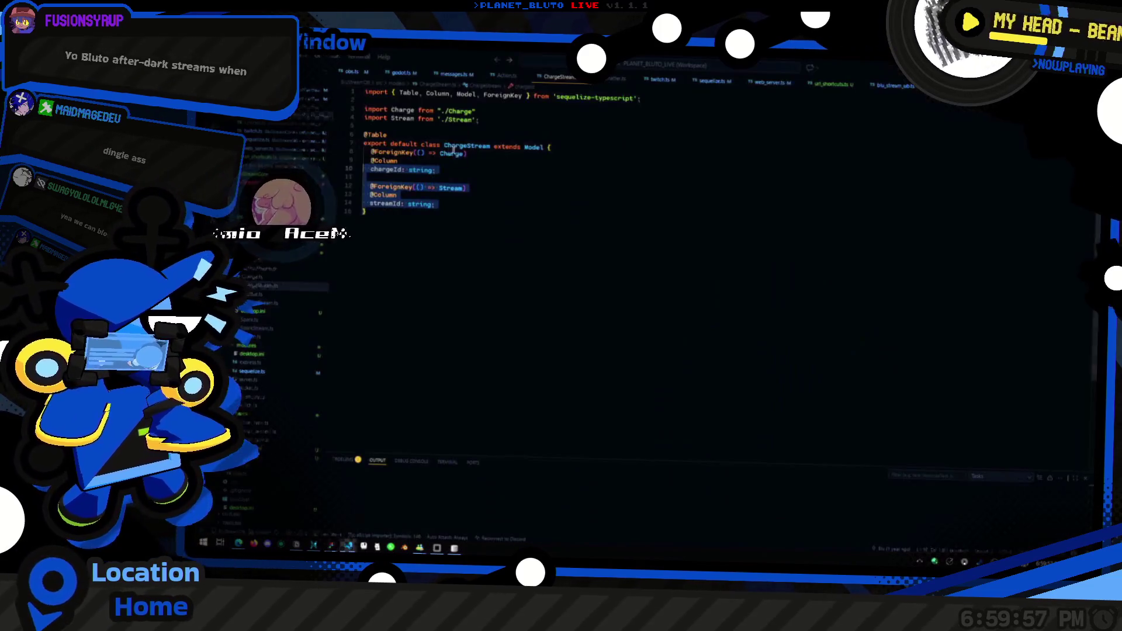
left_click(471, 145)
type("2")
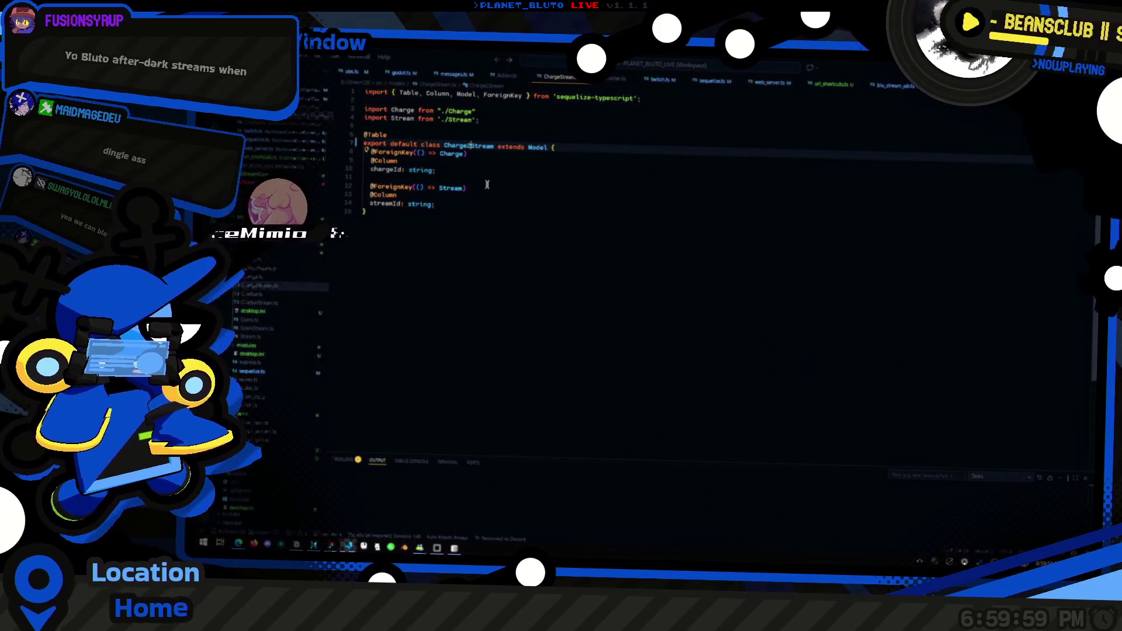
key("alt+Tab")
left_click(580, 314)
key("Return")
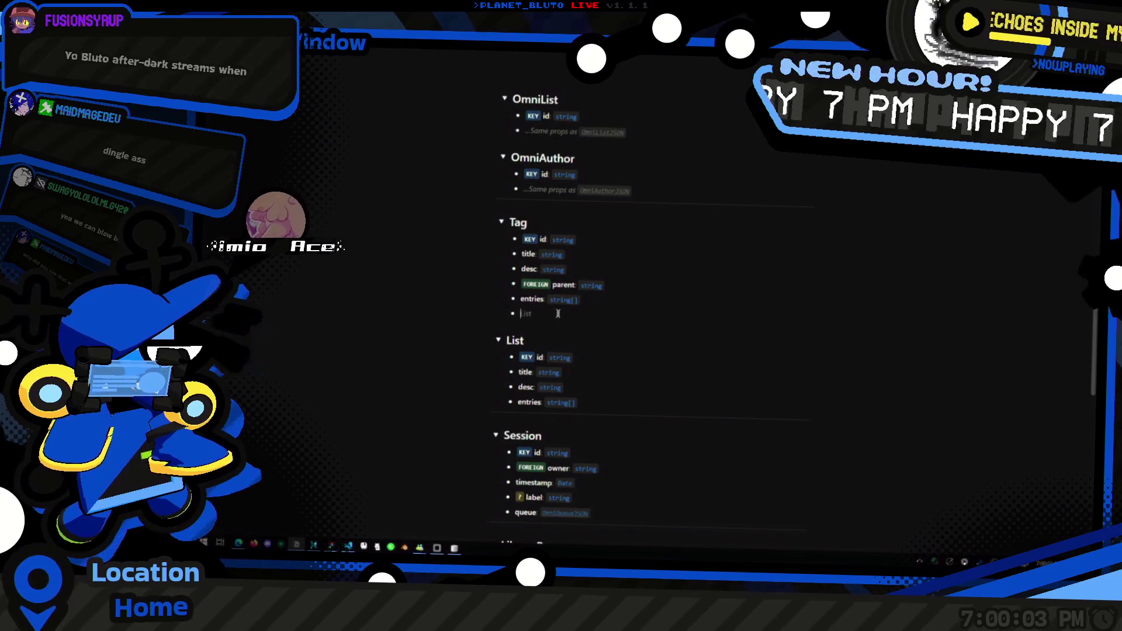
left_click(544, 219)
Step: Duplicate the Tag schema block and rename the copy to TagToEntry
key("ctrl+d")
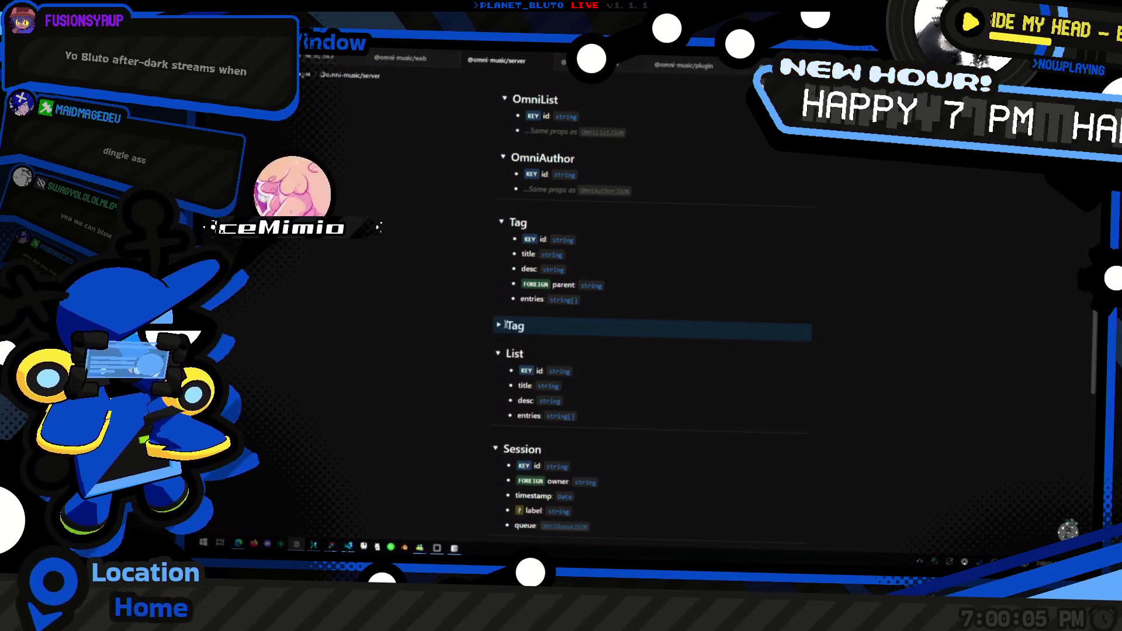
type("To")
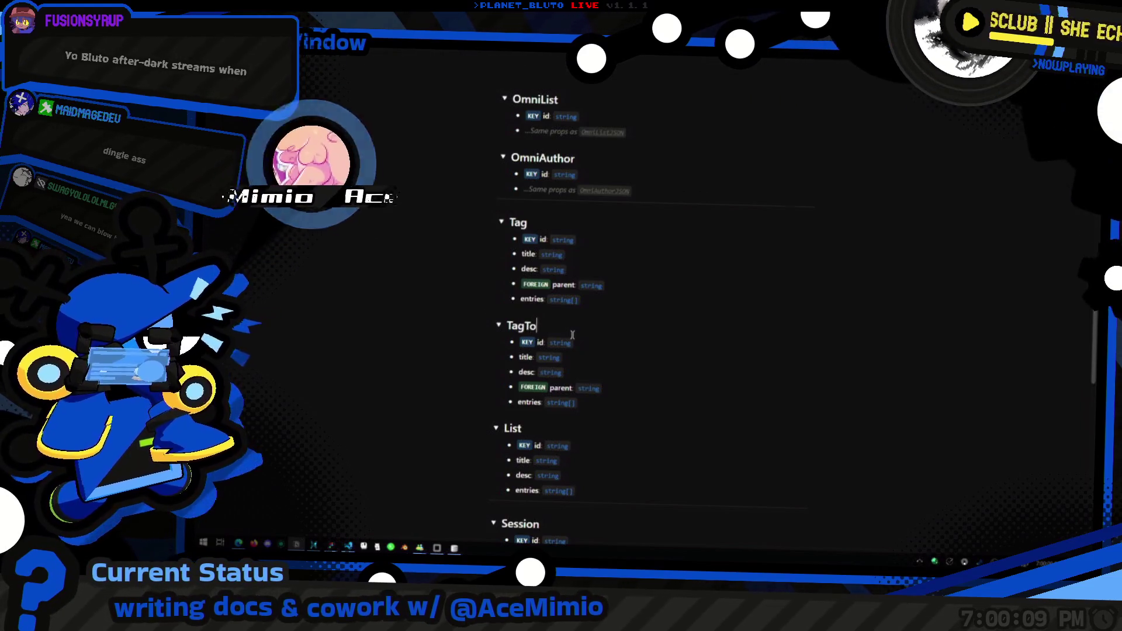
type("Track")
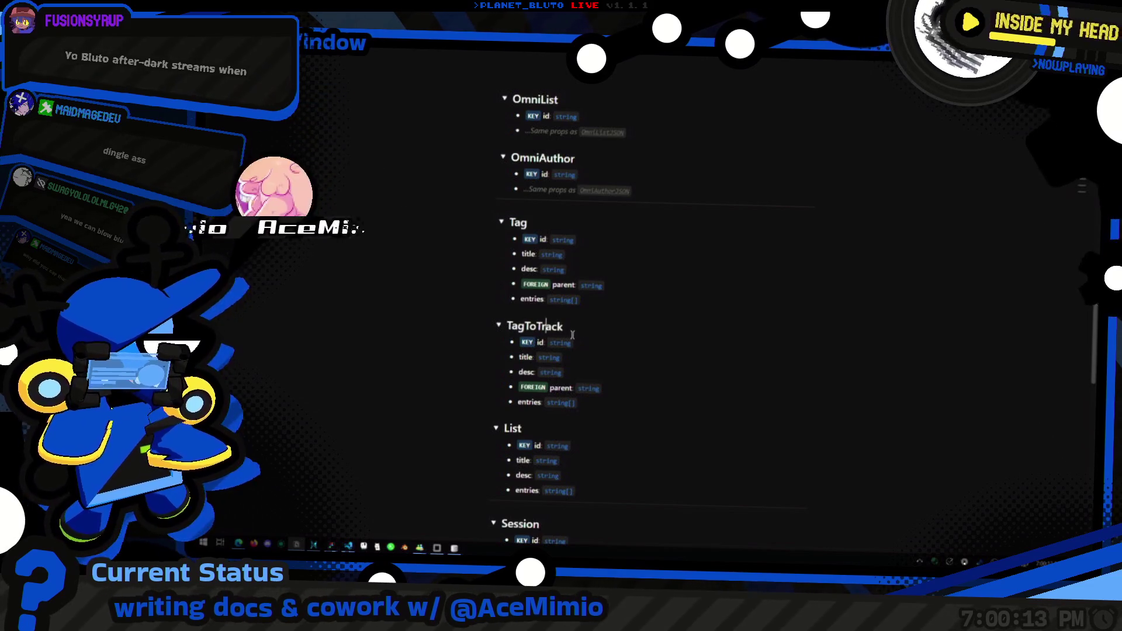
key("BackSpace")
key("BackSpace")
key("BackSpace")
type("Entry")
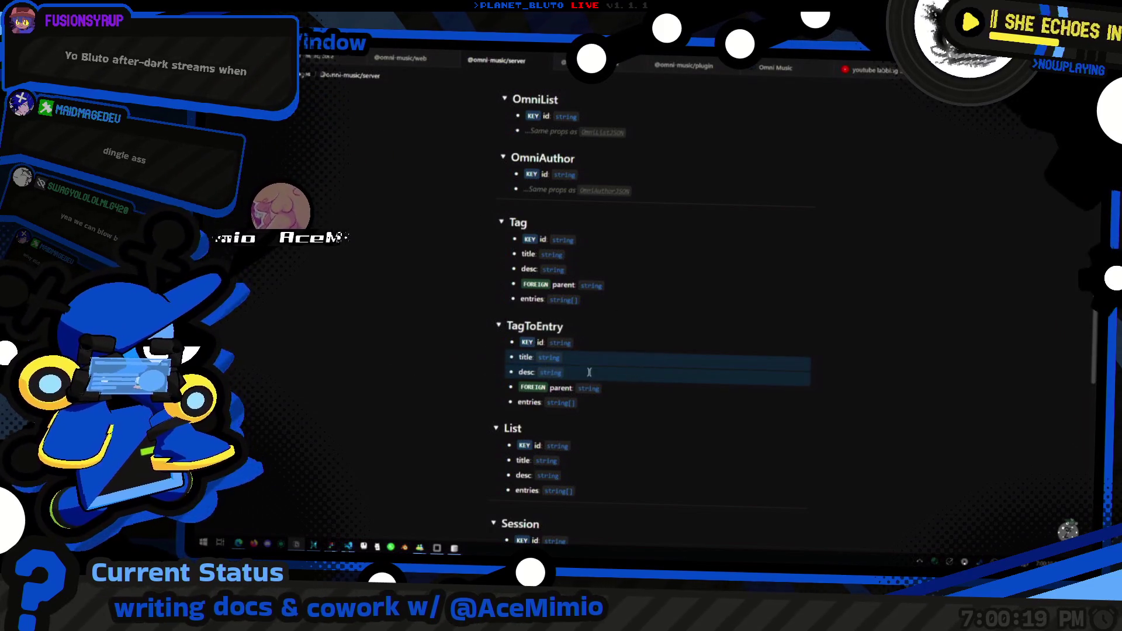
key("alt+Tab")
key("alt+Tab")
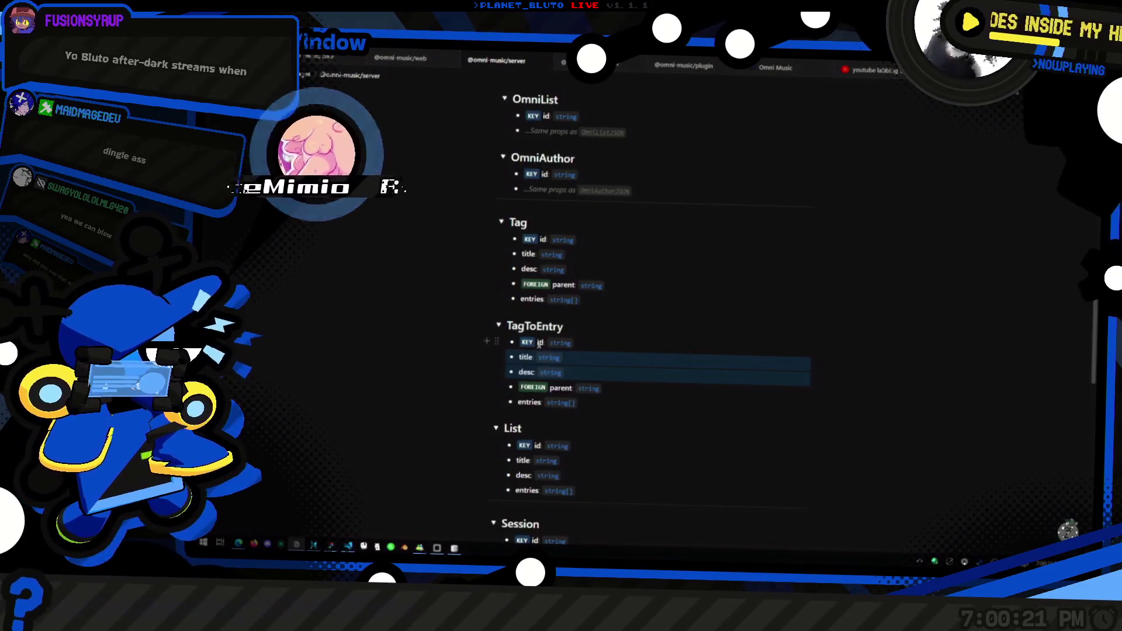
Step: Rename TagToEntry's id and title fields to tagId and entryId
left_click(539, 343)
type("tagI")
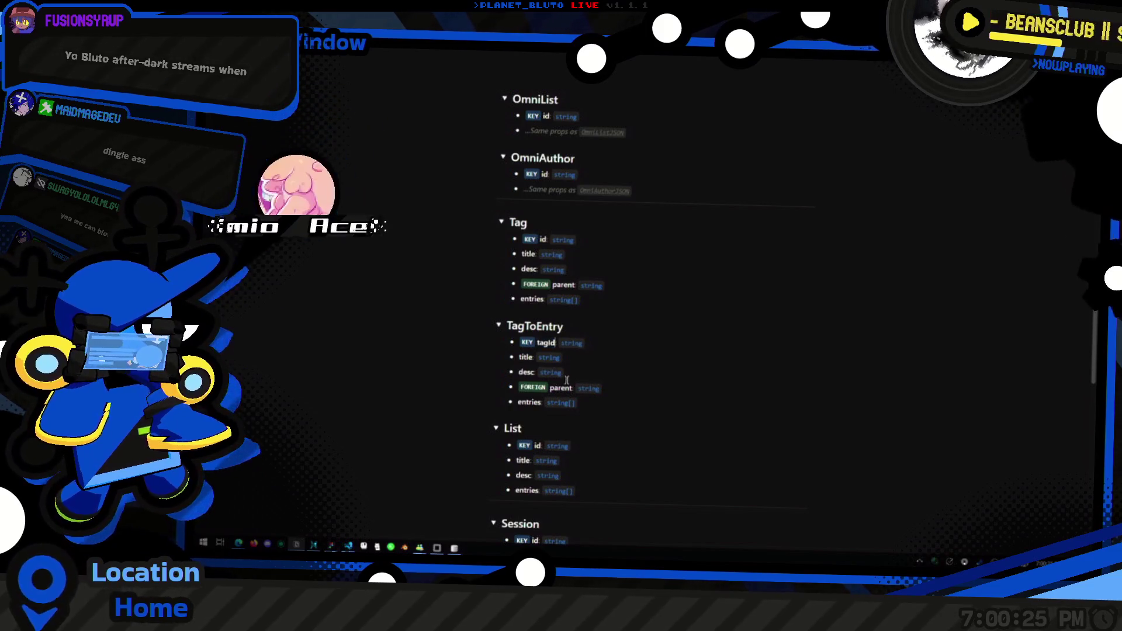
key("shift+Home")
key("ctrl+c")
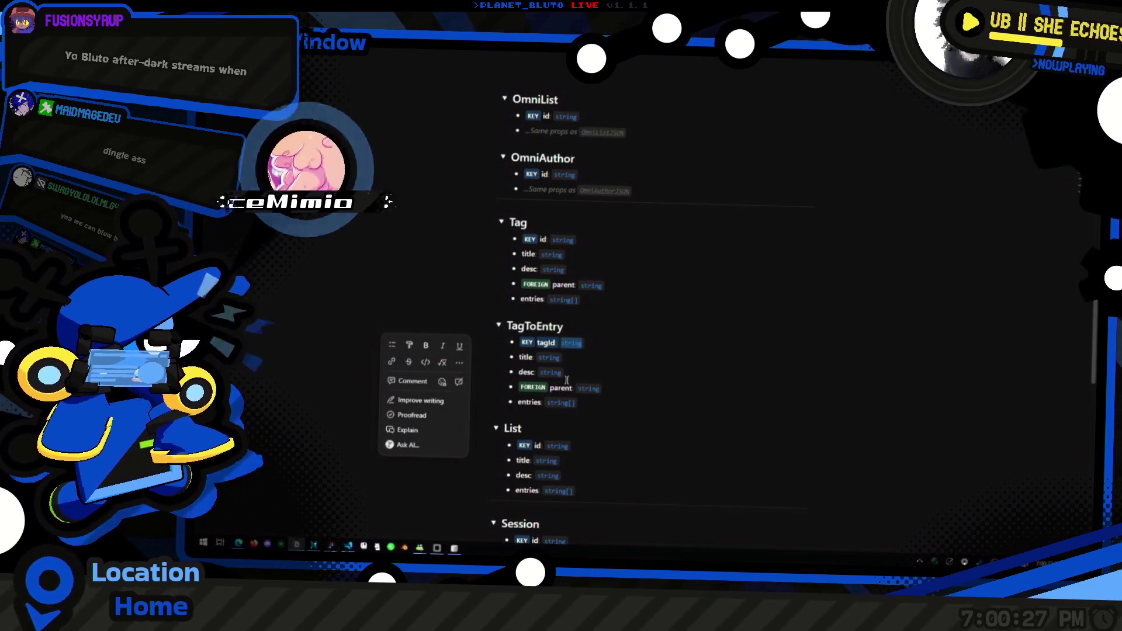
key("Down")
key("shift+Home")
key("ctrl+v")
key("ctrl+slash")
key("Escape")
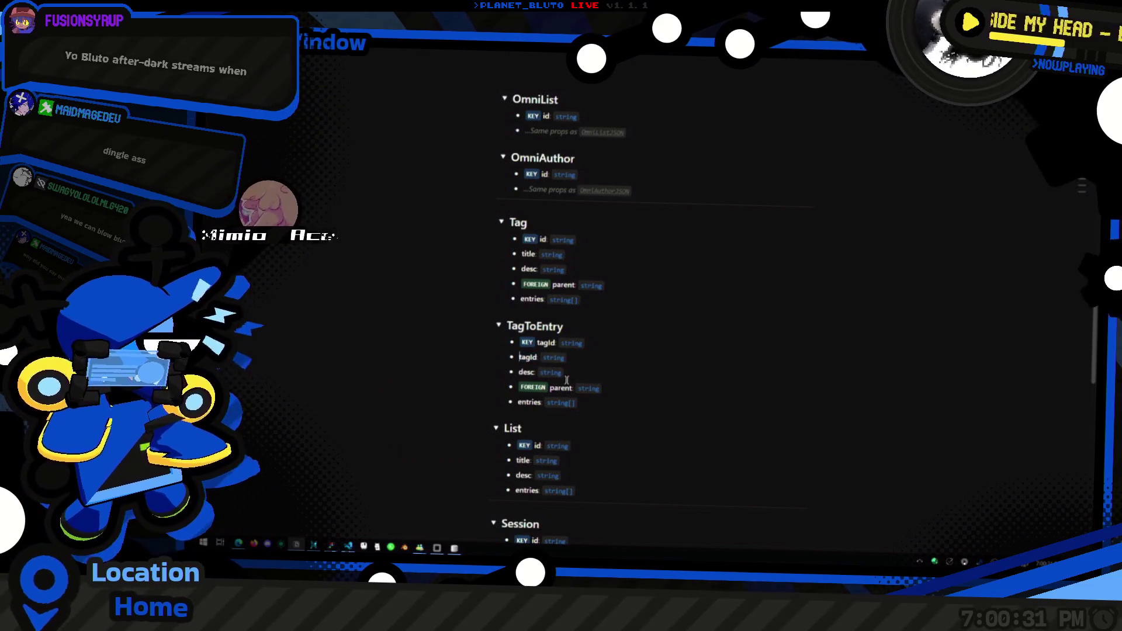
key("shift+Home")
type("entry")
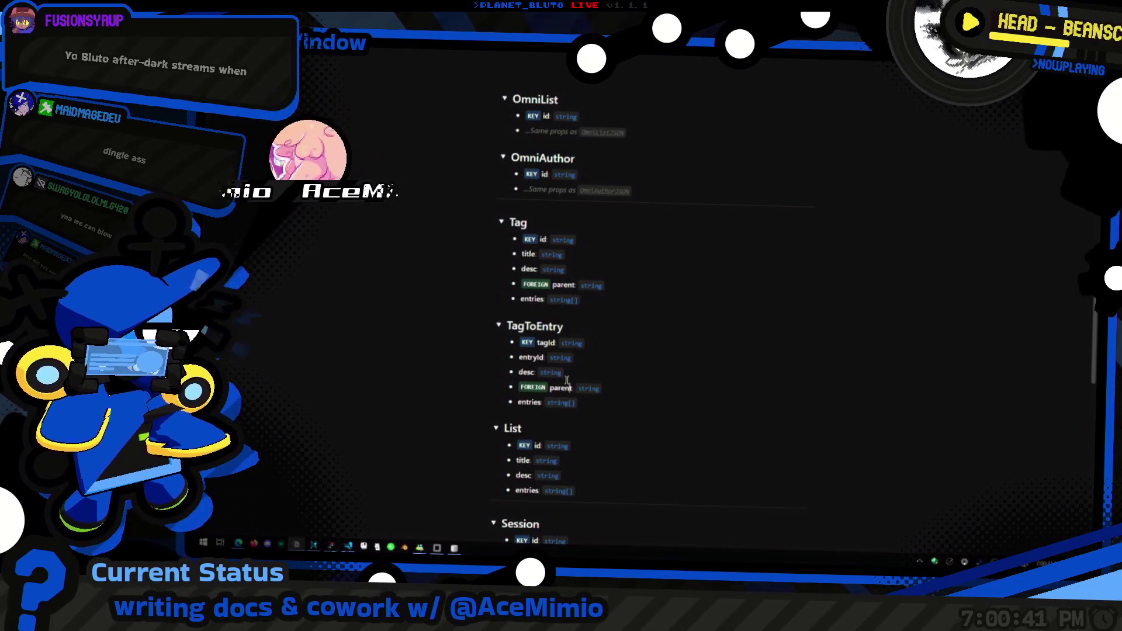
Step: Delete the parent and entries fields from TagToEntry
key("shift+Up")
key("shift+Up")
key("BackSpace")
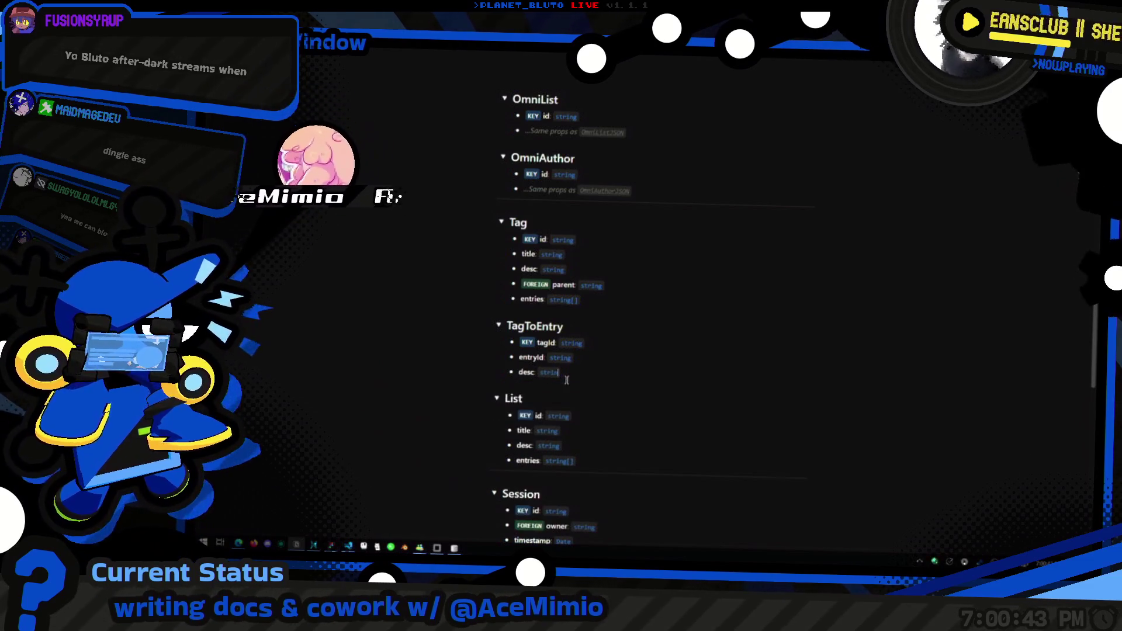
key("ctrl+z")
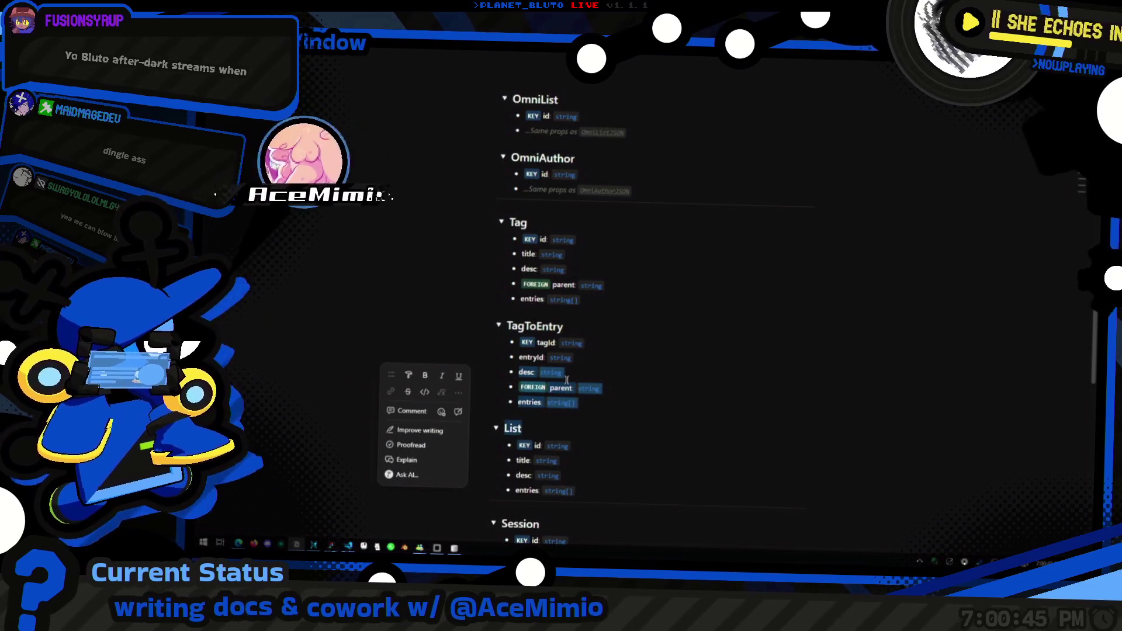
key("Escape")
key("ctrl+a")
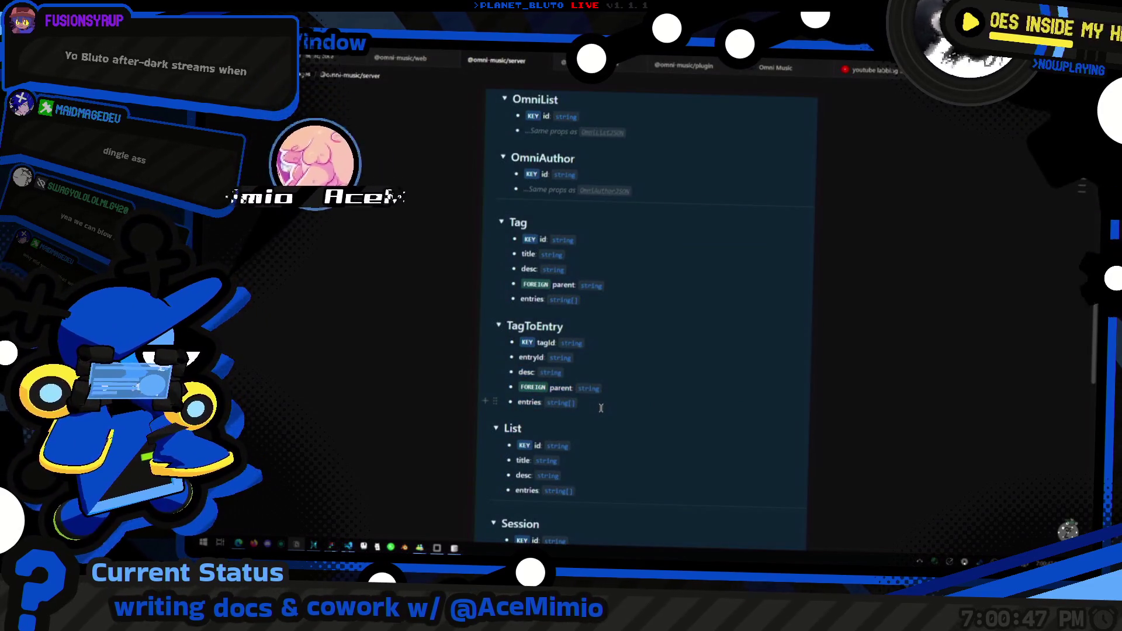
left_click(601, 407)
key("shift+Up")
key("shift+Up")
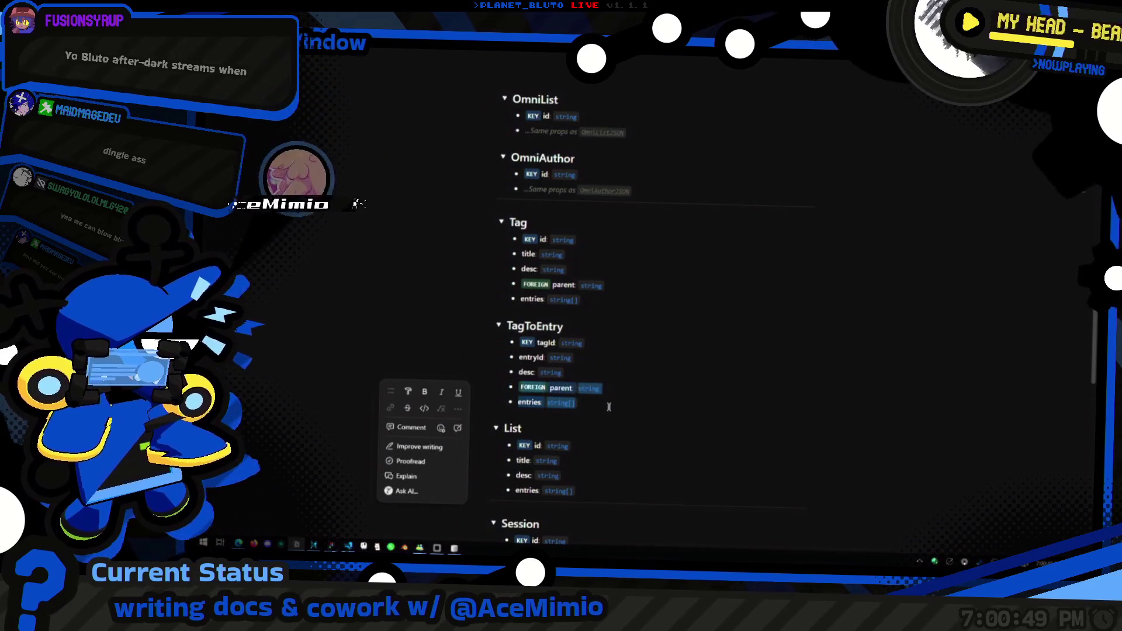
key("BackSpace")
Step: Change the desc field into weight: number
key("shift+End")
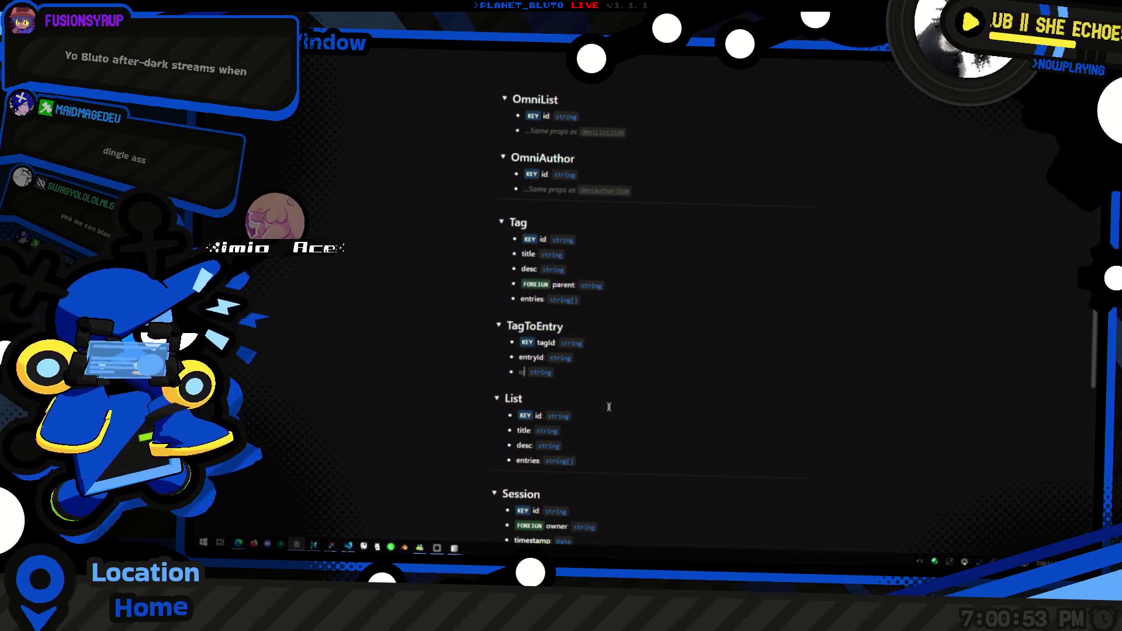
type("weight")
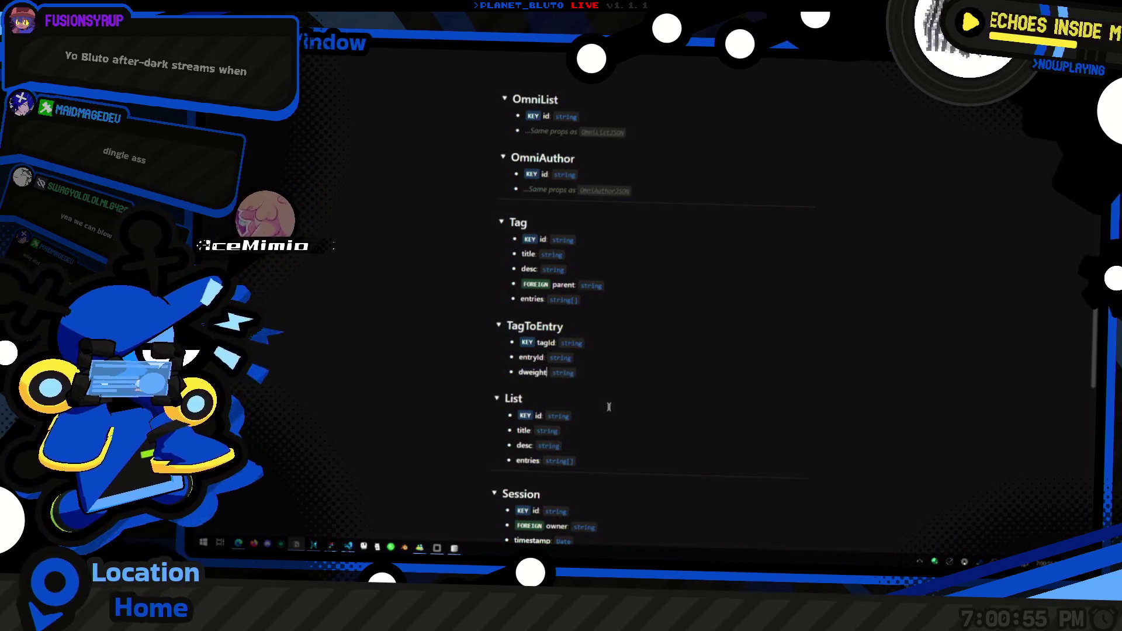
key("BackSpace")
key("BackSpace")
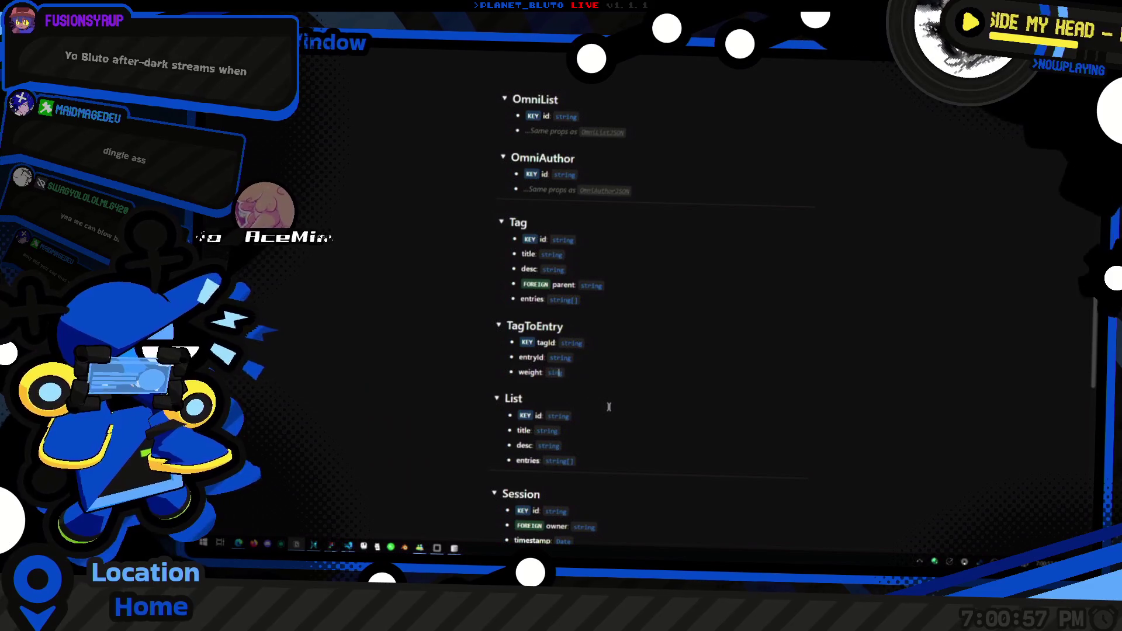
key("ctrl+shift+Left")
type("numbe")
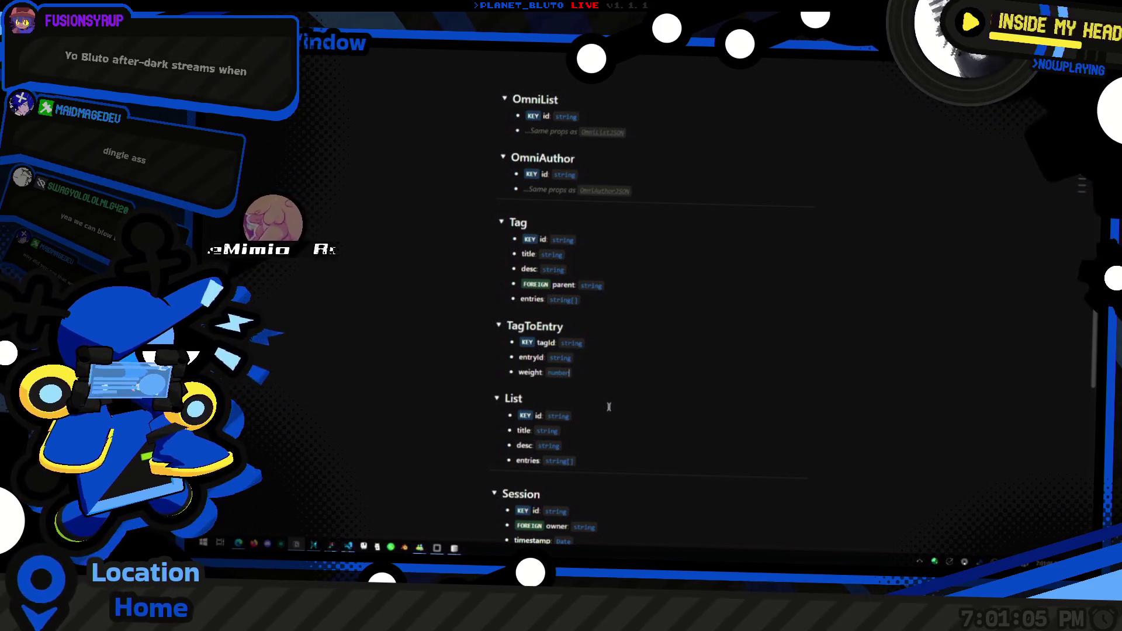
Step: Mark tagId and entryId as FOREIGN KEY fields
left_click(616, 360)
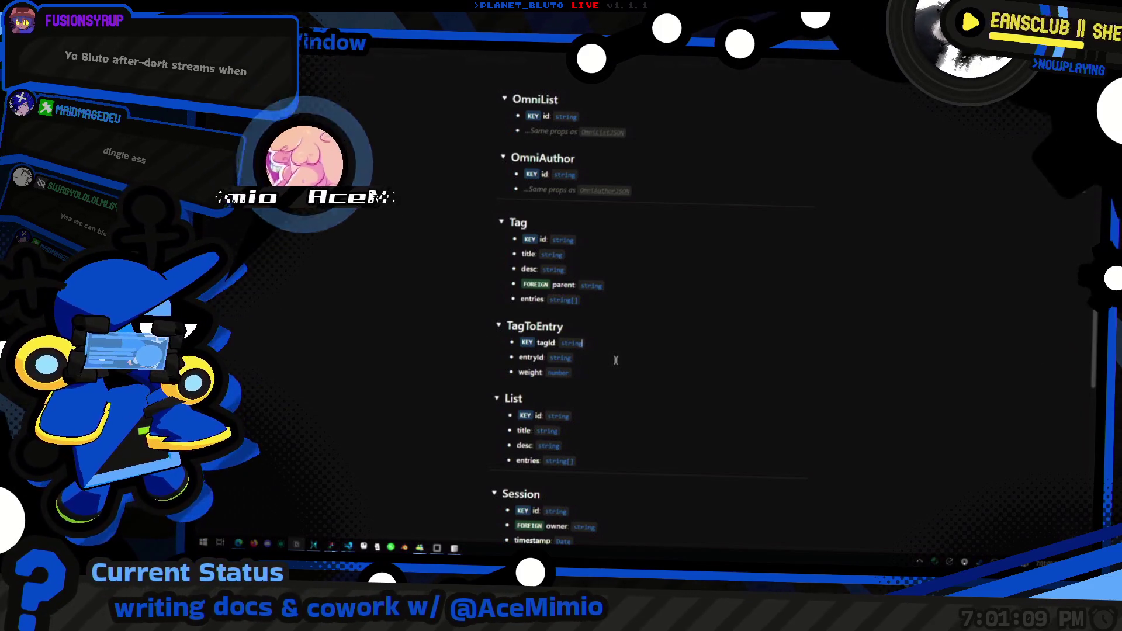
left_click(558, 343)
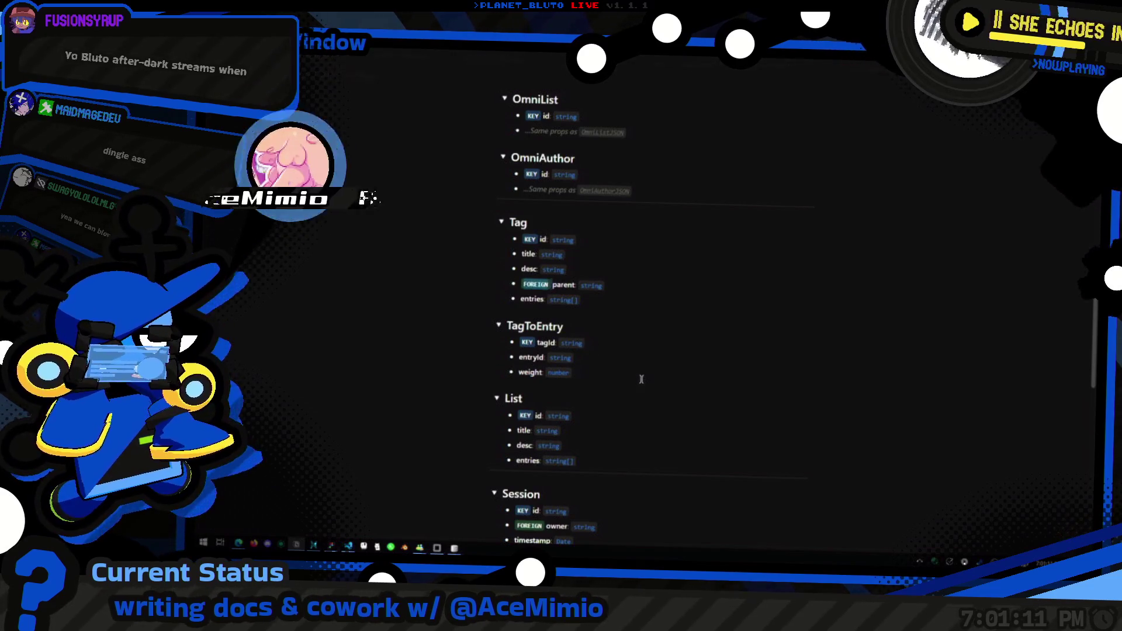
key("ctrl+v")
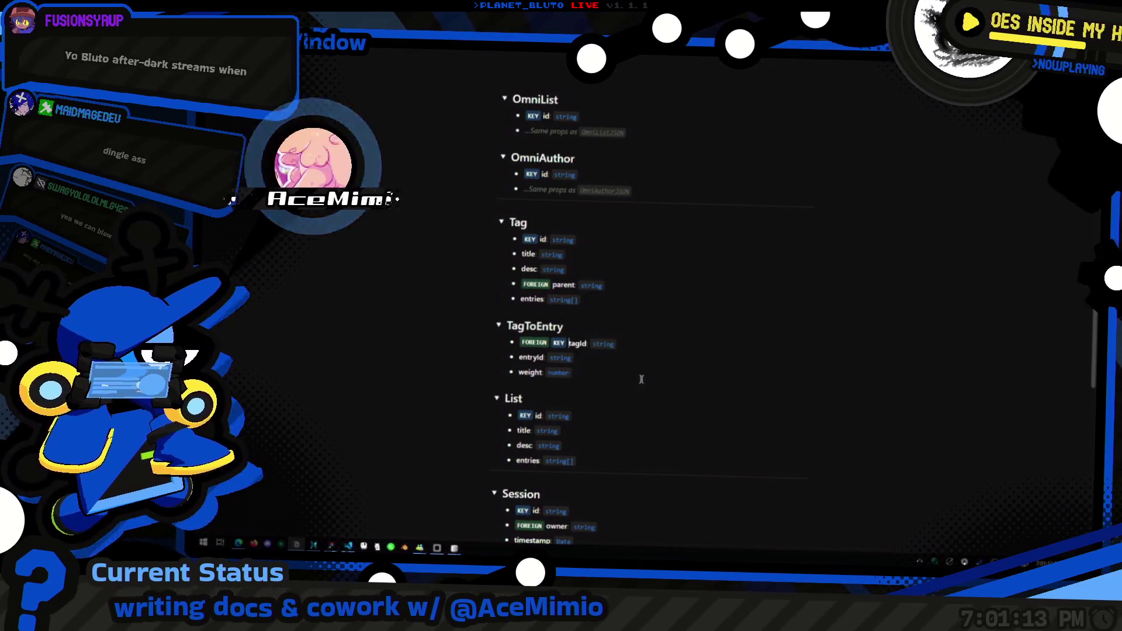
key("ctrl+v")
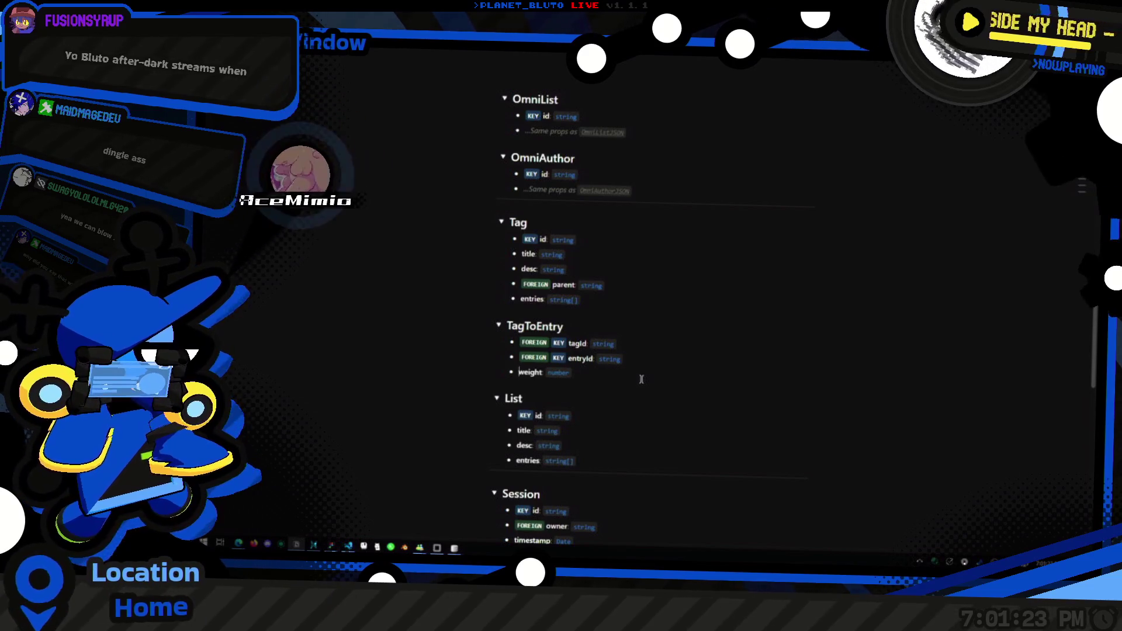
left_click(590, 376)
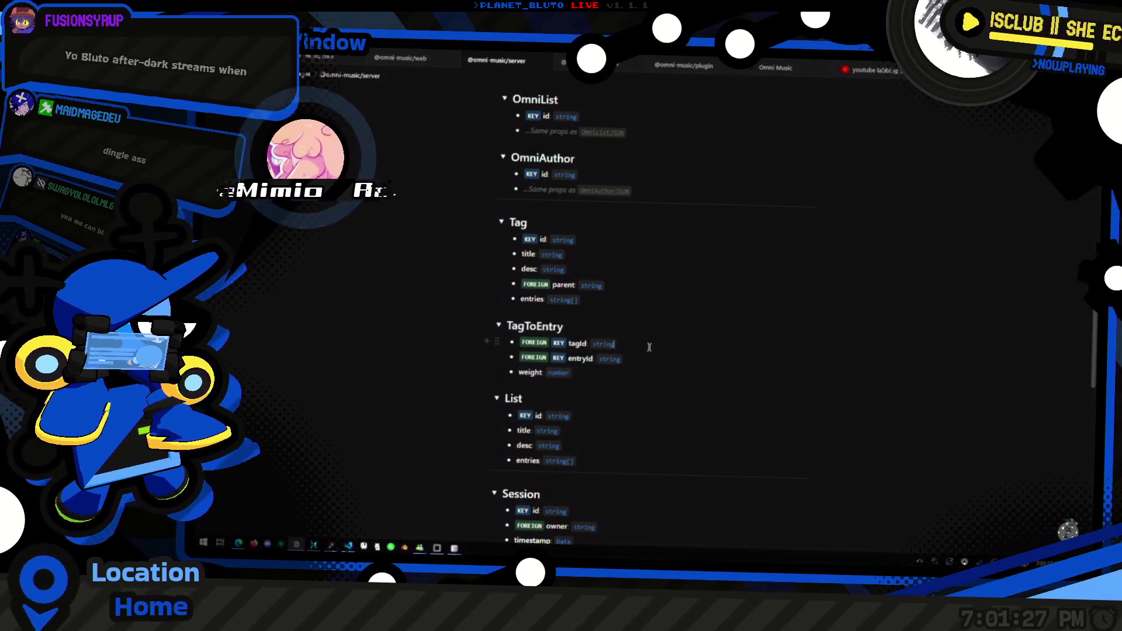
key("alt+Tab")
left_click(604, 230)
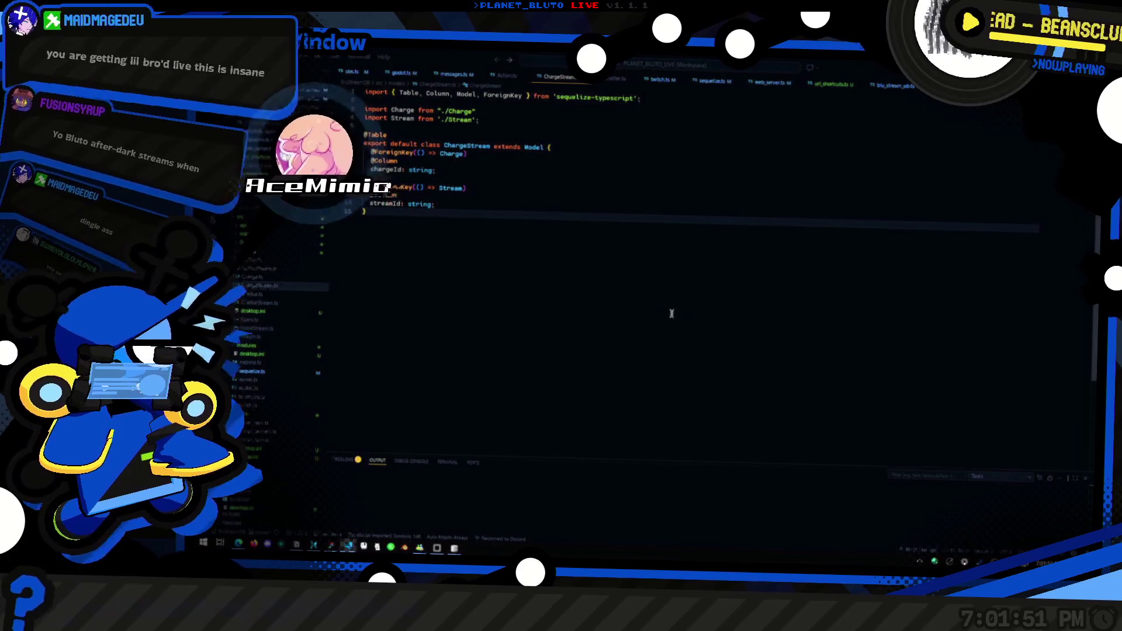
left_click(675, 167)
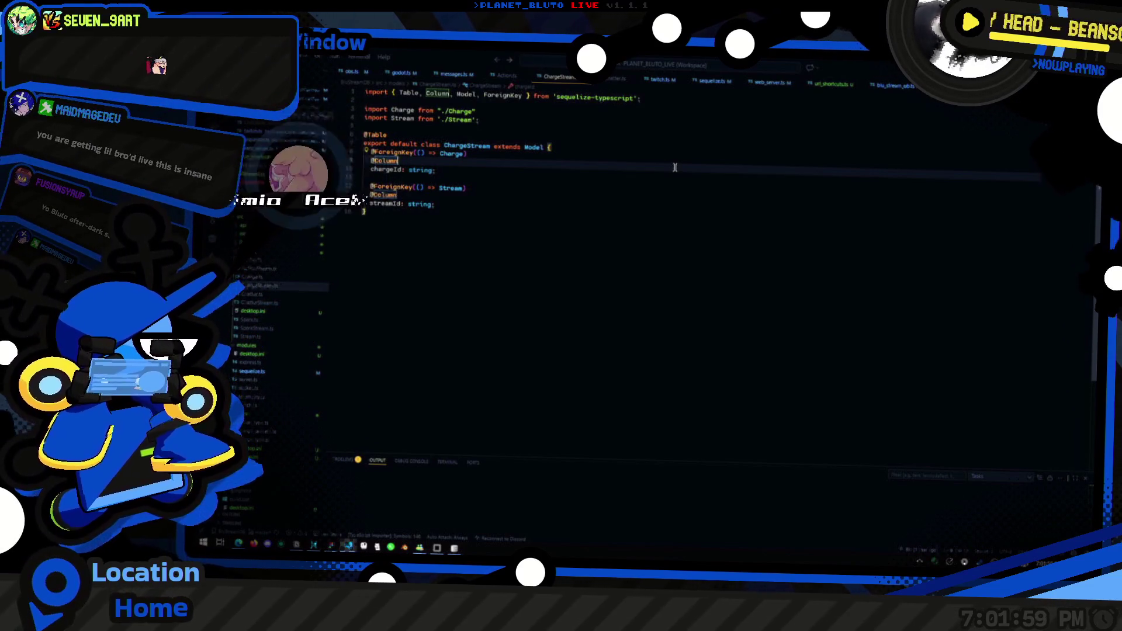
left_click(654, 199)
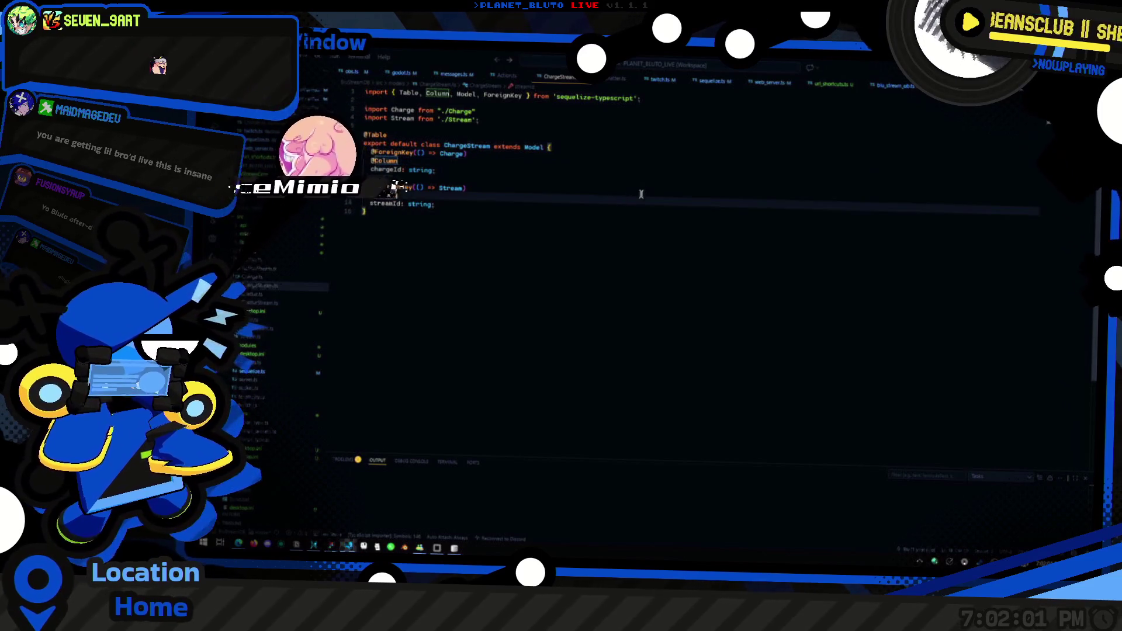
key("alt+Tab")
left_click(653, 196)
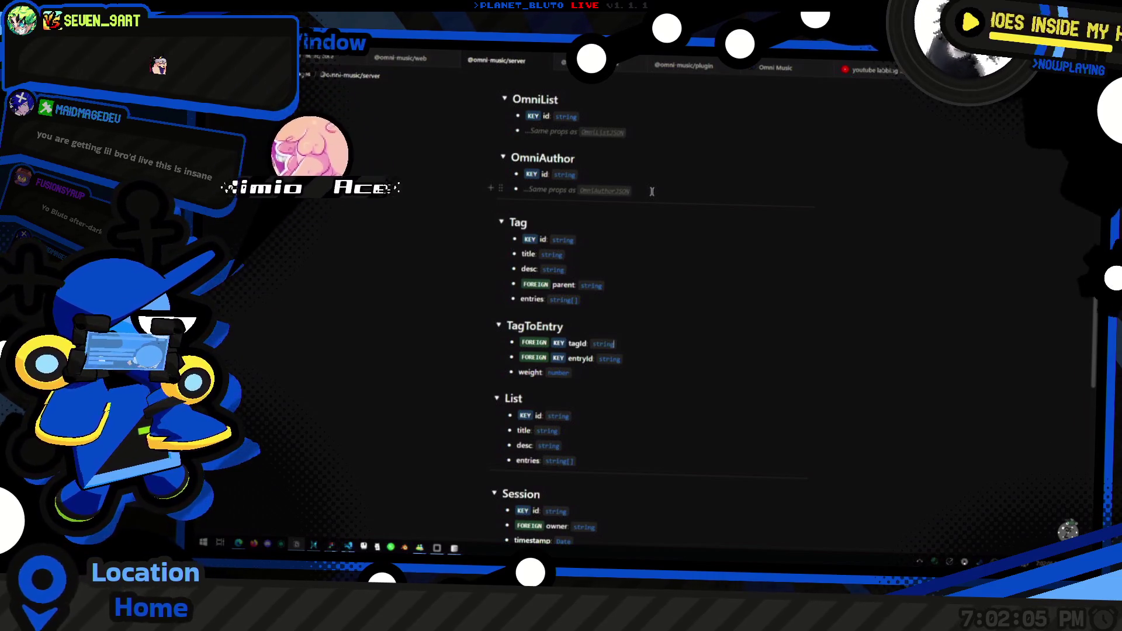
Step: Delete the entries field from the Tag schema
left_click(498, 325)
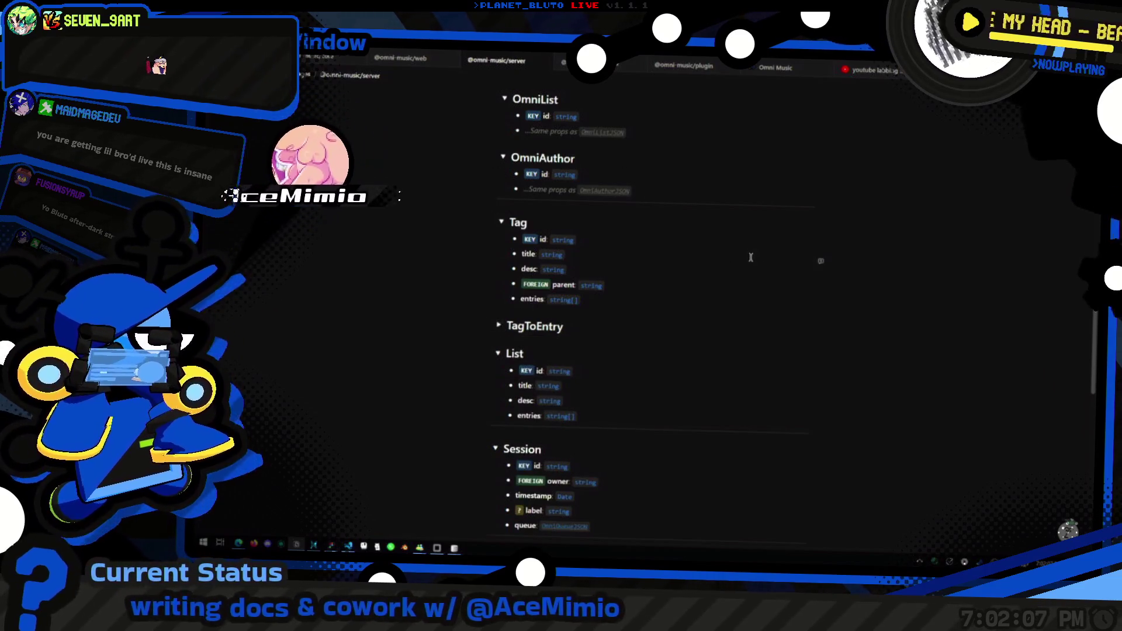
mouse_move(628, 333)
left_mouse_down()
mouse_move(658, 319)
mouse_move(639, 410)
left_mouse_up()
left_click(638, 410)
key("Return")
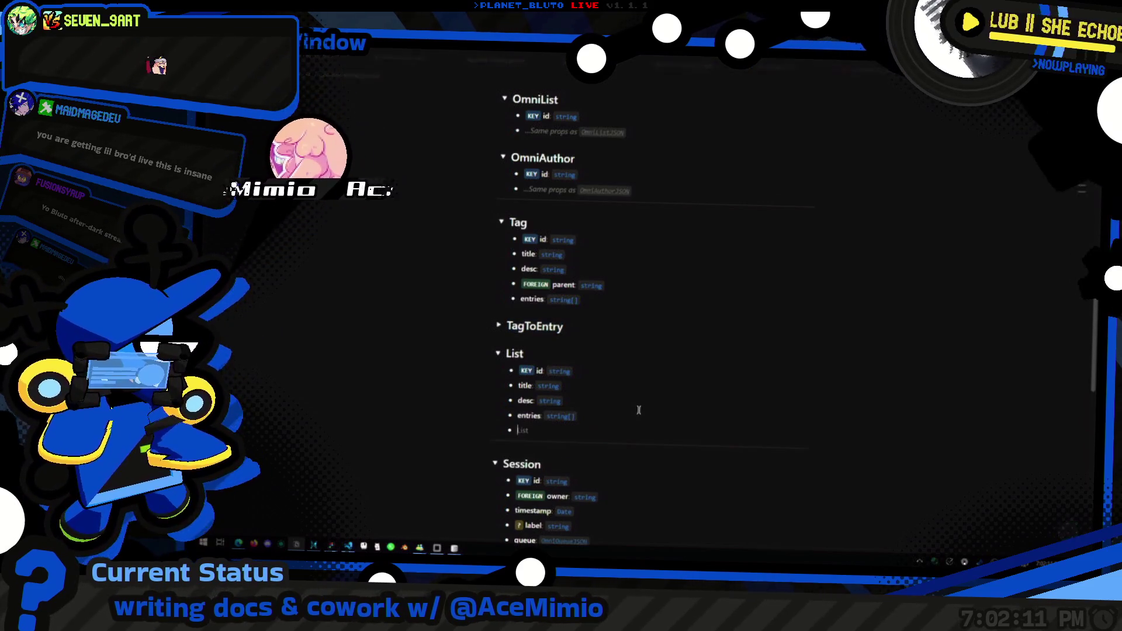
type("TagToEntry")
key("BackSpace")
left_click(586, 327)
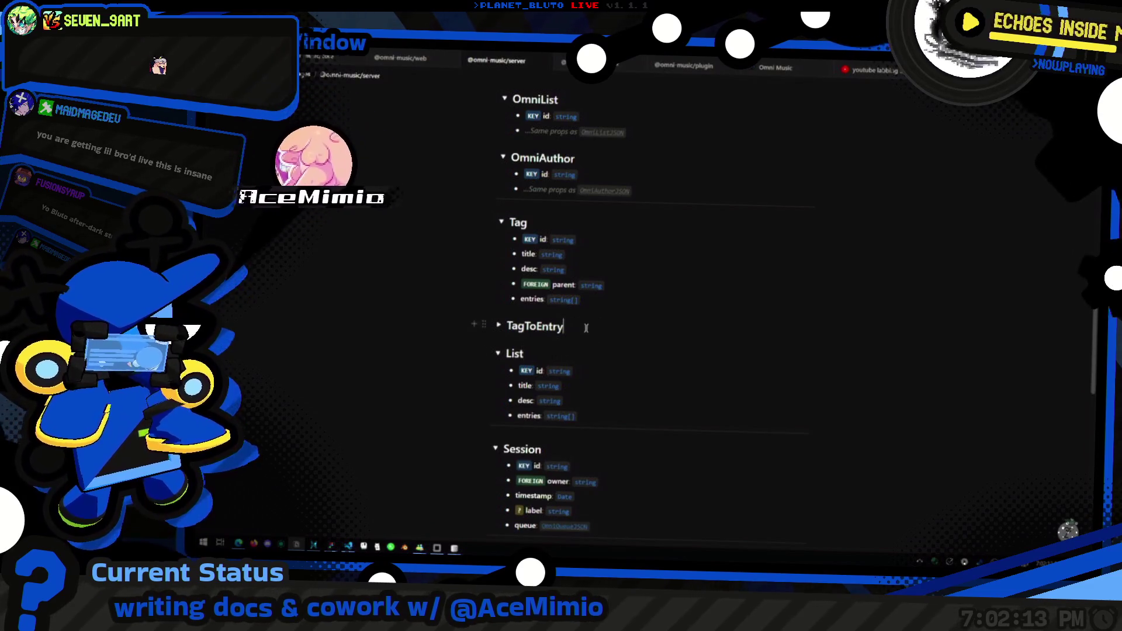
left_click(483, 326)
left_click(599, 298)
triple_click(598, 298)
key("BackSpace")
key("BackSpace")
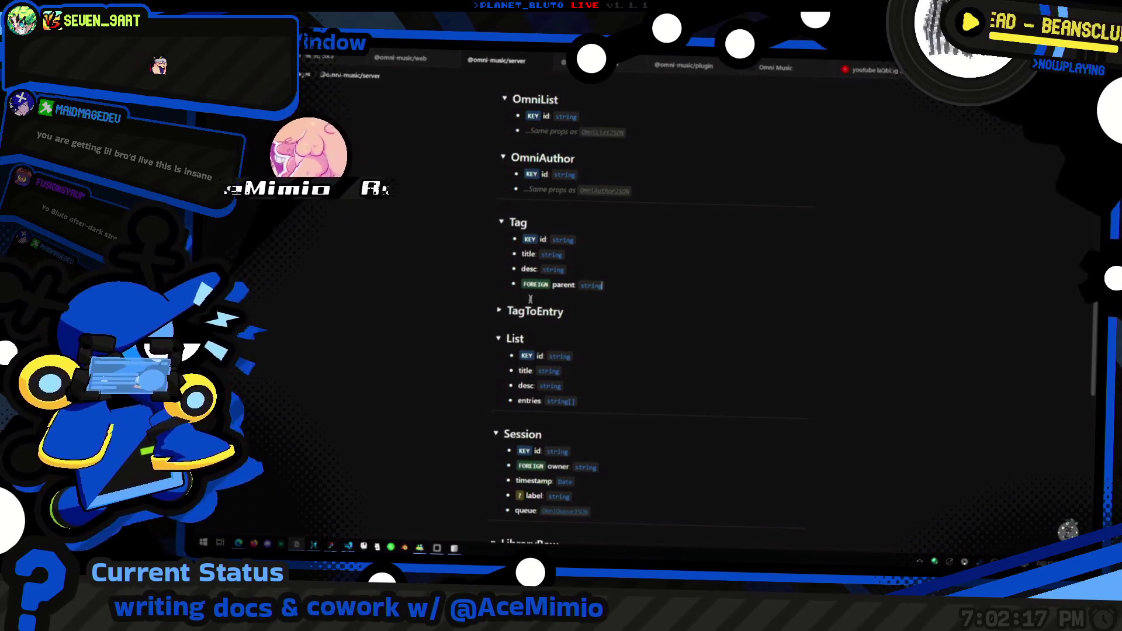
Step: Duplicate TagToEntry, move the copy below List, and rename it ListToEntry
left_click(497, 339)
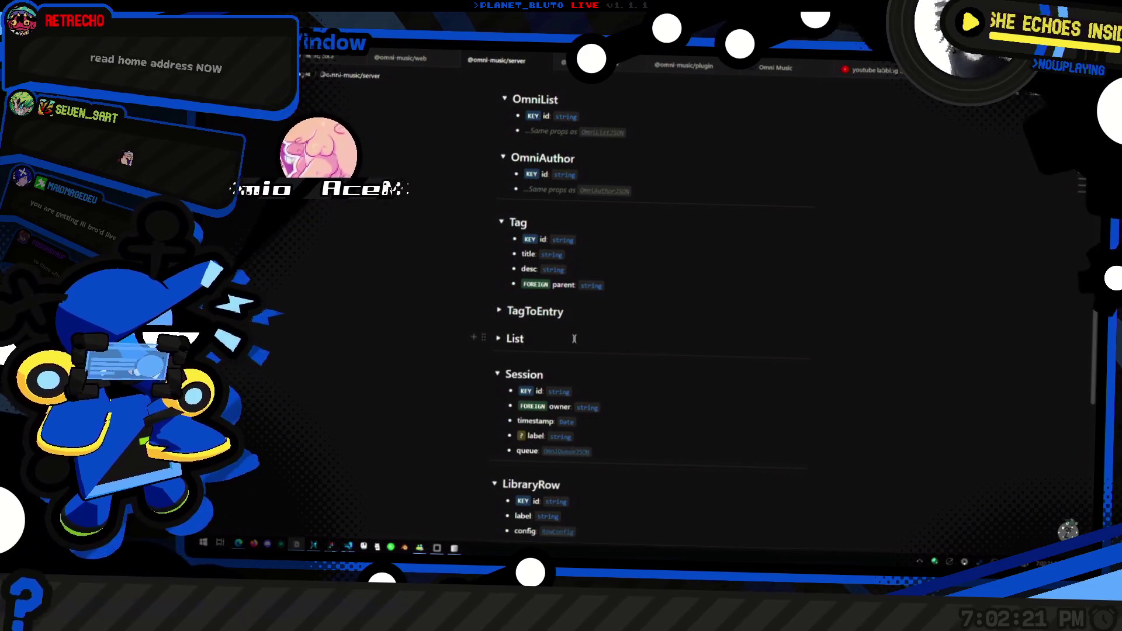
left_click(587, 311)
key("ctrl+d")
mouse_move(488, 337)
left_mouse_down()
mouse_move(503, 374)
mouse_move(521, 370)
left_mouse_up()
key("shift+Home")
type("List")
left_click(498, 367)
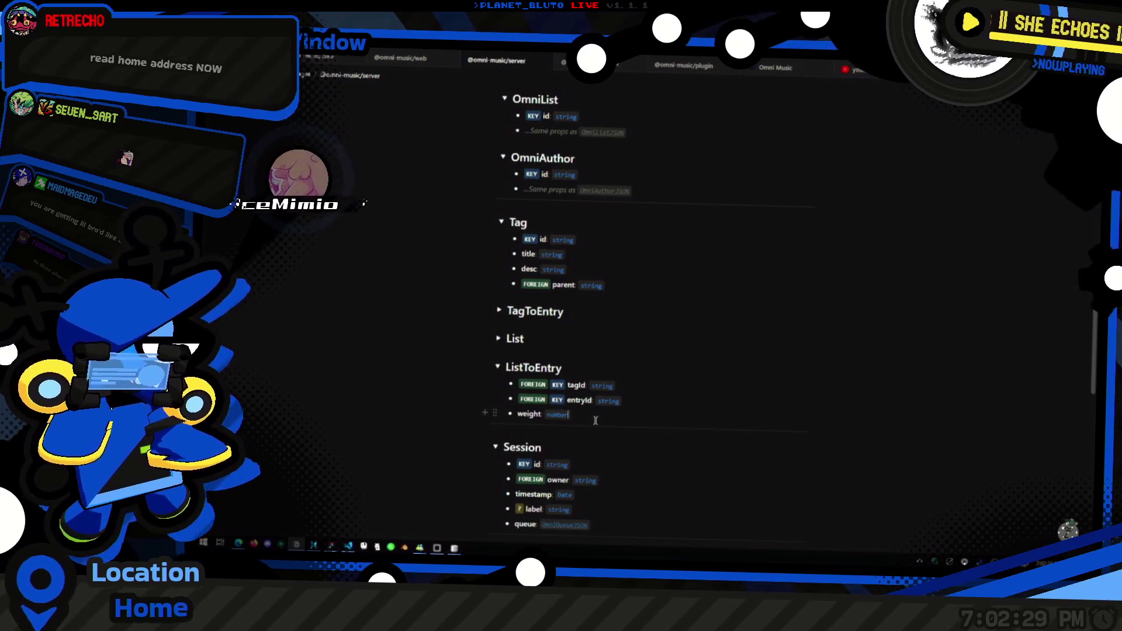
Step: Turn ListToEntry's weight: number field into note: string
key("shift+Home")
type("wdesc")
key("Home")
key("Delete")
key("shift+End")
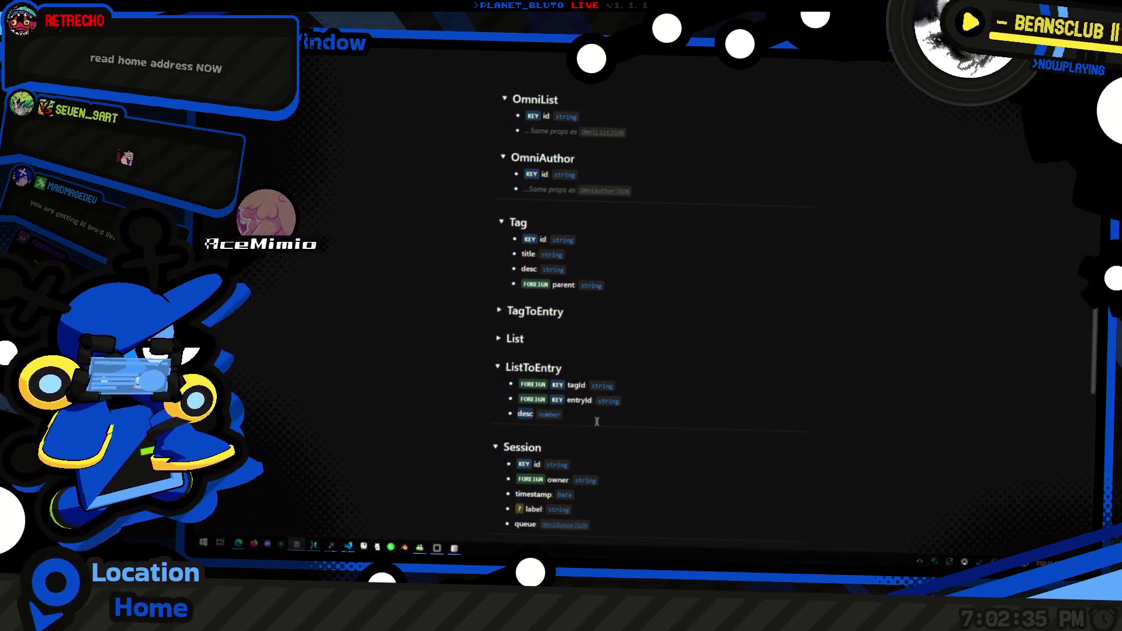
type("note")
key("Home")
type("string")
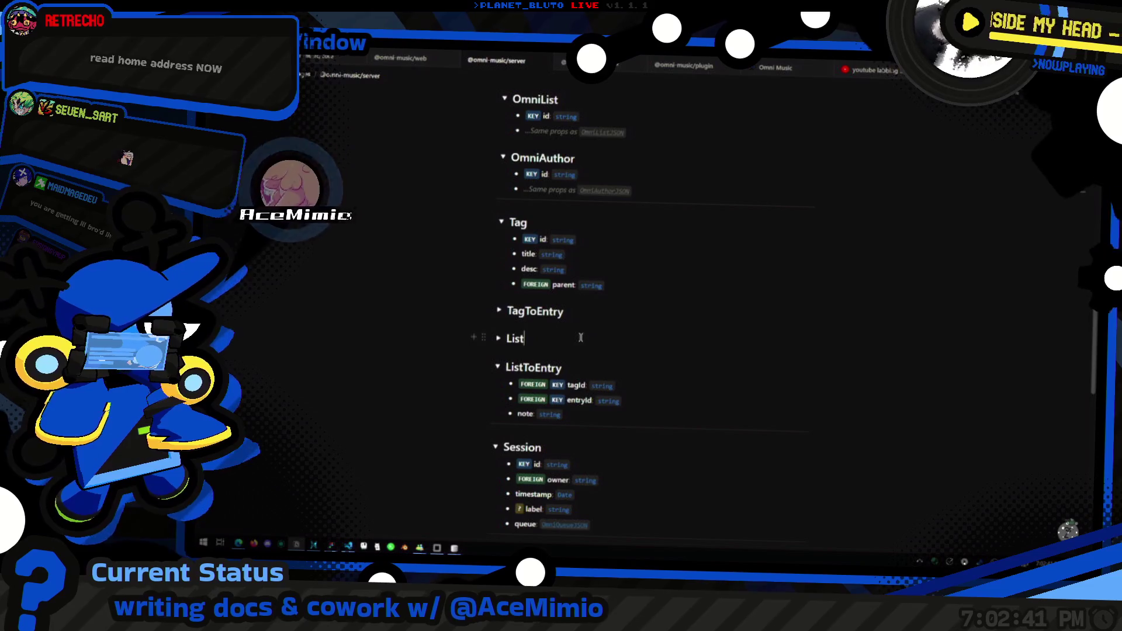
Step: Rename ListToEntry's tagId key to listId, fixing the 'lsit' typo
left_click(499, 310)
left_click(609, 358)
triple_click(620, 458)
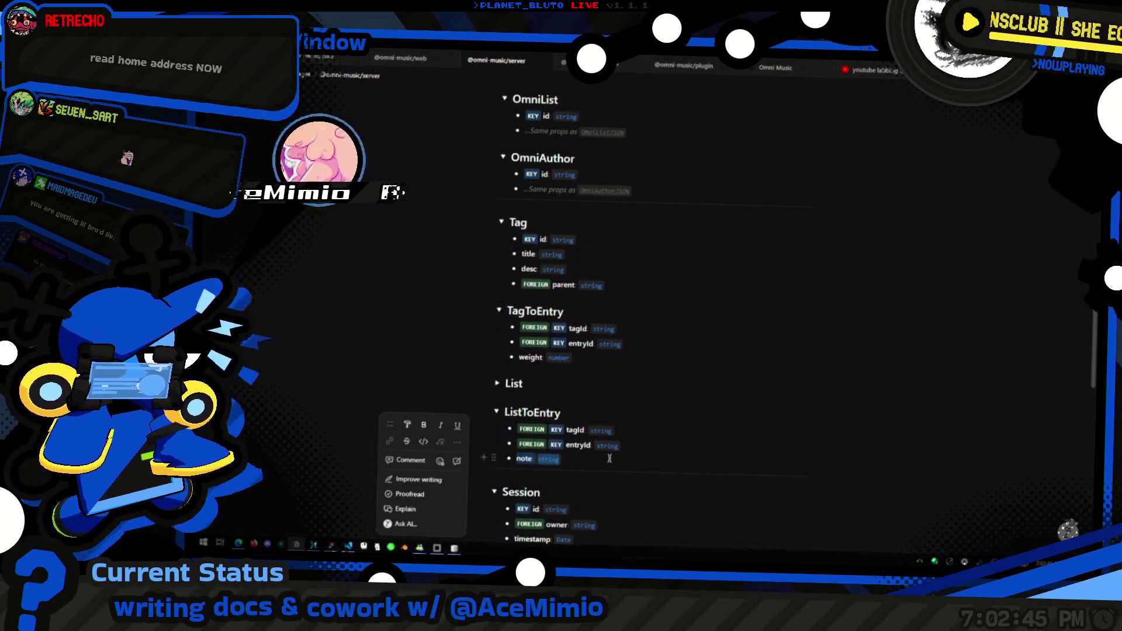
key("ctrl+b")
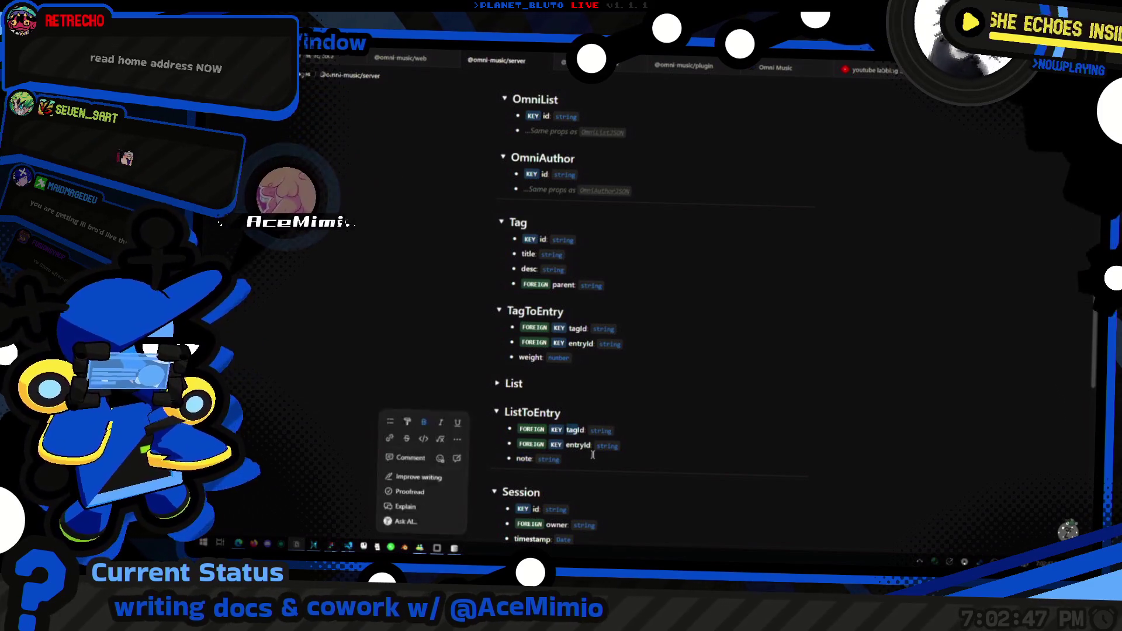
type("lsit")
key("Up")
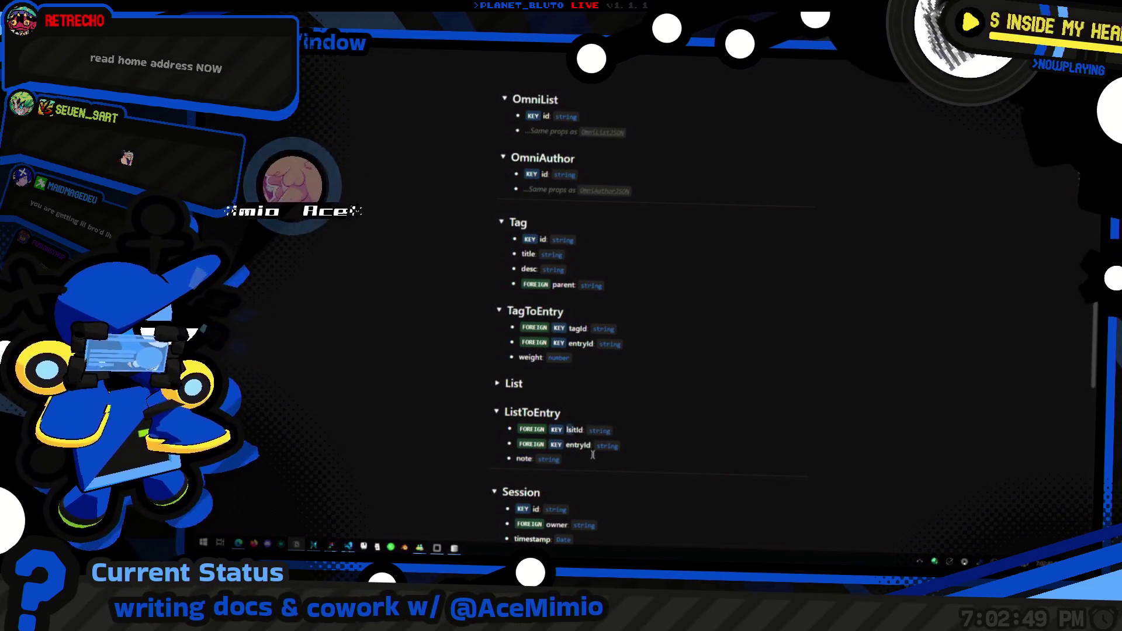
key("Right")
key("Right")
key("Right")
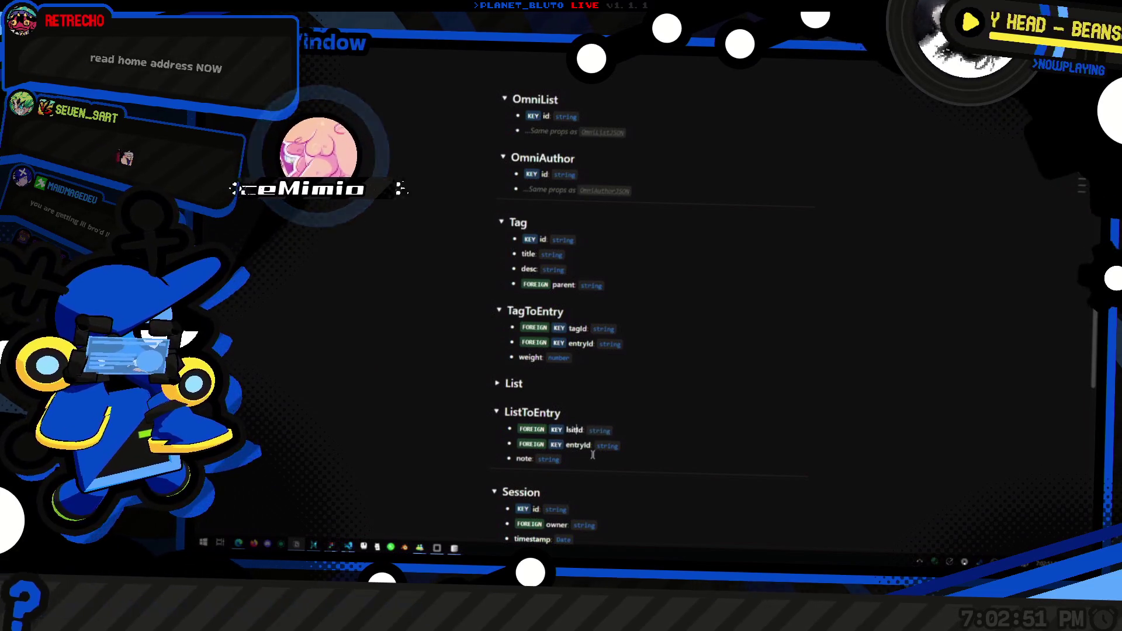
key("BackSpace")
key("BackSpace")
key("BackSpace")
type("ist")
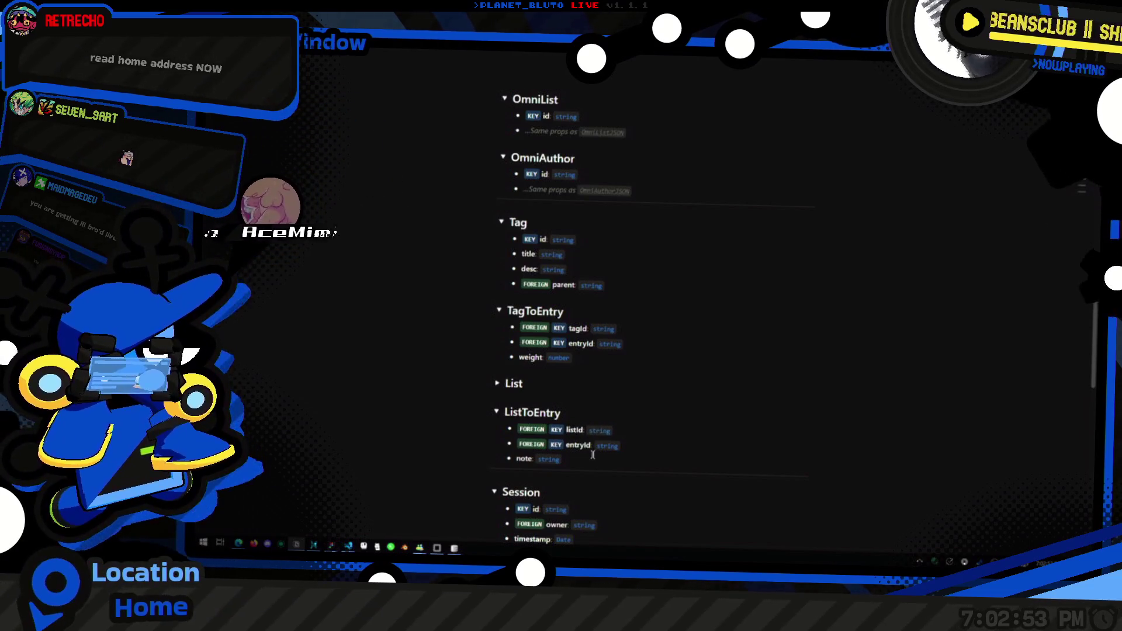
left_click(571, 464)
Step: Add a copy of the note string field under TagToEntry's weight line
key("ctrl+c")
left_click(571, 357)
key("Return")
key("ctrl+v")
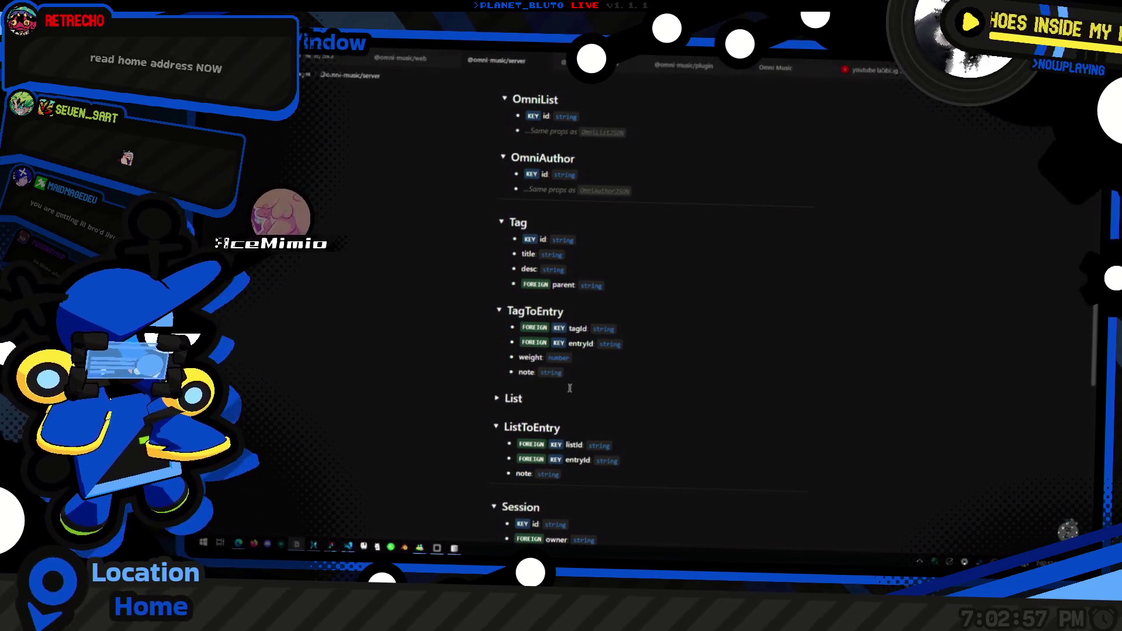
Step: Expand the List schema and delete its entries field line
left_click(497, 398)
scroll(617, 310, "down", 2)
left_click(601, 368)
key("shift+Home")
key("BackSpace")
key("BackSpace")
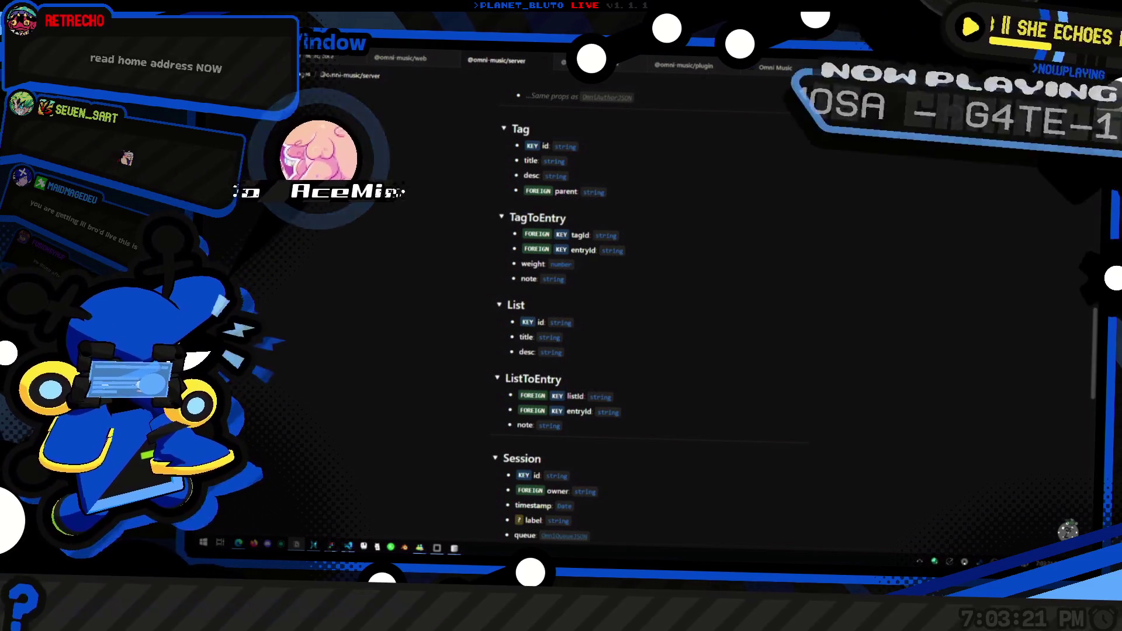
scroll(607, 301, "down", 2)
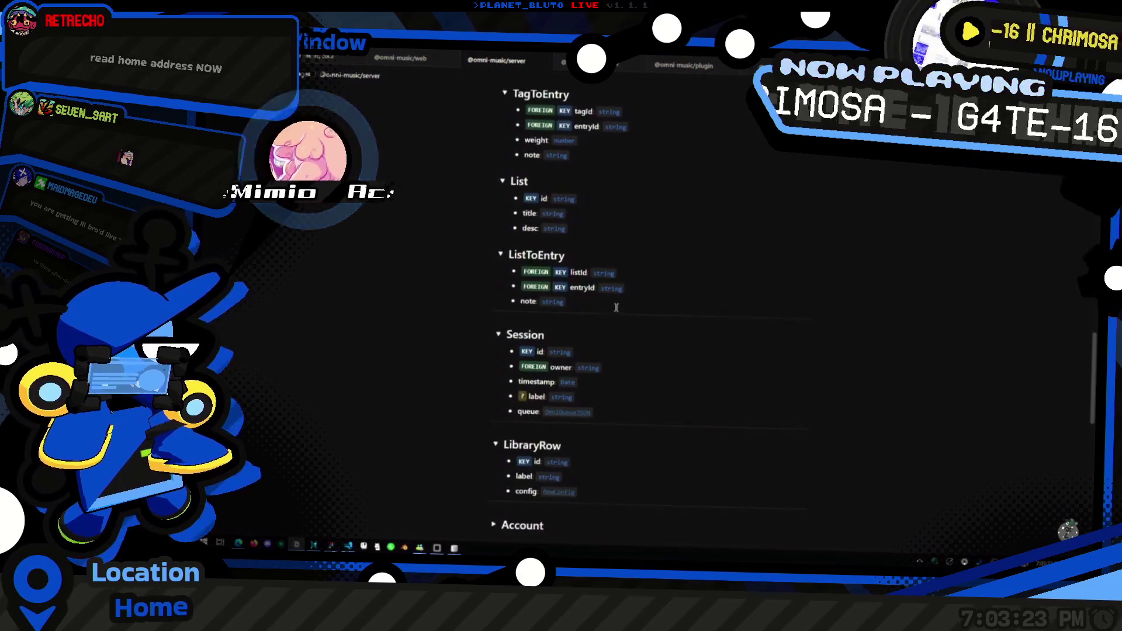
scroll(608, 300, "up", 4)
scroll(608, 301, "down", 5)
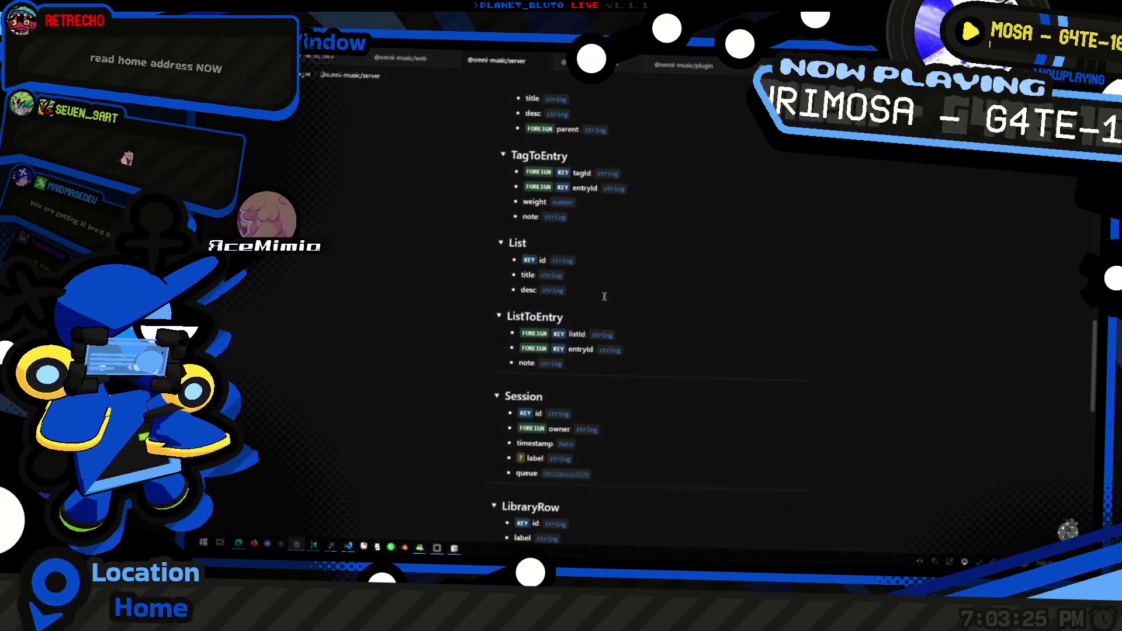
scroll(607, 300, "up", 4)
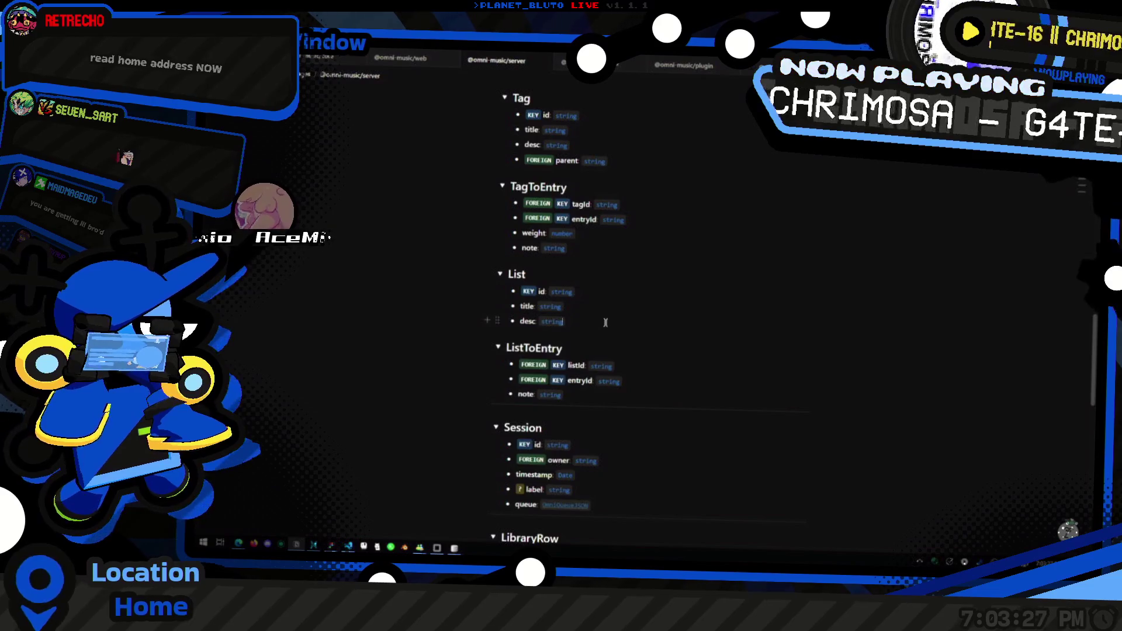
scroll(607, 339, "up", 4)
scroll(652, 344, "down", 7)
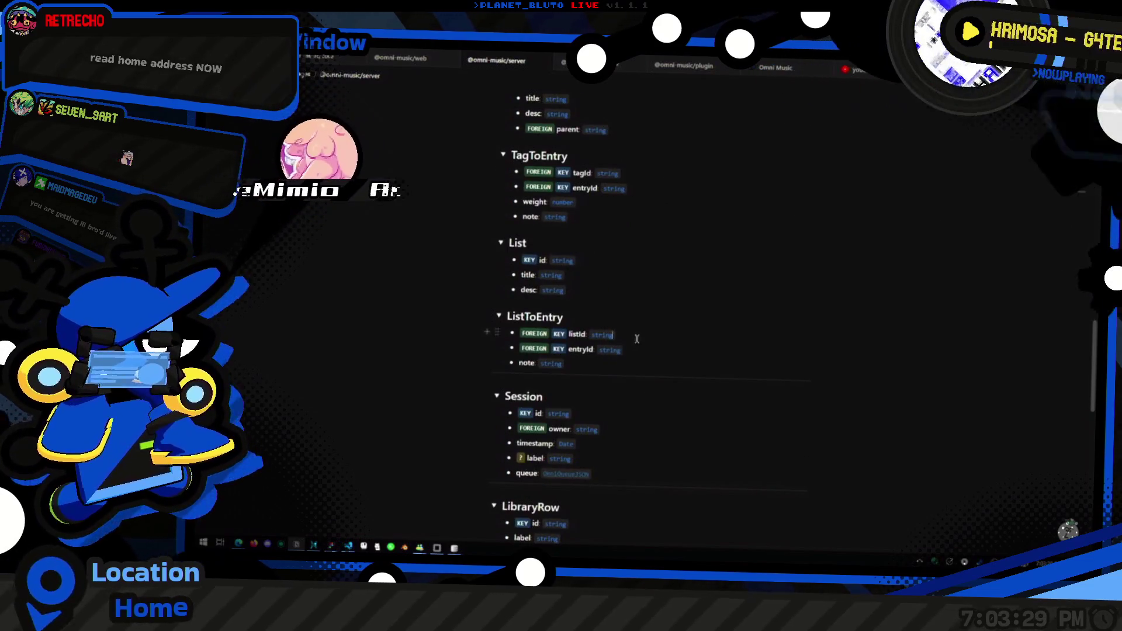
scroll(636, 331, "up", 5)
scroll(604, 306, "up", 5)
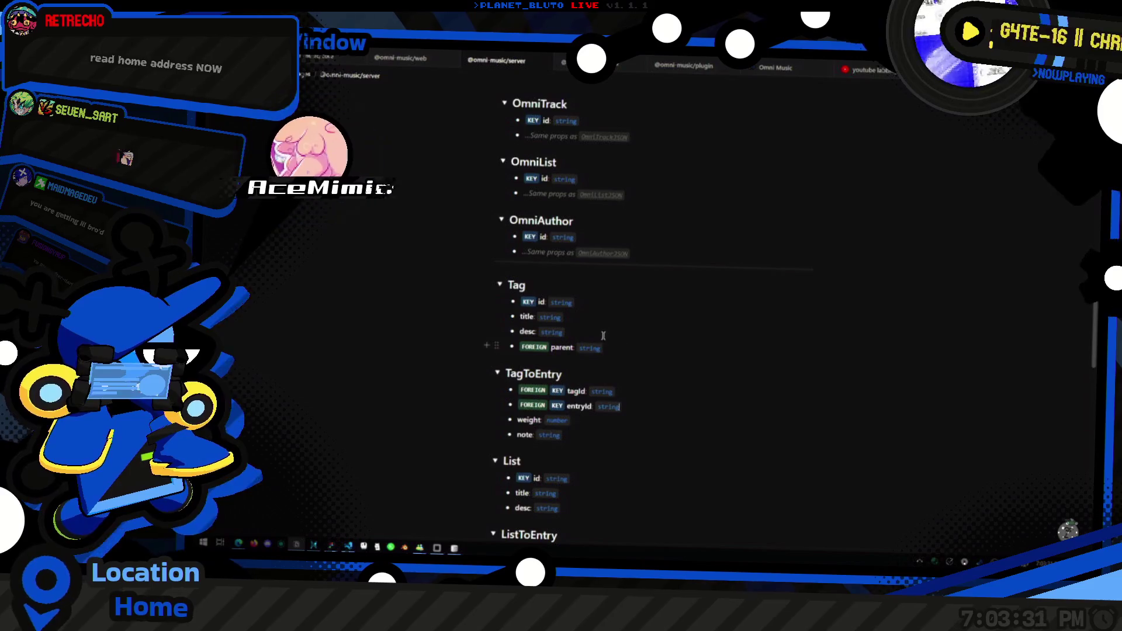
scroll(629, 380, "up", 9)
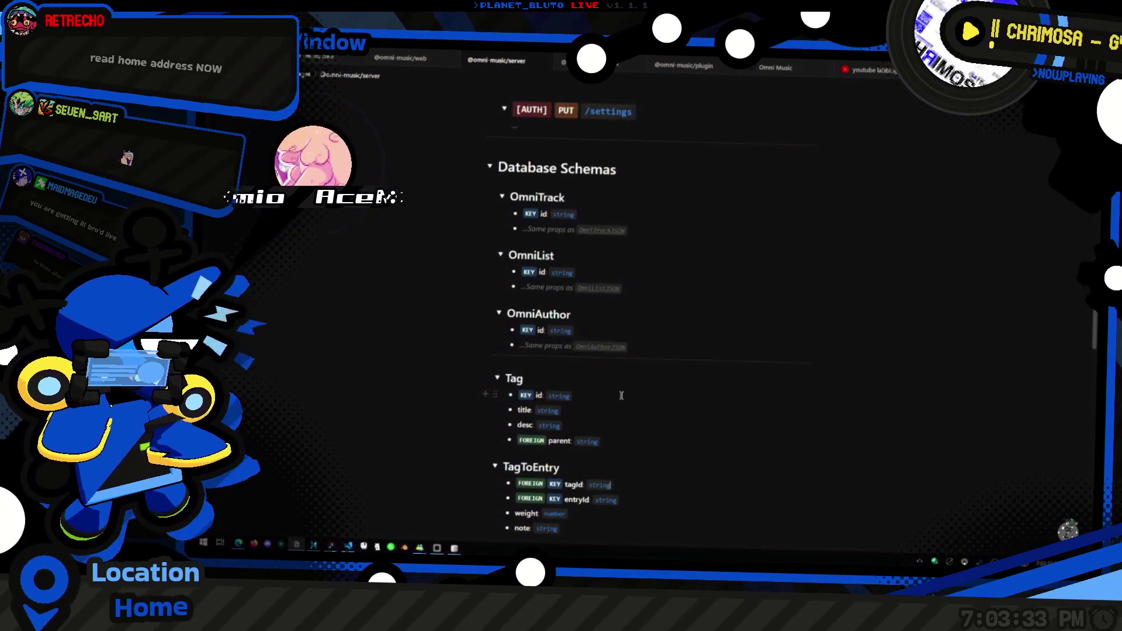
scroll(666, 398, "up", 5)
scroll(675, 287, "down", 7)
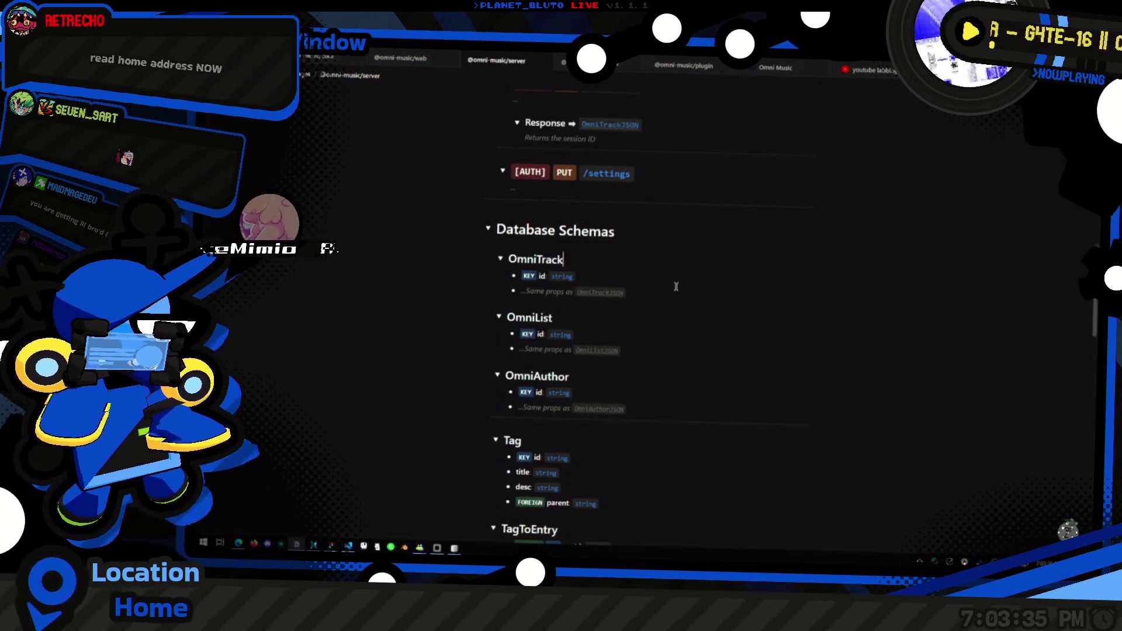
scroll(622, 345, "down", 11)
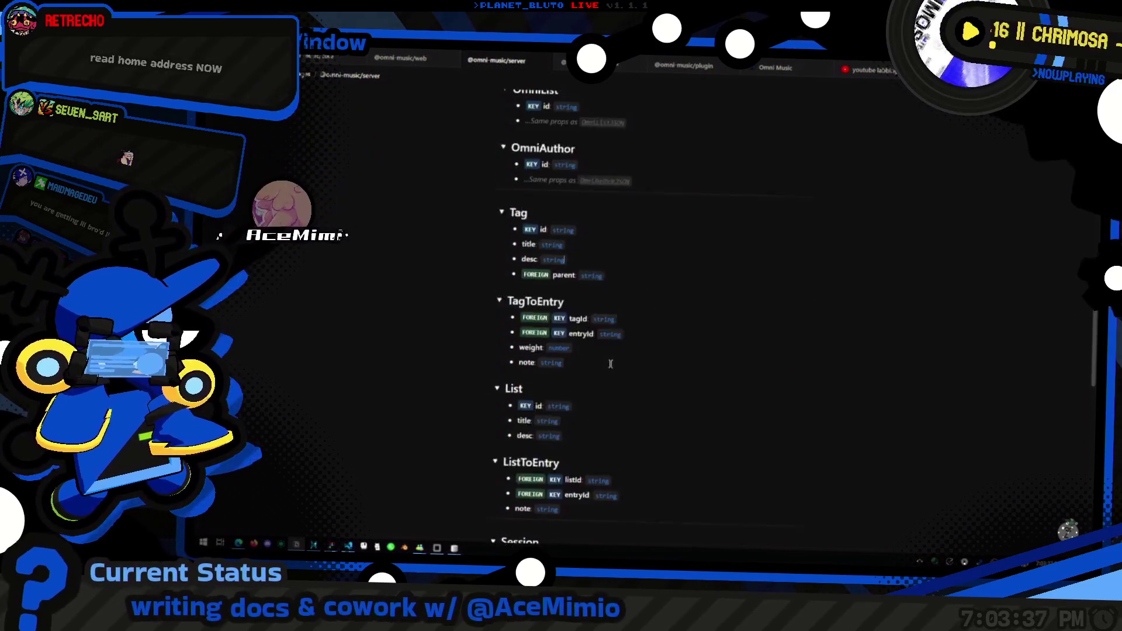
scroll(644, 302, "down", 4)
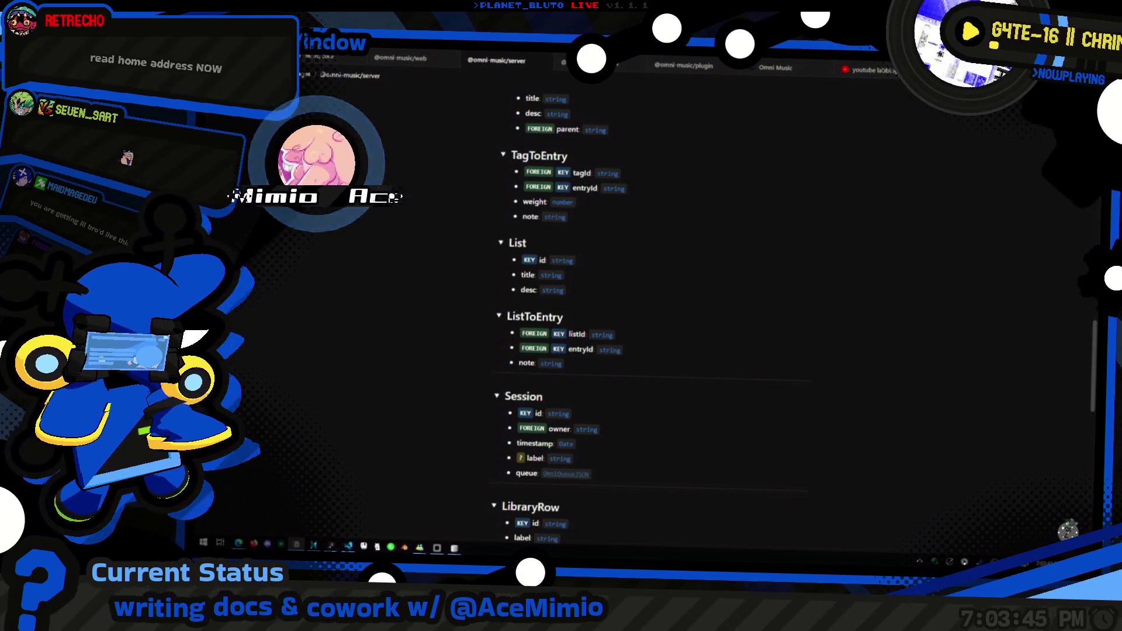
scroll(657, 347, "down", 1)
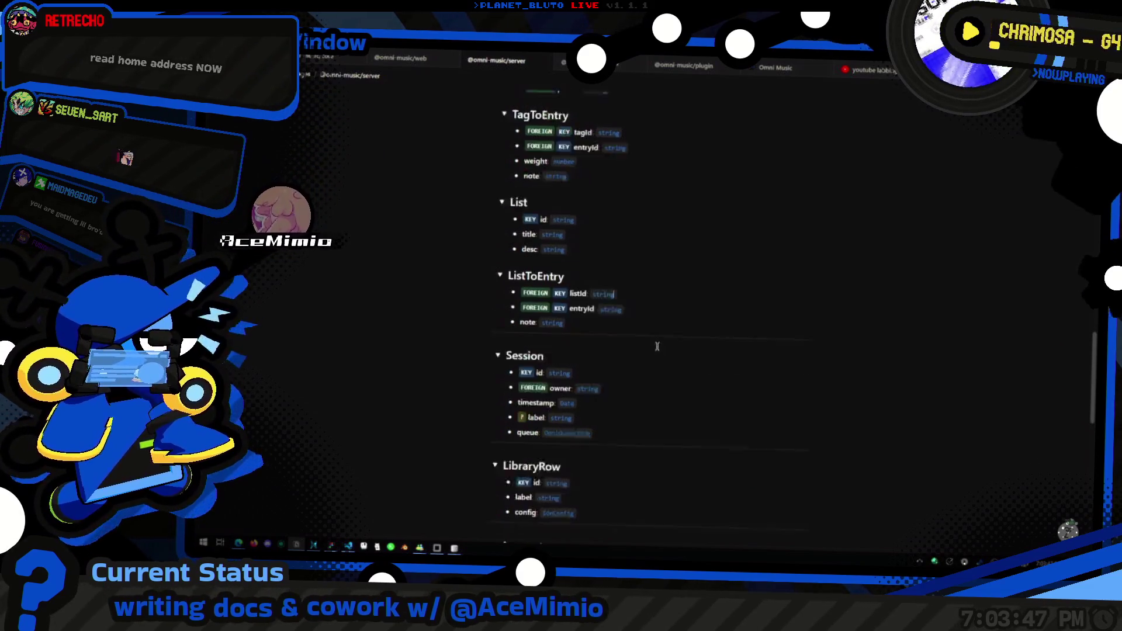
scroll(657, 347, "down", 2)
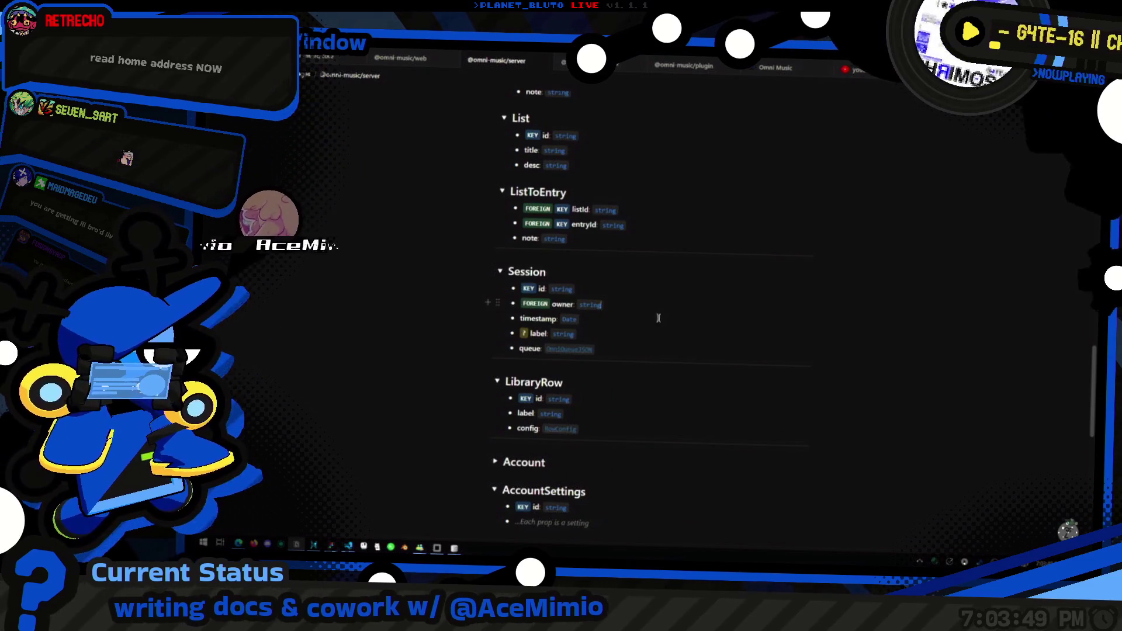
scroll(658, 318, "up", 3)
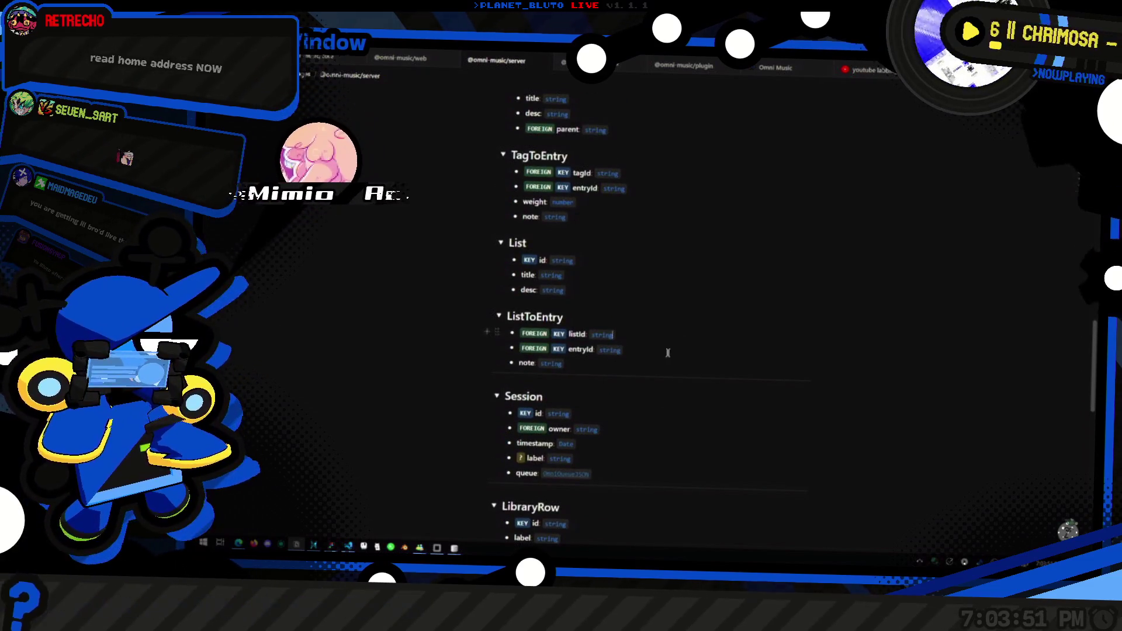
scroll(642, 350, "up", 3)
scroll(600, 386, "up", 2)
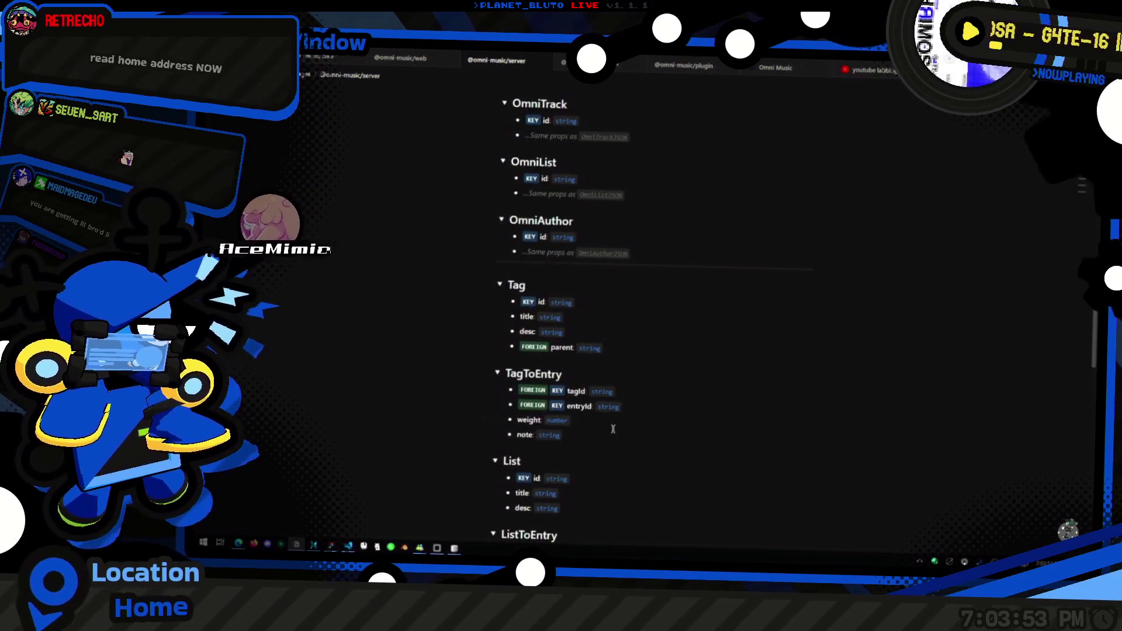
scroll(611, 415, "up", 3)
scroll(618, 402, "up", 2)
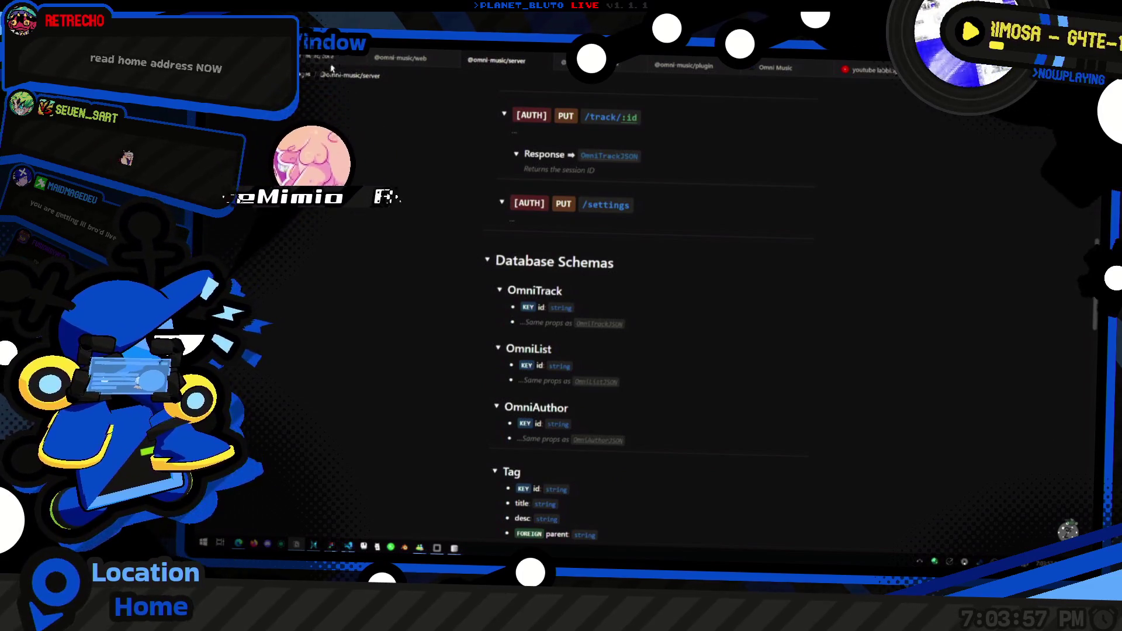
key("ctrl+Tab")
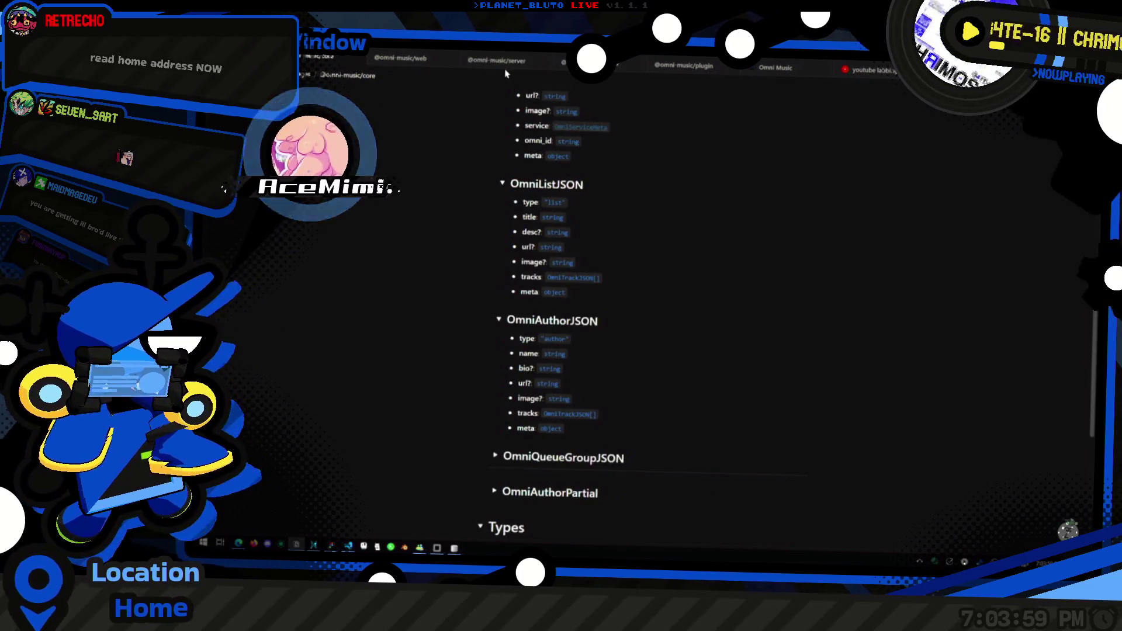
left_click(512, 65)
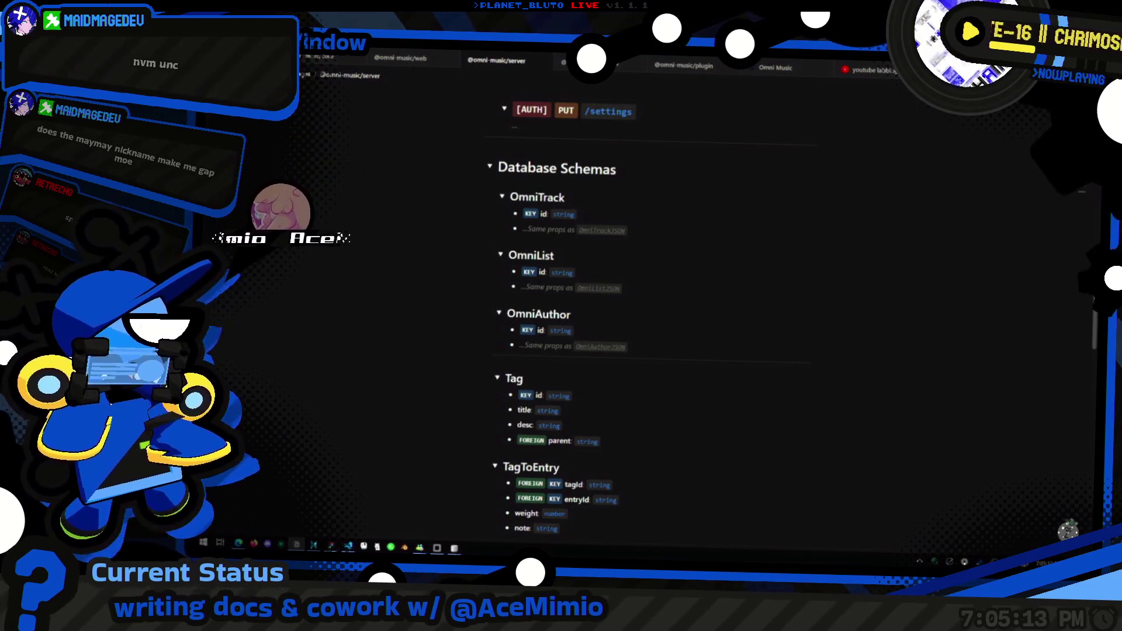
scroll(567, 321, "down", 2)
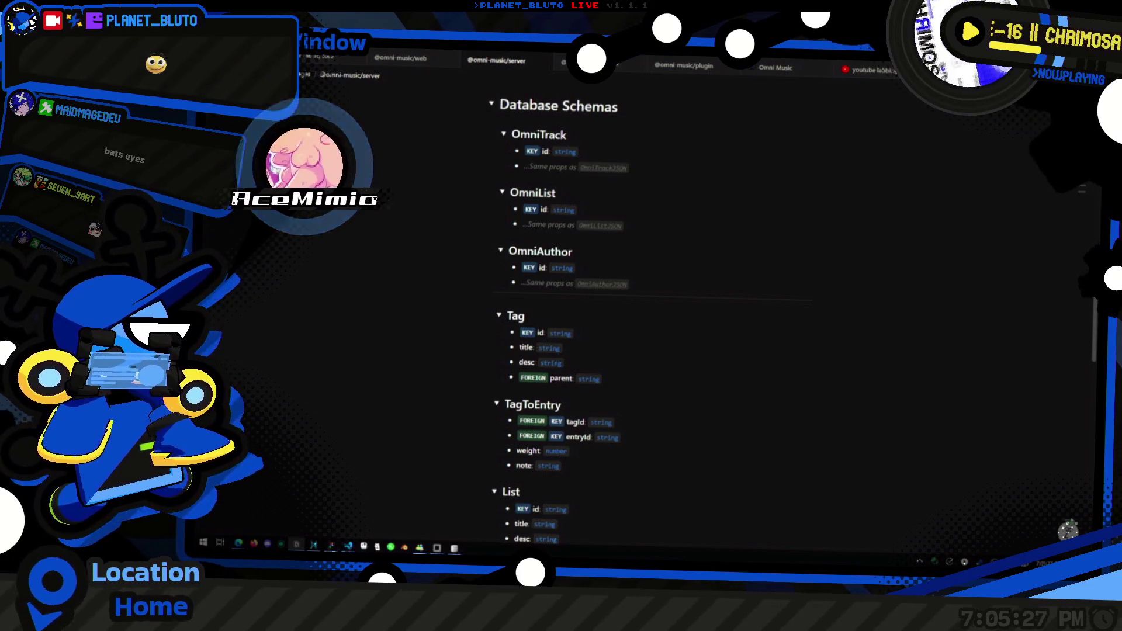
scroll(614, 327, "down", 2)
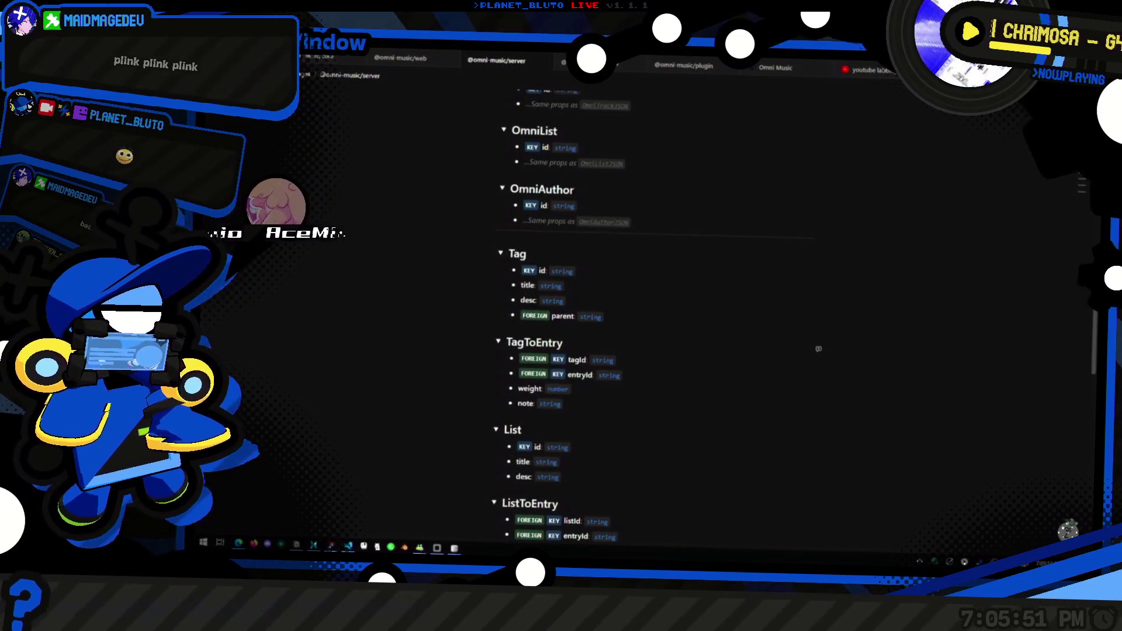
scroll(613, 409, "down", 8)
scroll(541, 319, "down", 5)
scroll(934, 429, "up", 15)
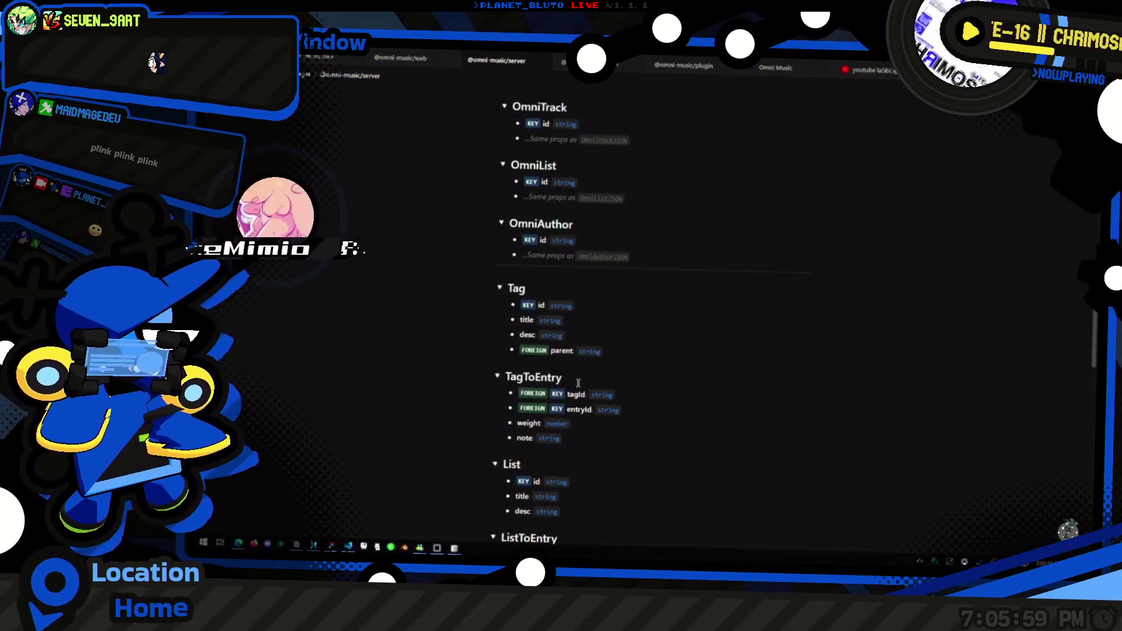
scroll(584, 362, "up", 6)
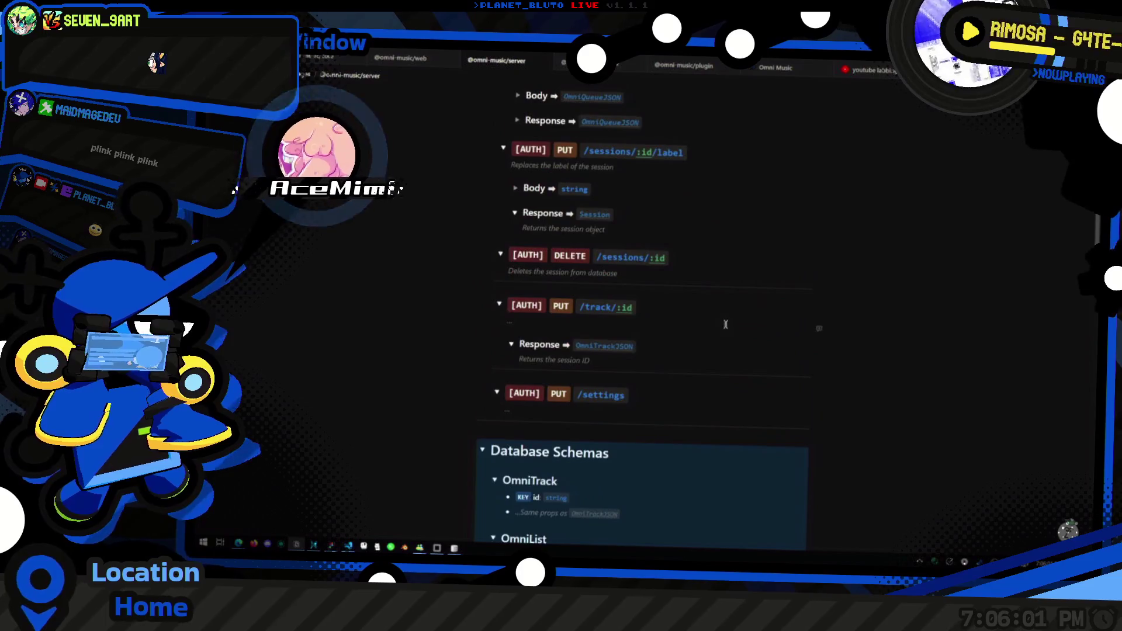
left_click(713, 326)
scroll(692, 354, "up", 3)
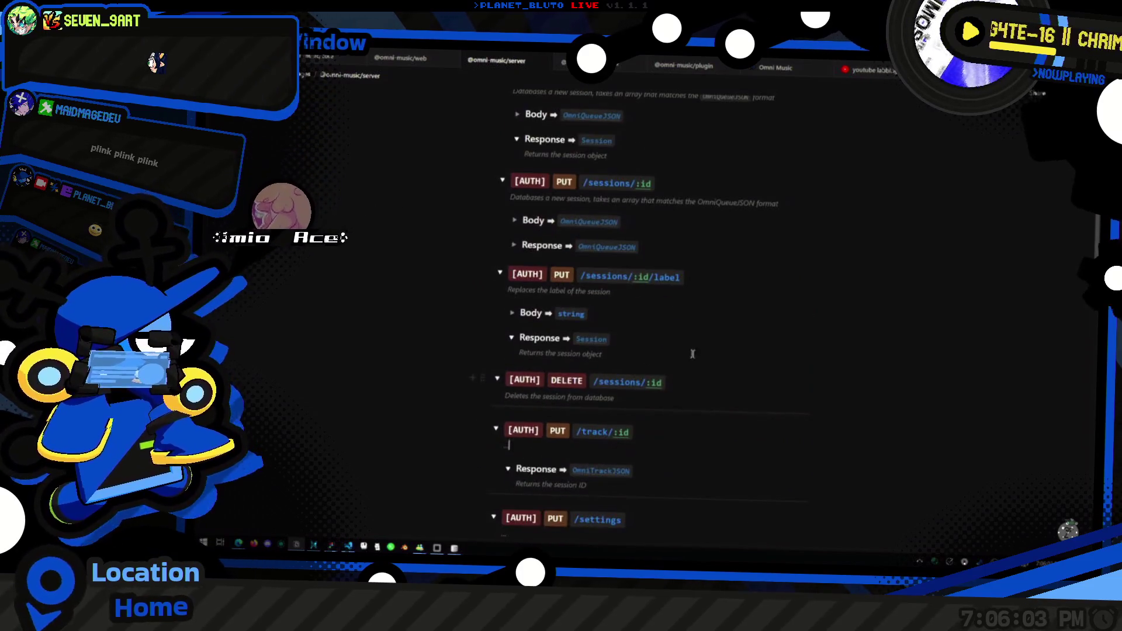
scroll(673, 398, "up", 3)
scroll(595, 447, "down", 3)
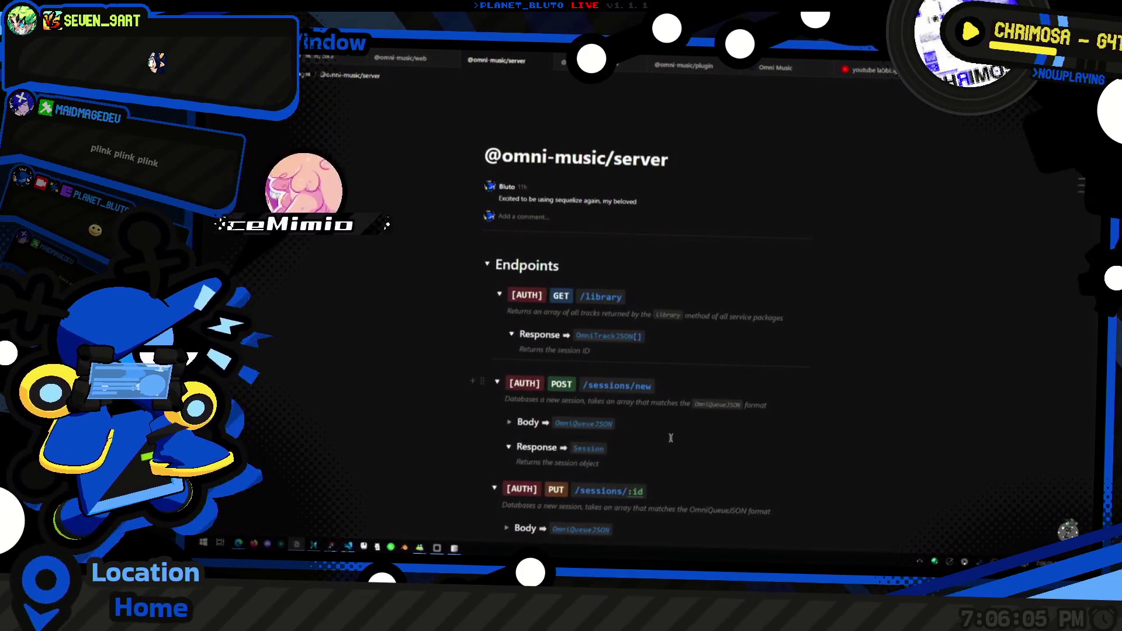
scroll(685, 372, "up", 3)
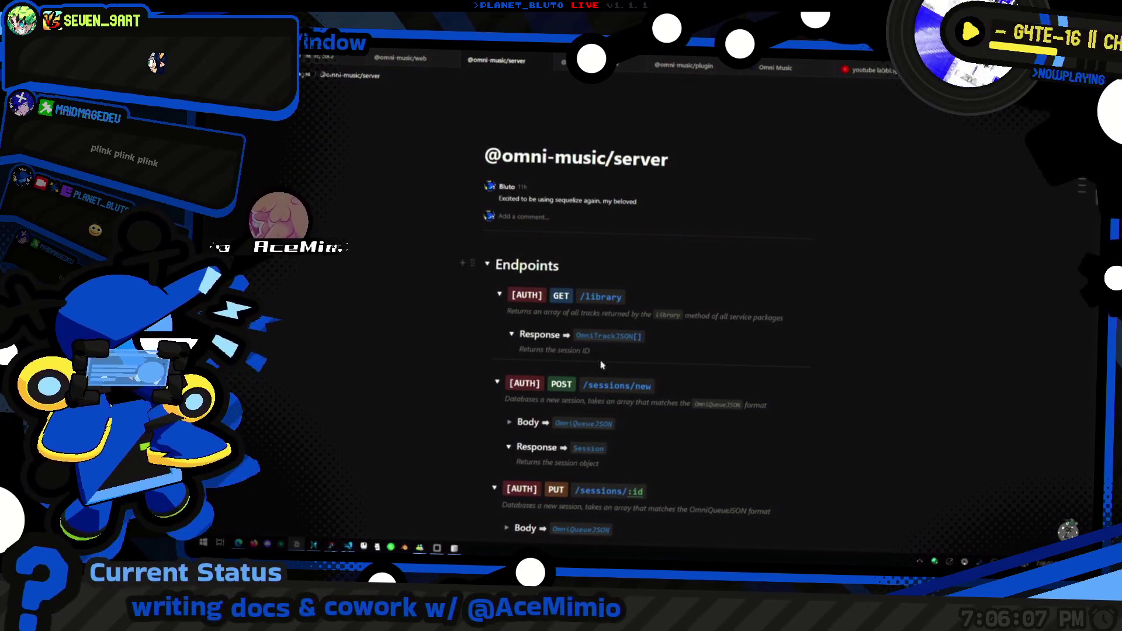
scroll(685, 371, "down", 6)
scroll(685, 399, "down", 5)
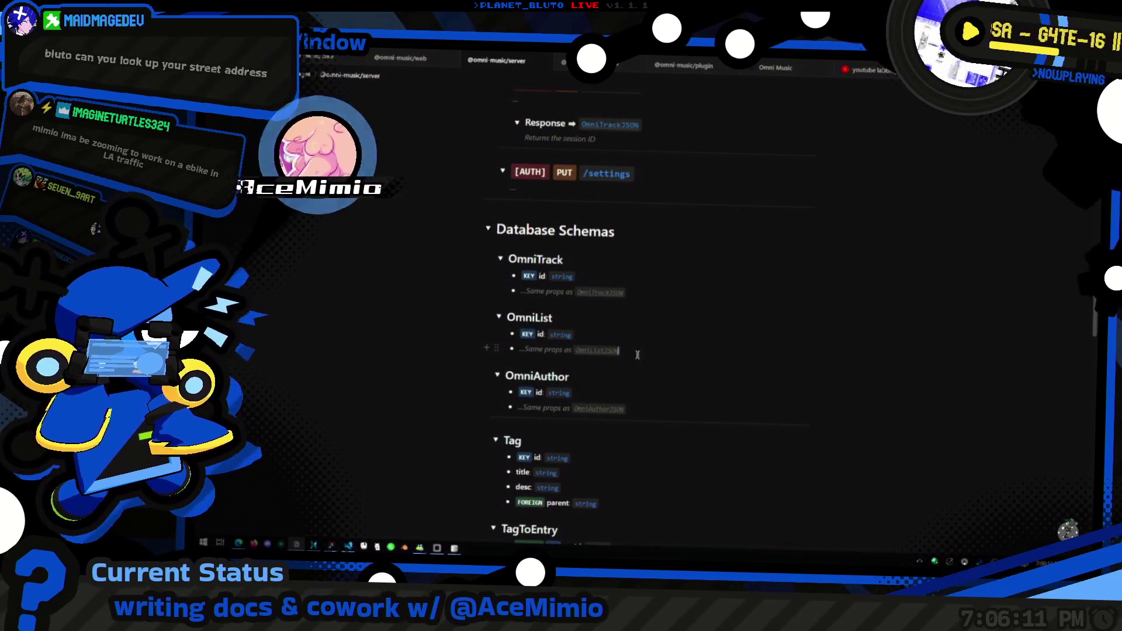
scroll(672, 356, "down", 5)
left_click(693, 247)
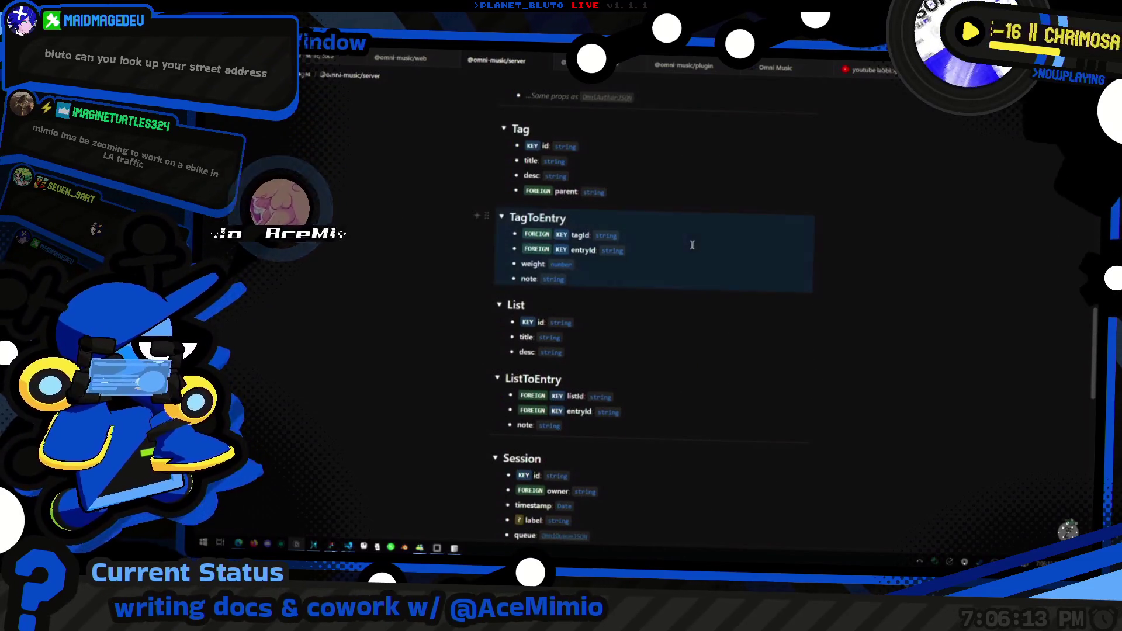
scroll(689, 359, "down", 3)
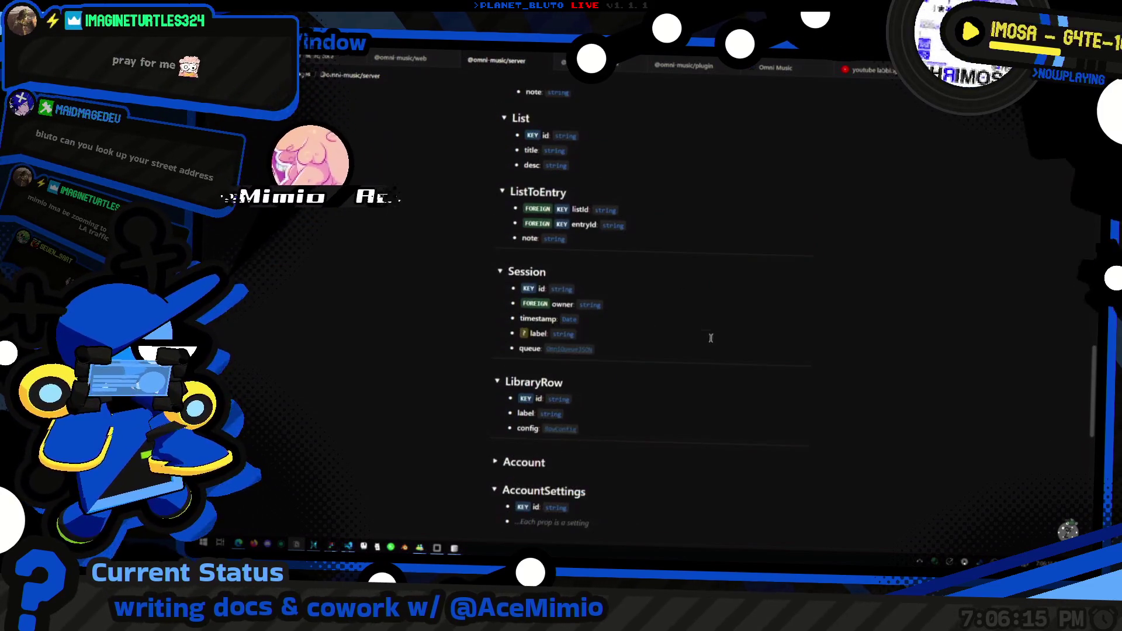
scroll(657, 274, "up", 2)
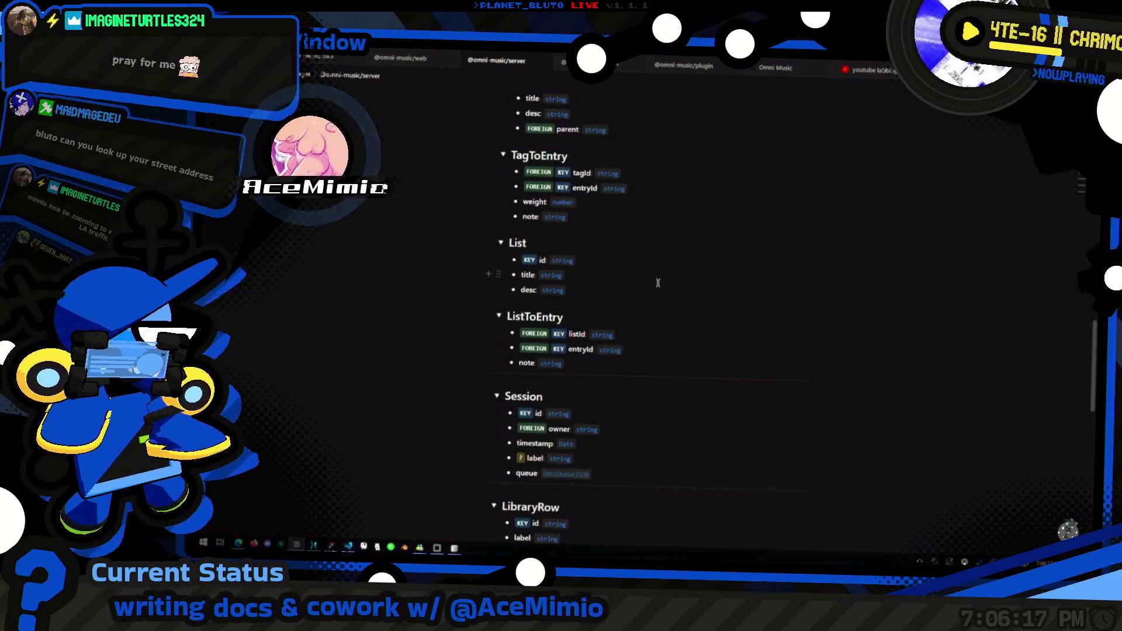
left_click(682, 265)
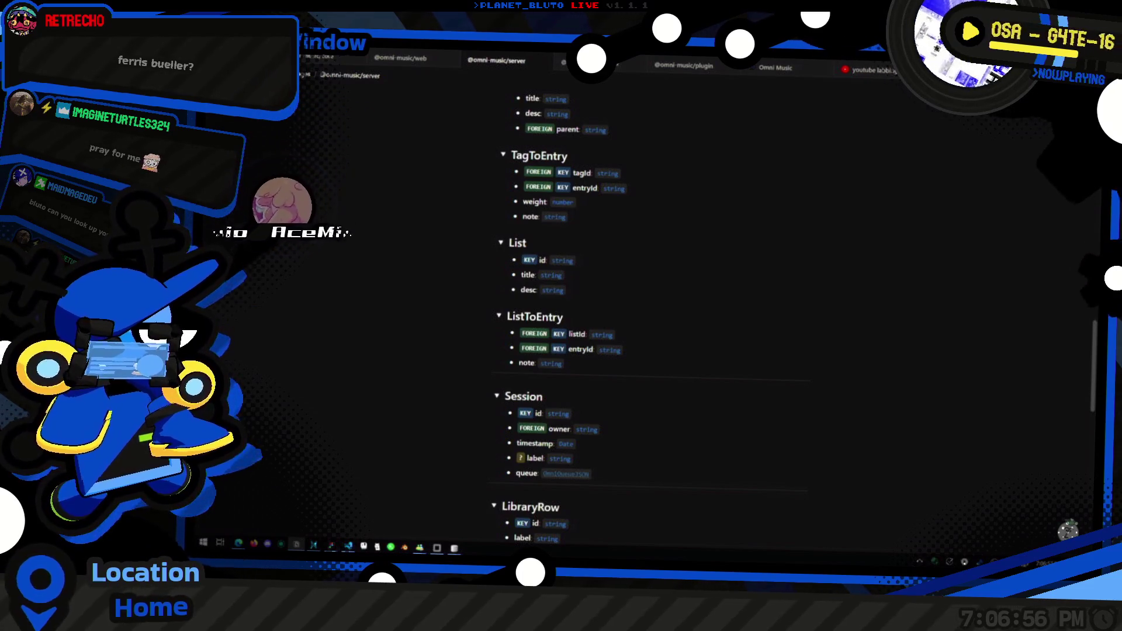
scroll(631, 341, "down", 5)
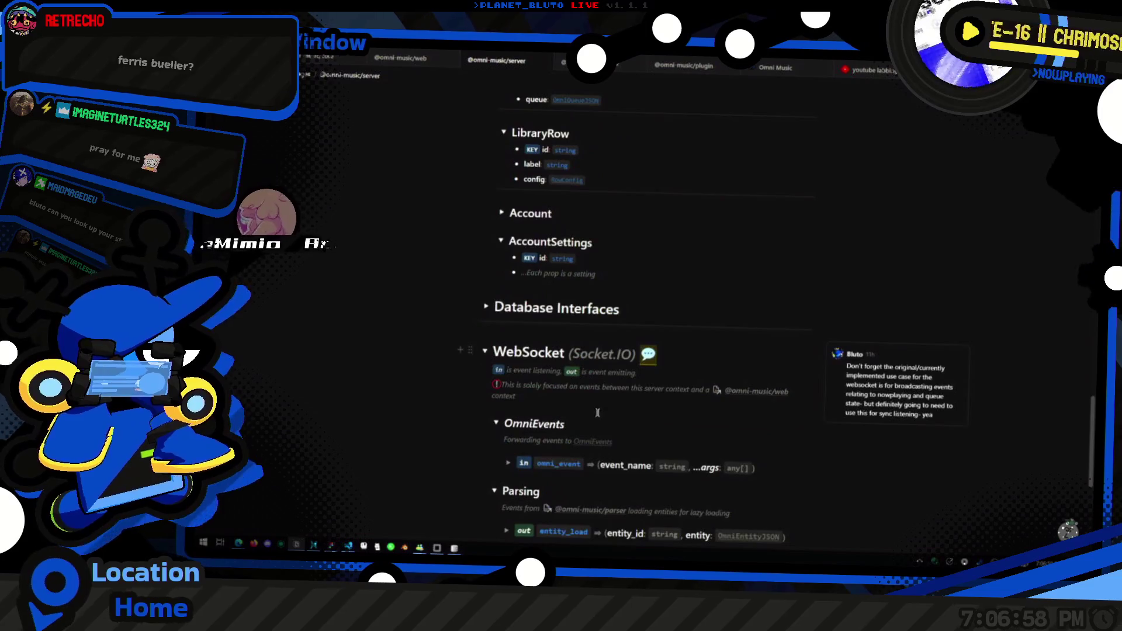
scroll(598, 412, "up", 2)
scroll(599, 409, "up", 10)
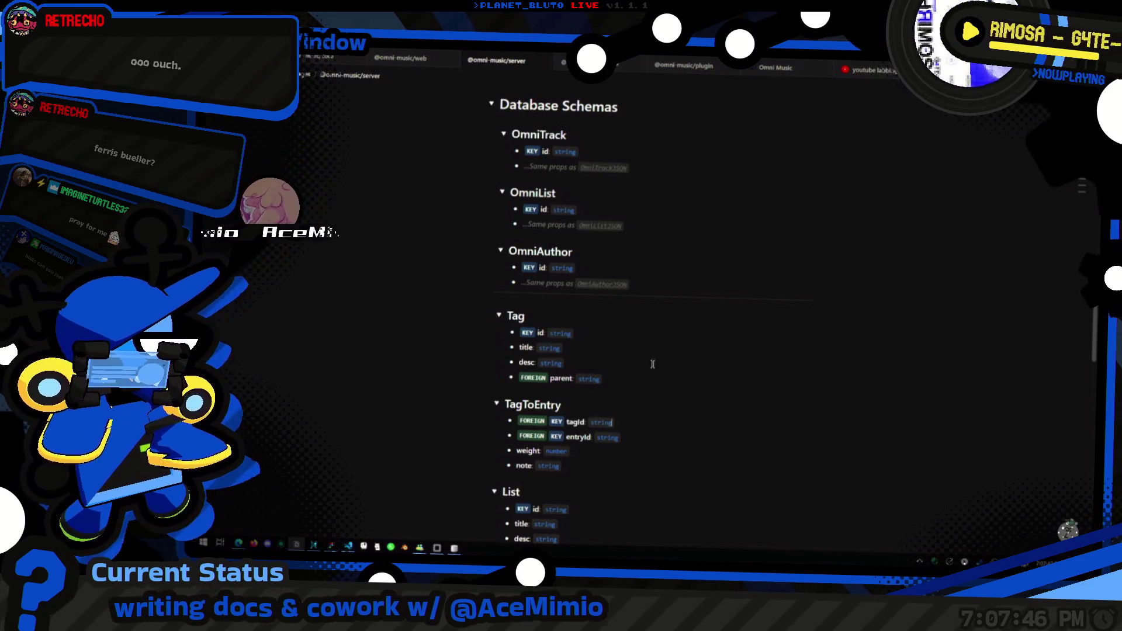
scroll(649, 363, "up", 4)
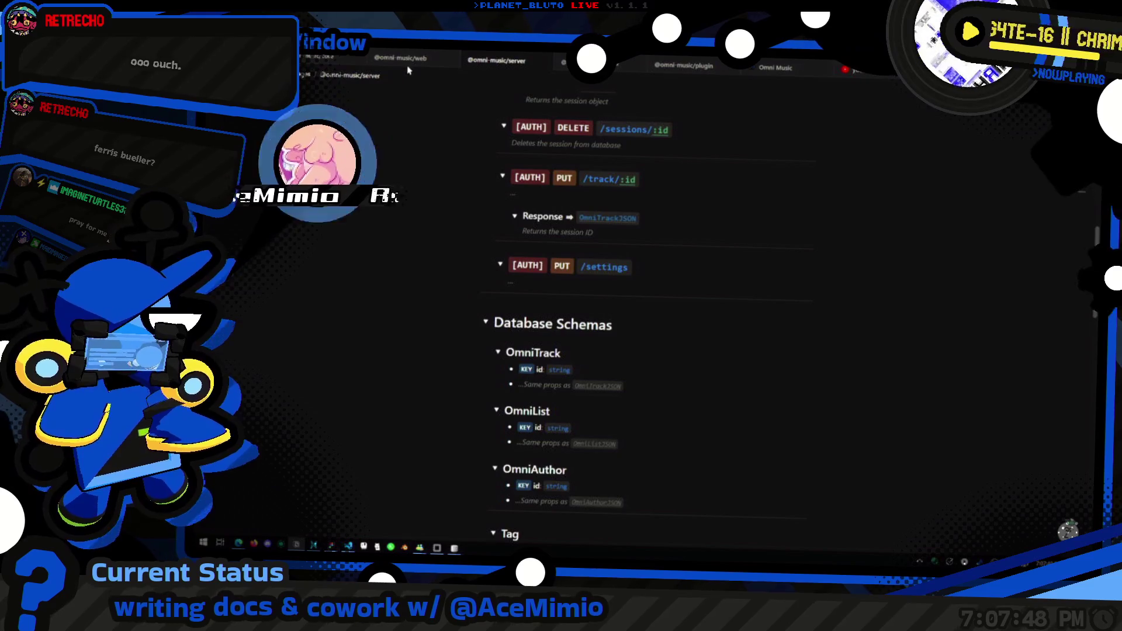
scroll(732, 405, "up", 7)
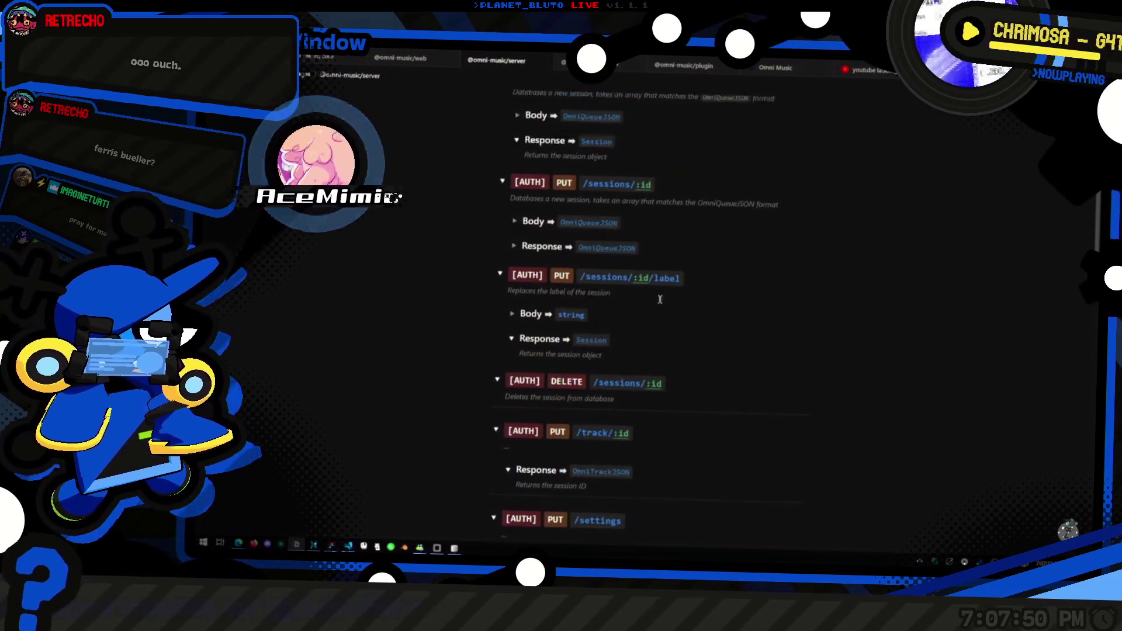
scroll(673, 356, "up", 1)
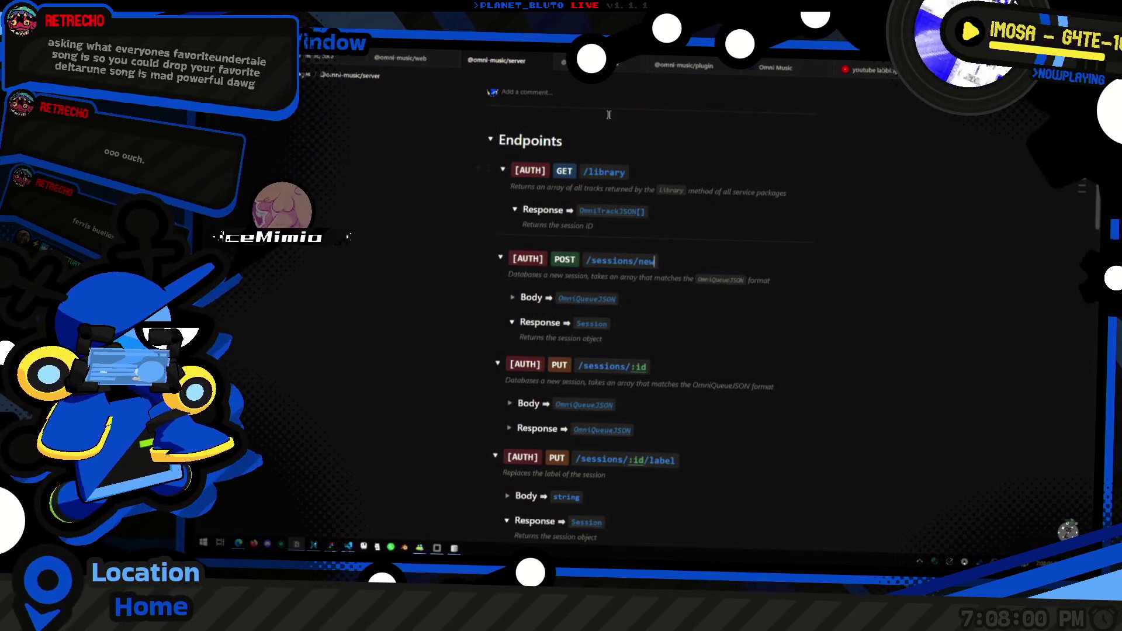
left_click(409, 62)
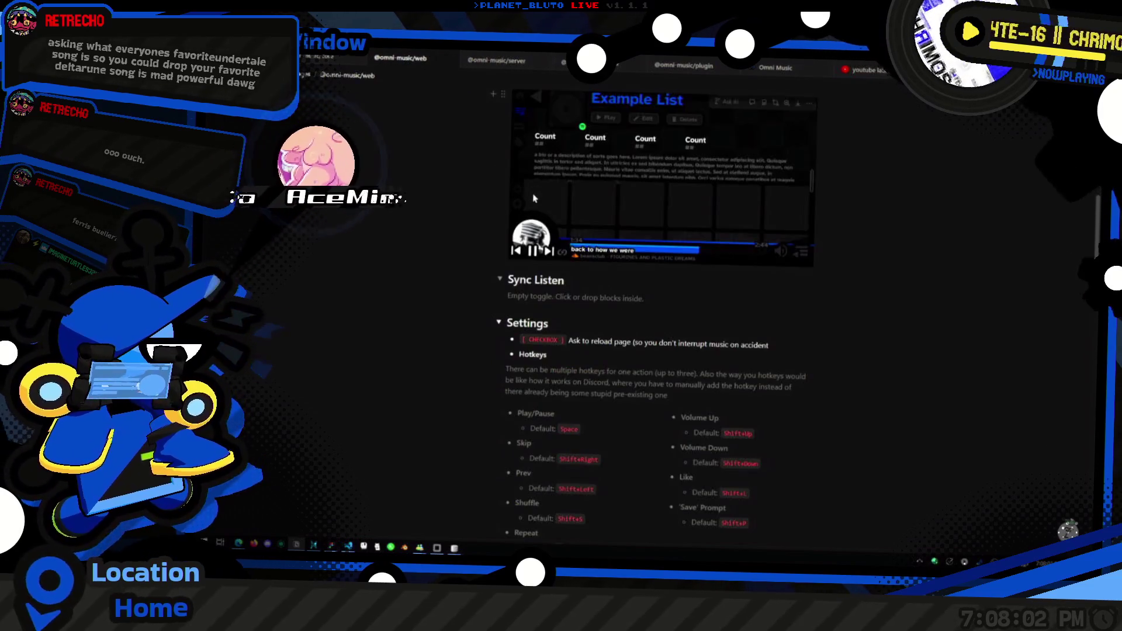
scroll(583, 280, "up", 8)
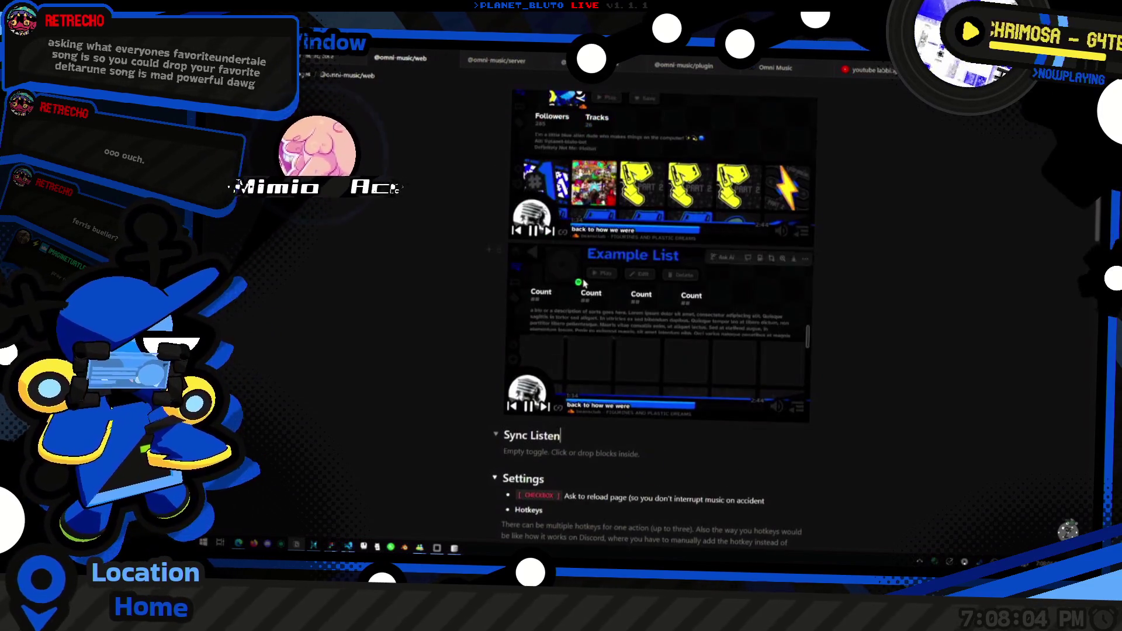
scroll(632, 336, "up", 1)
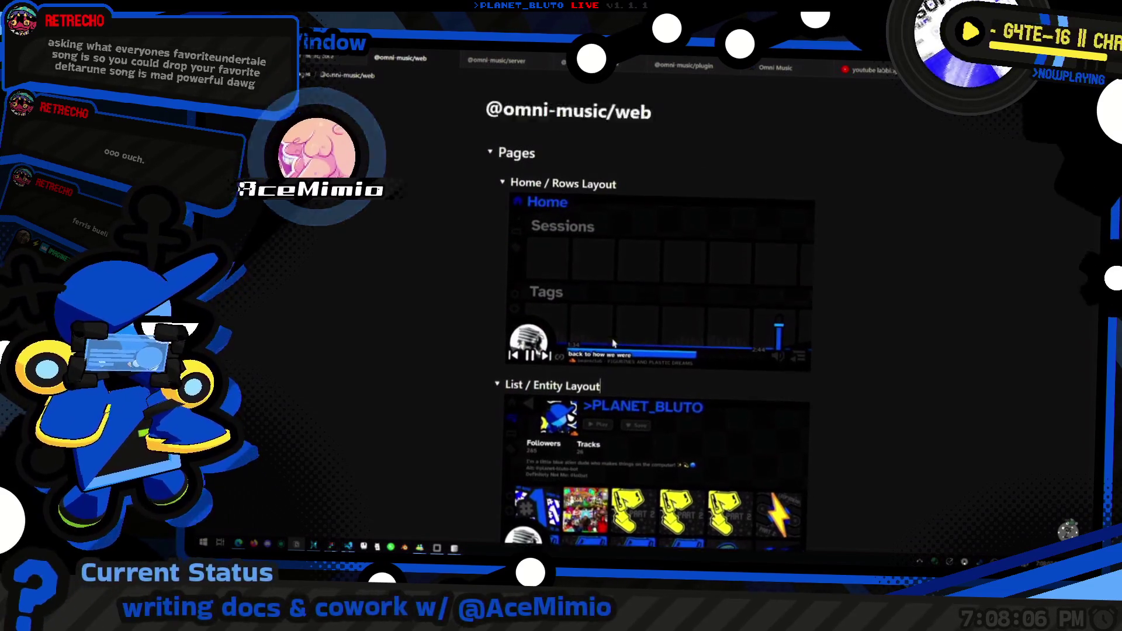
scroll(685, 380, "down", 3)
scroll(686, 380, "down", 7)
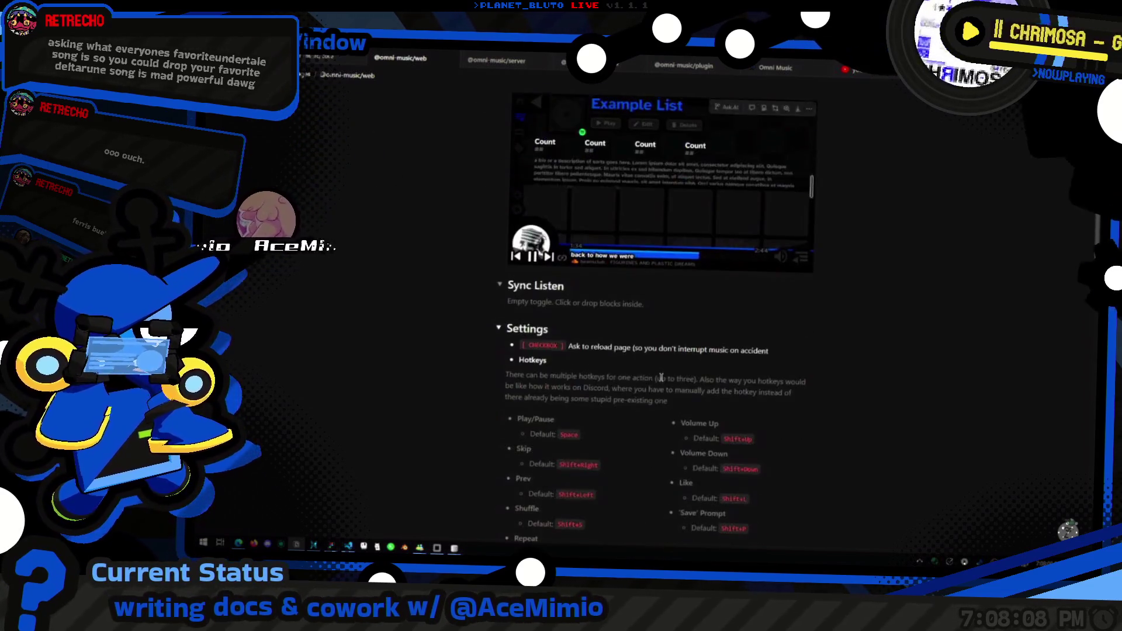
scroll(610, 342, "down", 4)
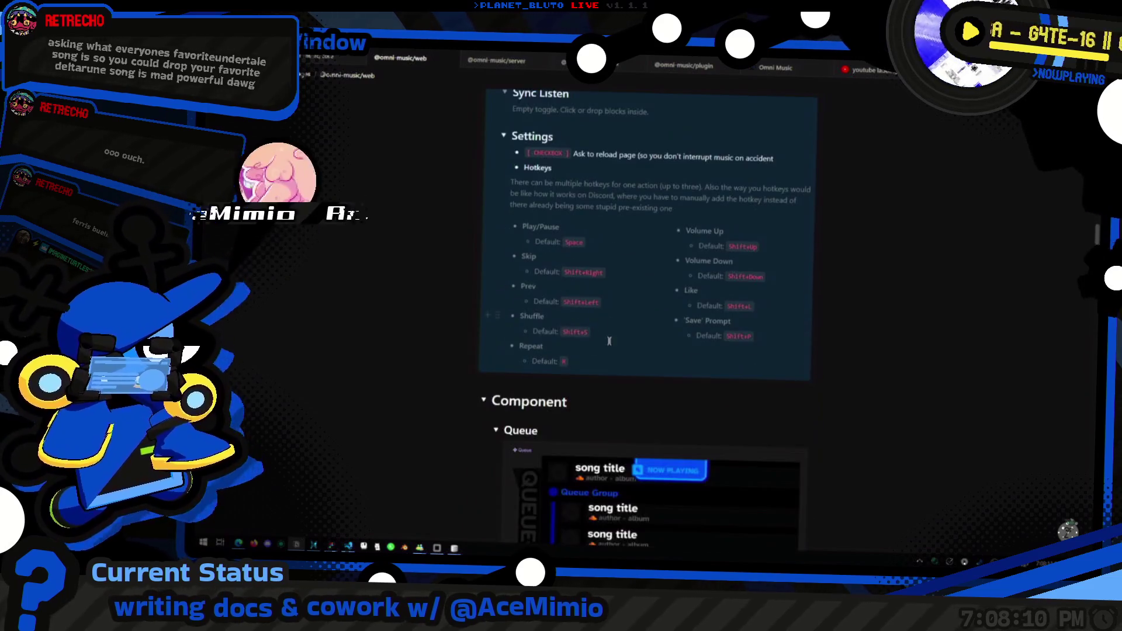
scroll(591, 404, "down", 5)
scroll(599, 401, "down", 5)
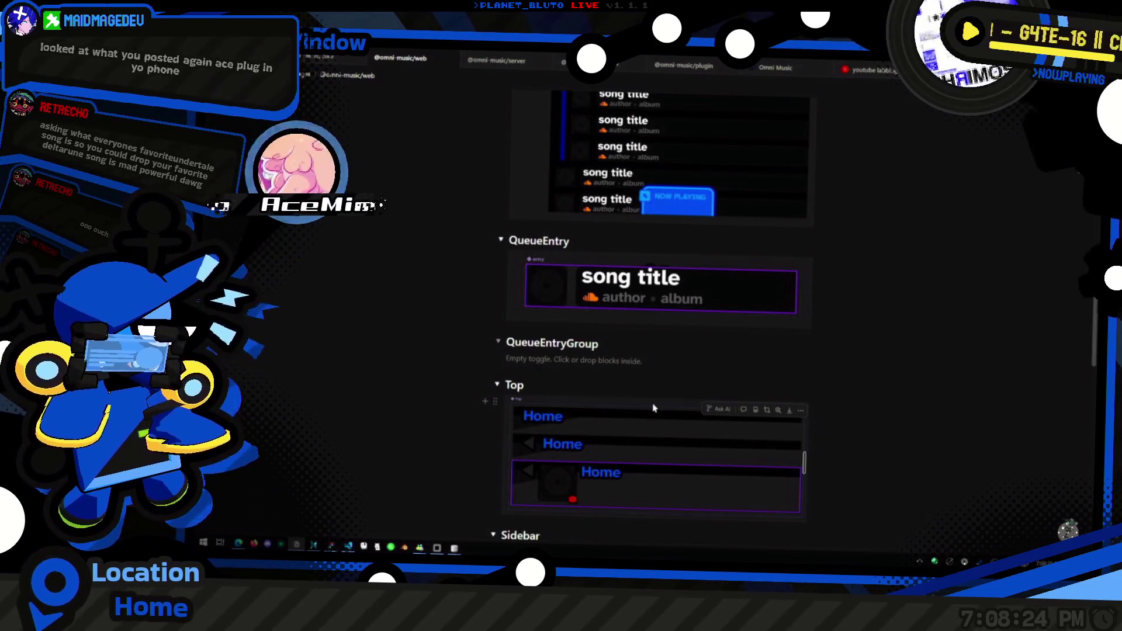
scroll(654, 408, "down", 1)
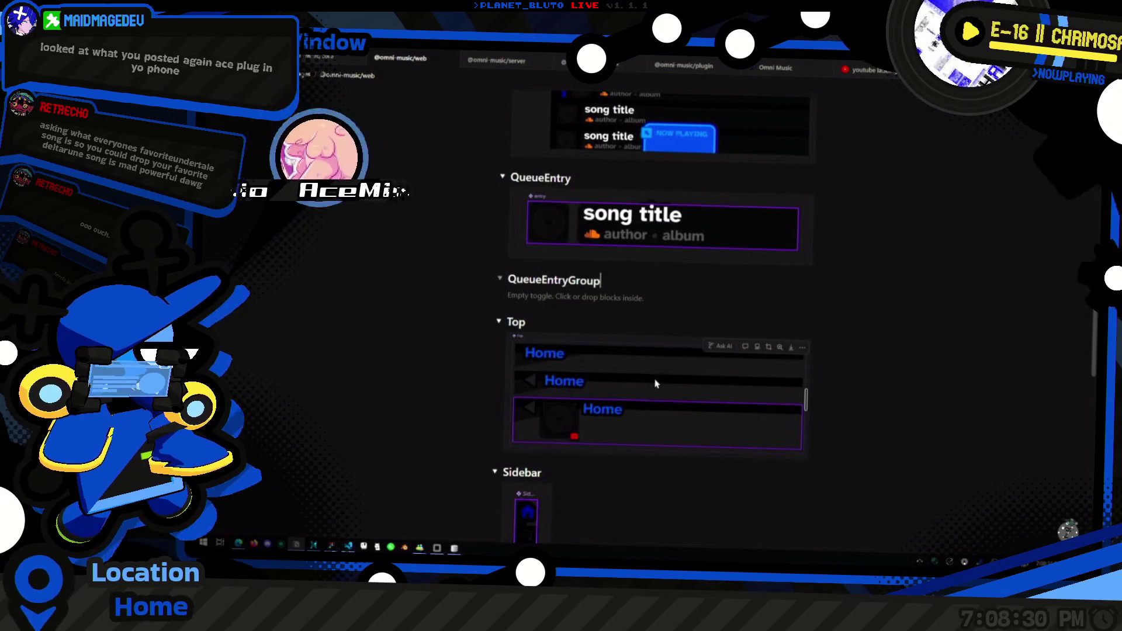
scroll(659, 377, "down", 1)
scroll(662, 382, "down", 4)
scroll(671, 383, "down", 2)
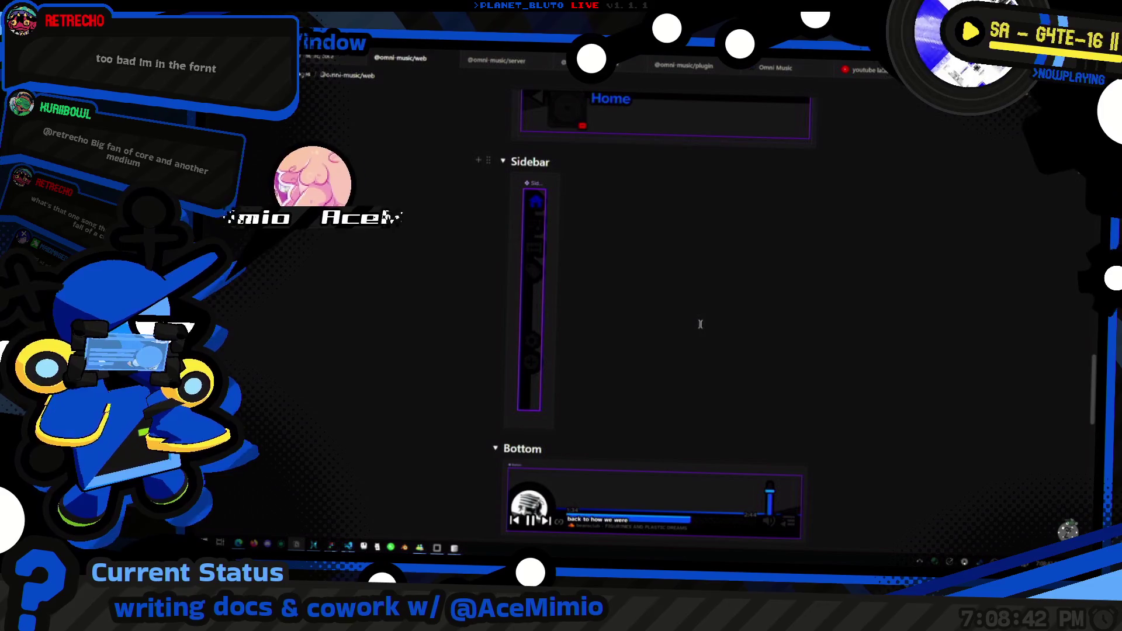
left_click(628, 295)
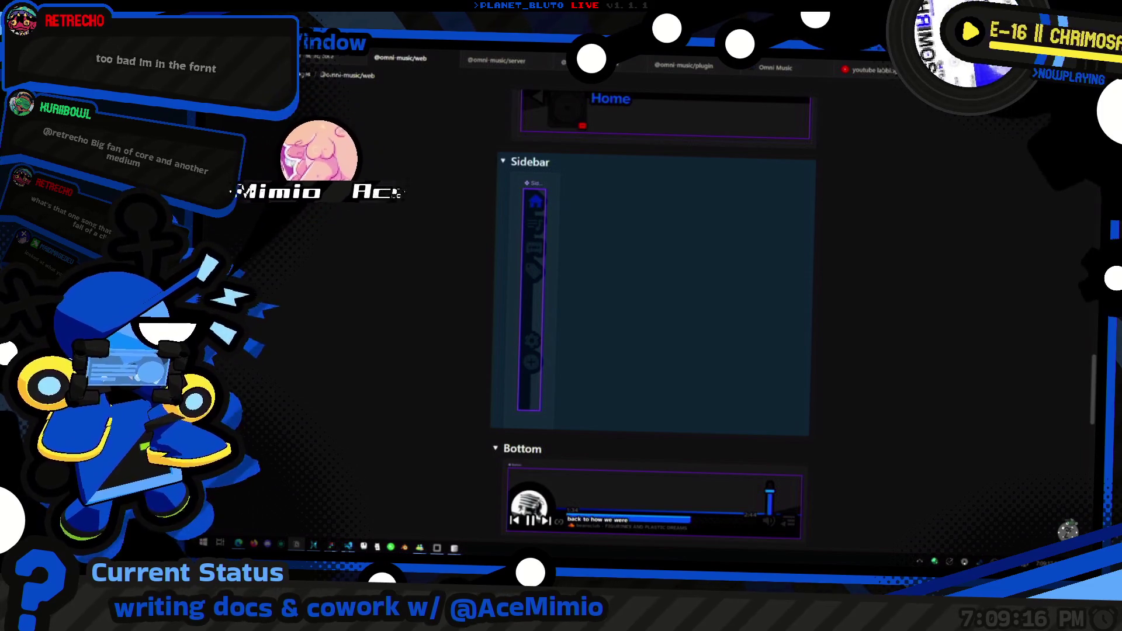
scroll(812, 252, "down", 1)
scroll(811, 253, "down", 2)
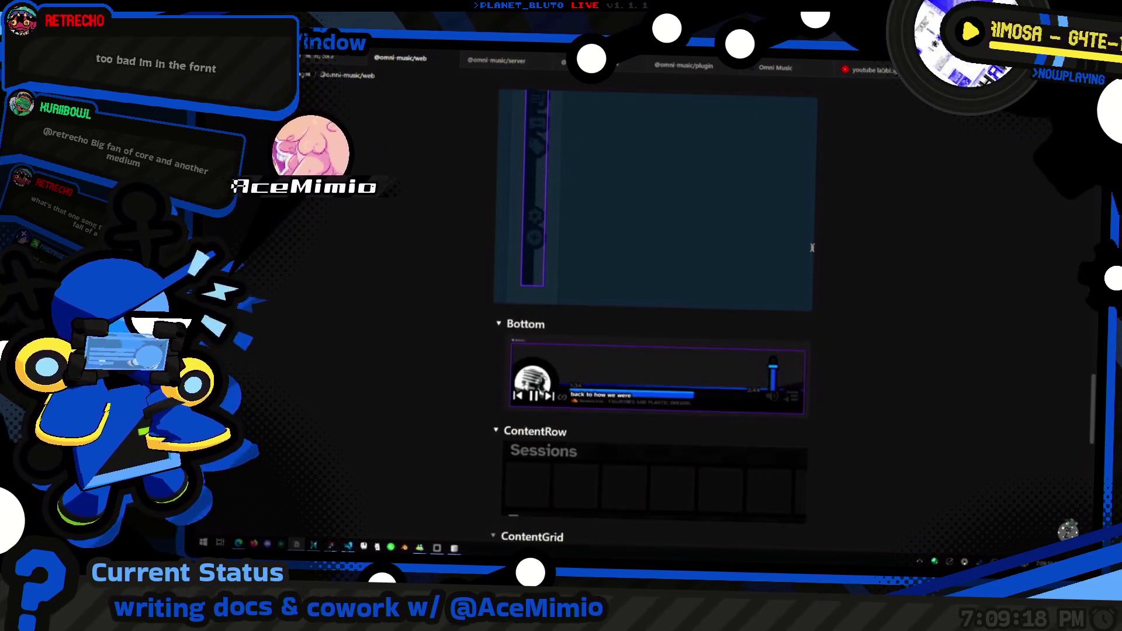
scroll(769, 261, "up", 8)
scroll(773, 293, "up", 10)
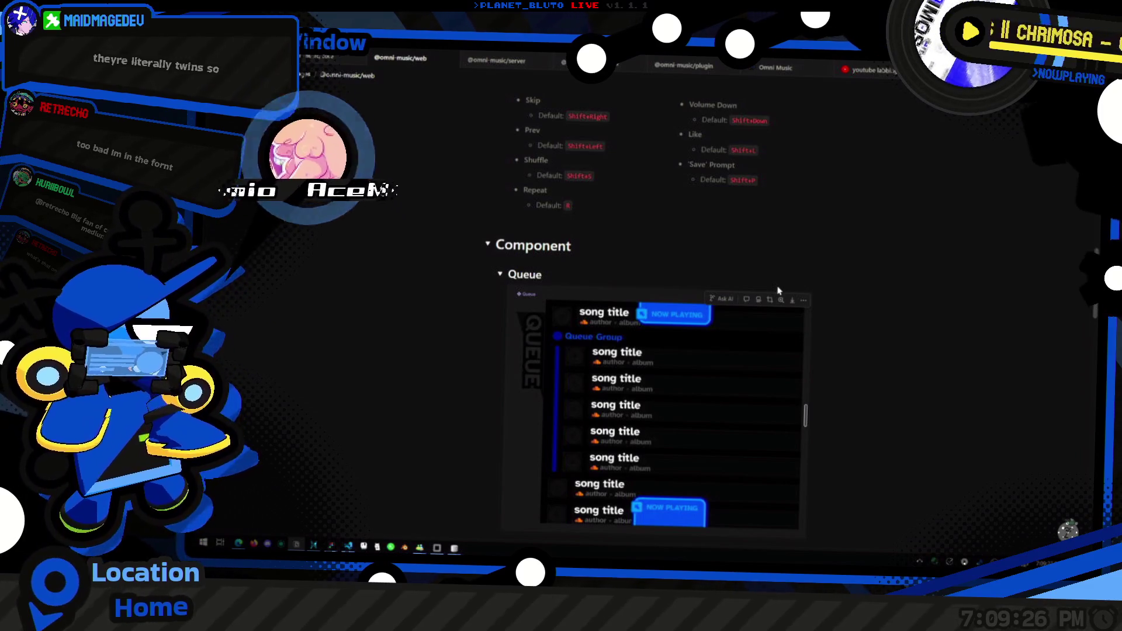
scroll(778, 291, "up", 10)
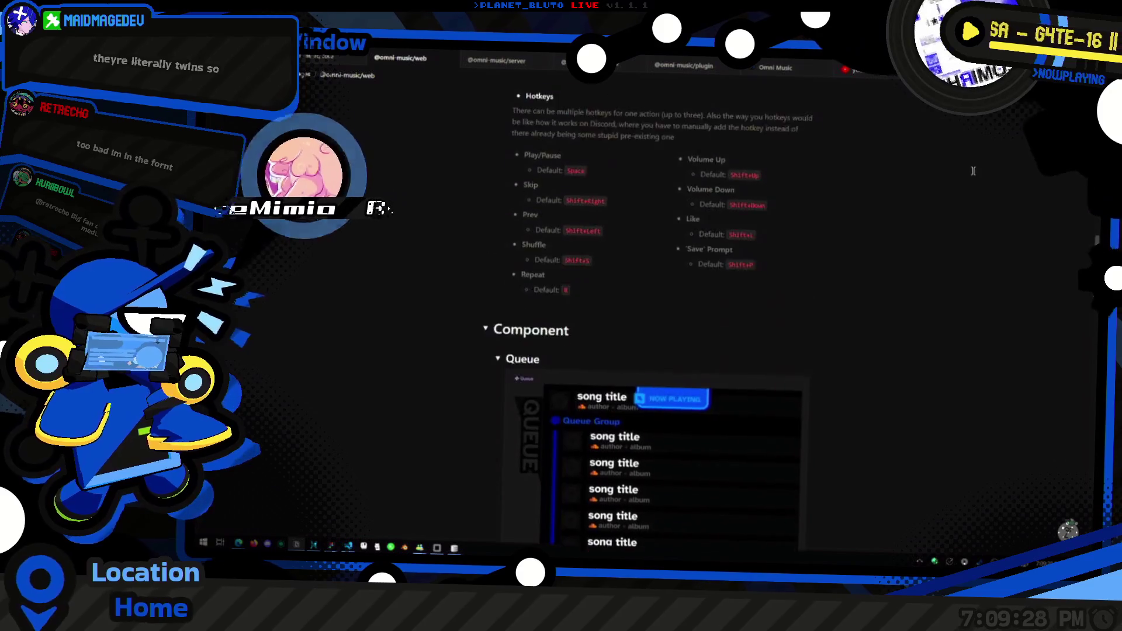
scroll(909, 148, "up", 10)
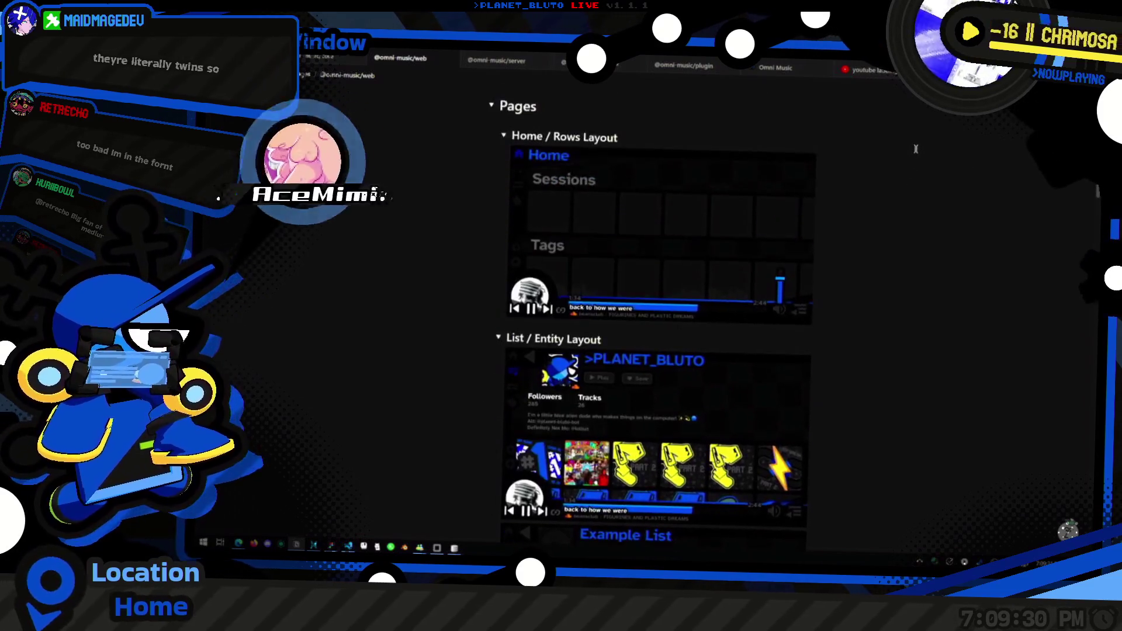
left_click(669, 187)
left_click(512, 61)
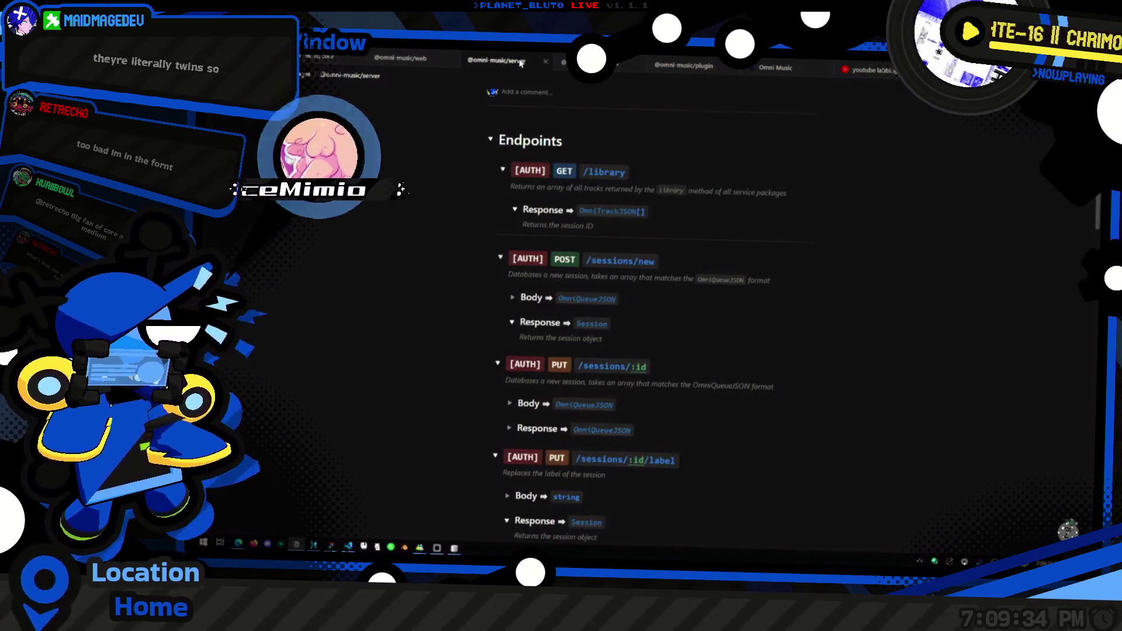
scroll(599, 195, "down", 3)
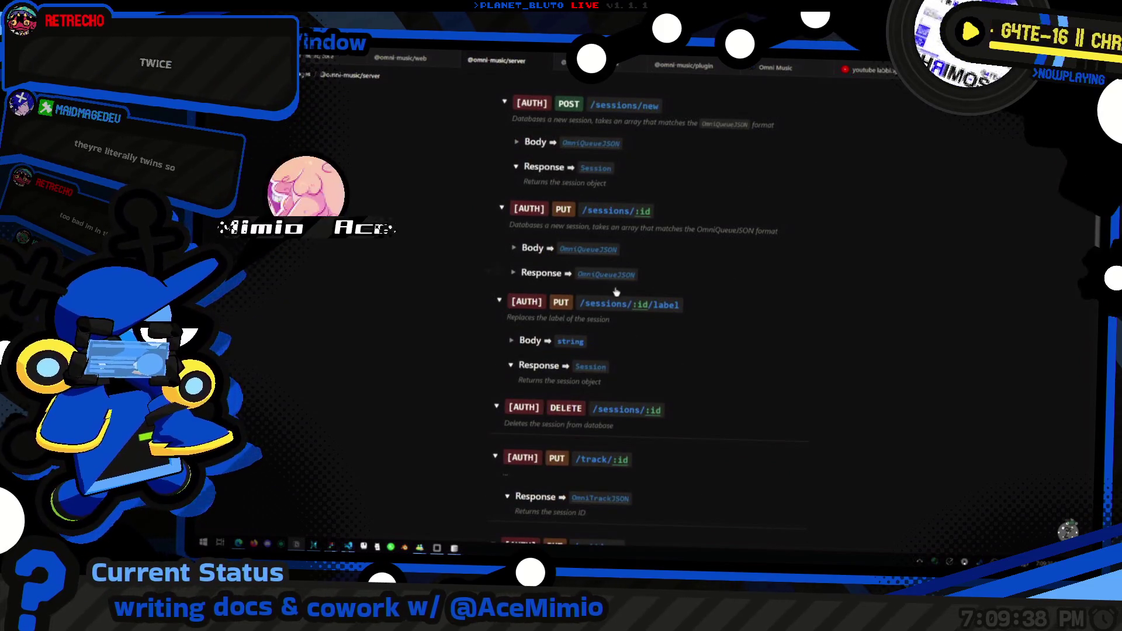
scroll(643, 275, "down", 3)
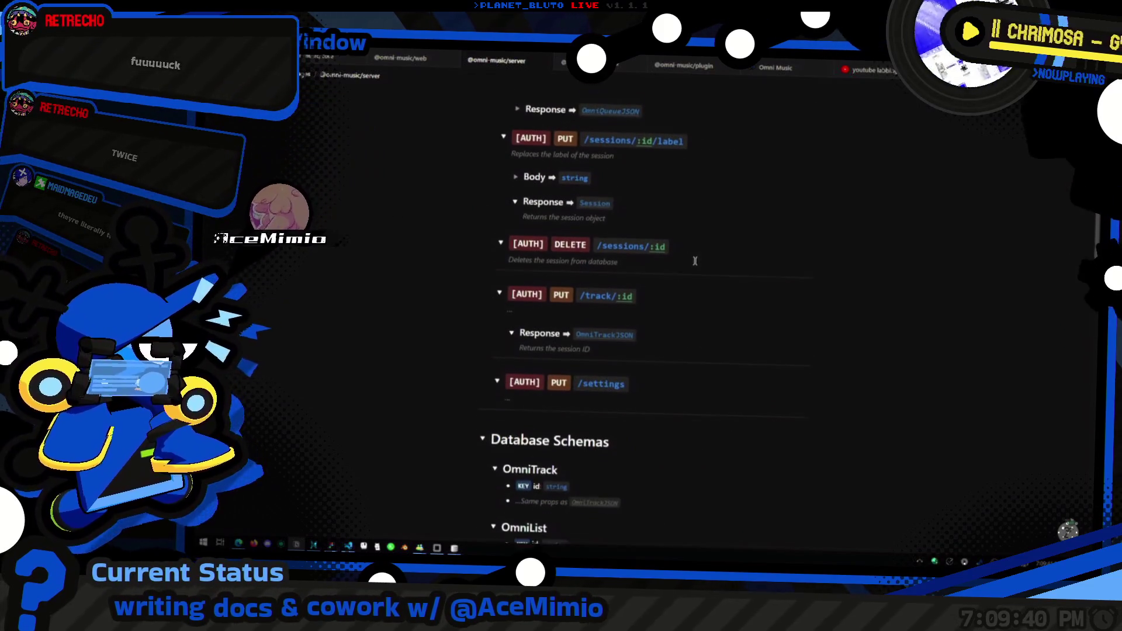
scroll(695, 261, "down", 1)
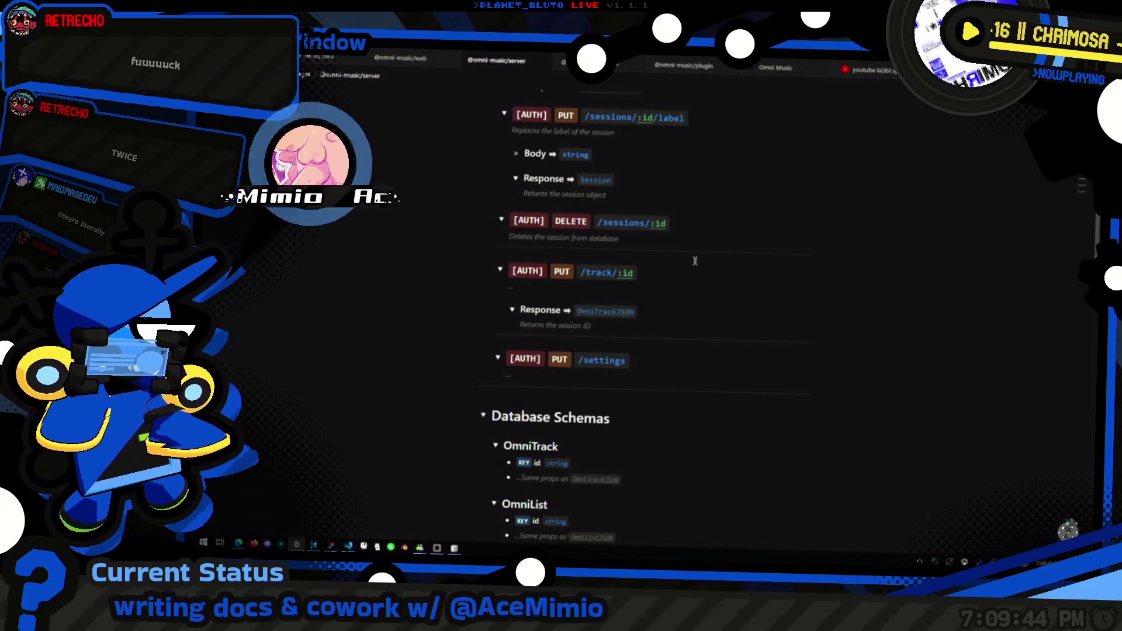
scroll(767, 249, "down", 1)
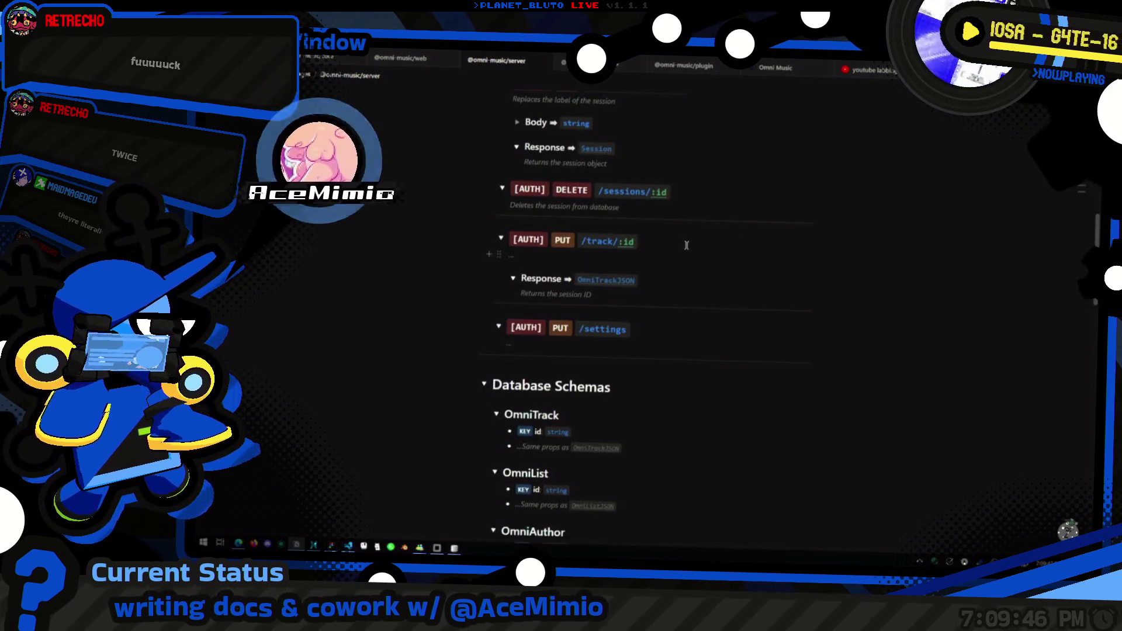
scroll(706, 265, "down", 12)
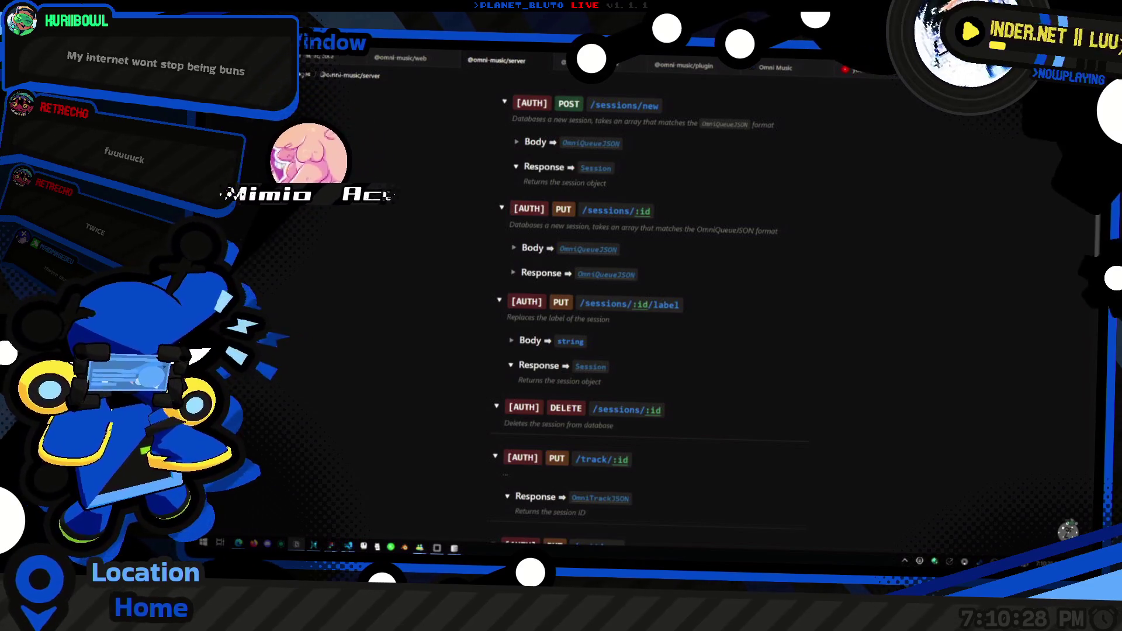
scroll(684, 392, "up", 2)
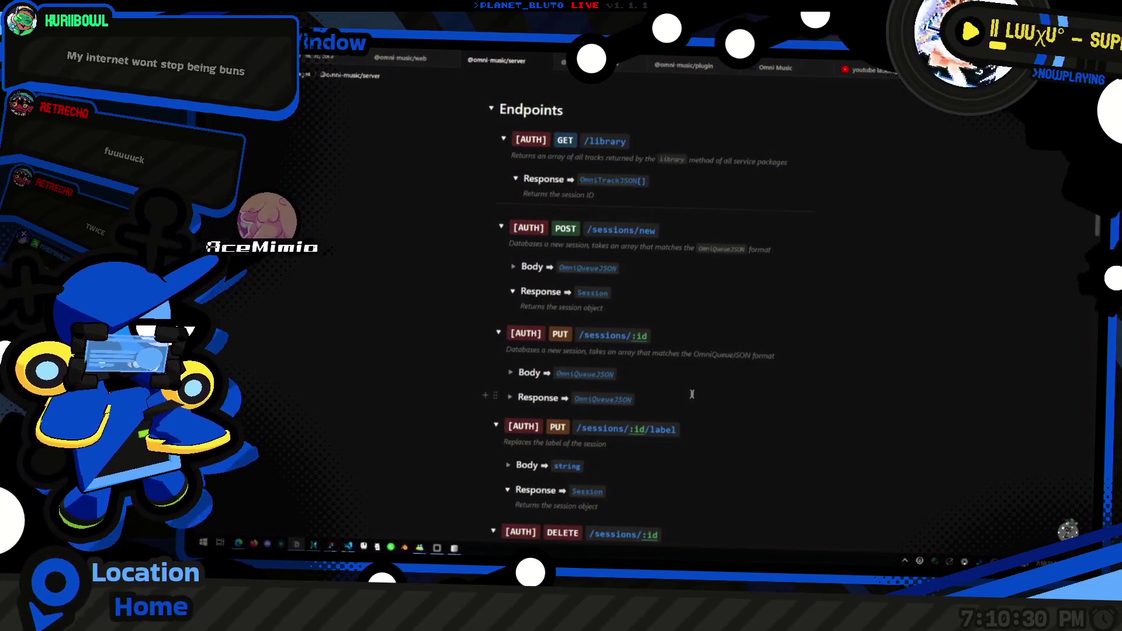
scroll(671, 359, "up", 1)
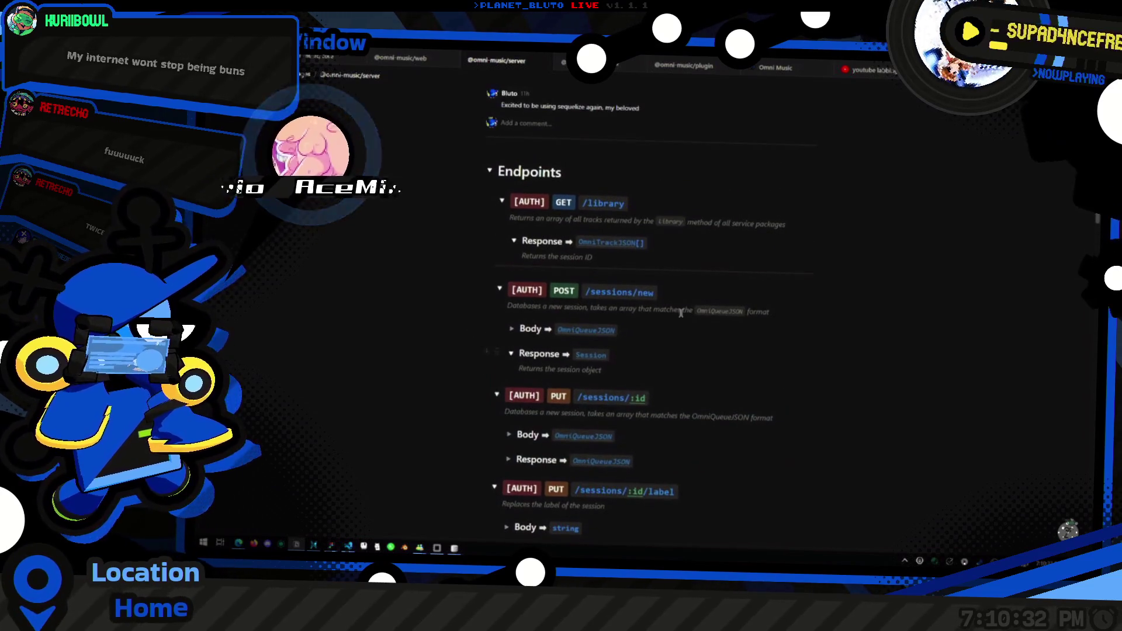
scroll(667, 360, "down", 3)
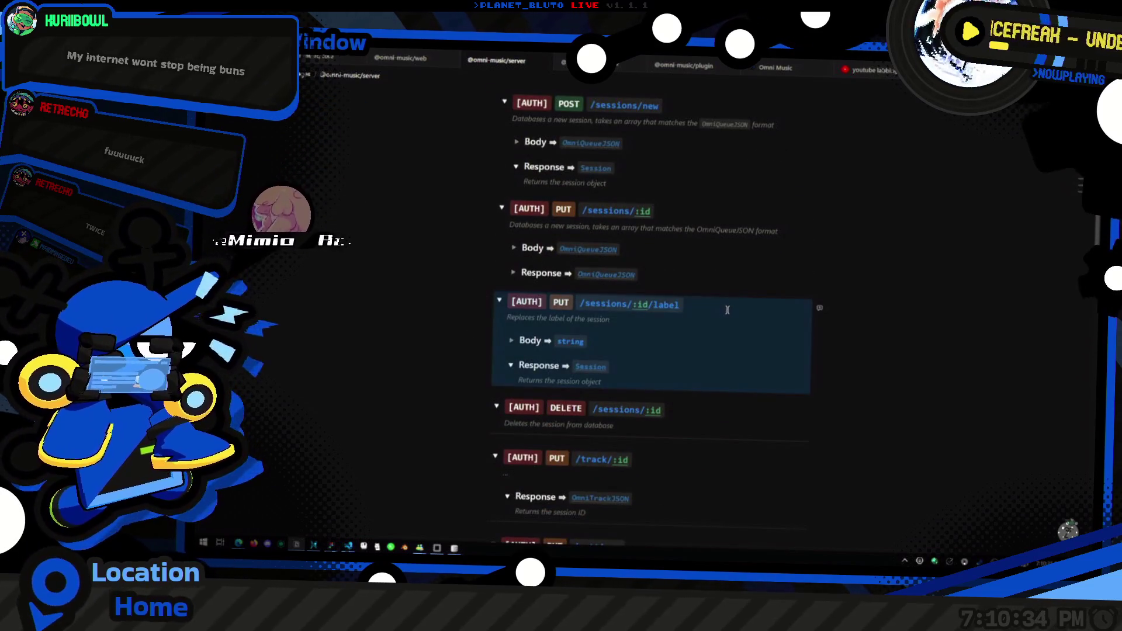
scroll(701, 322, "down", 3)
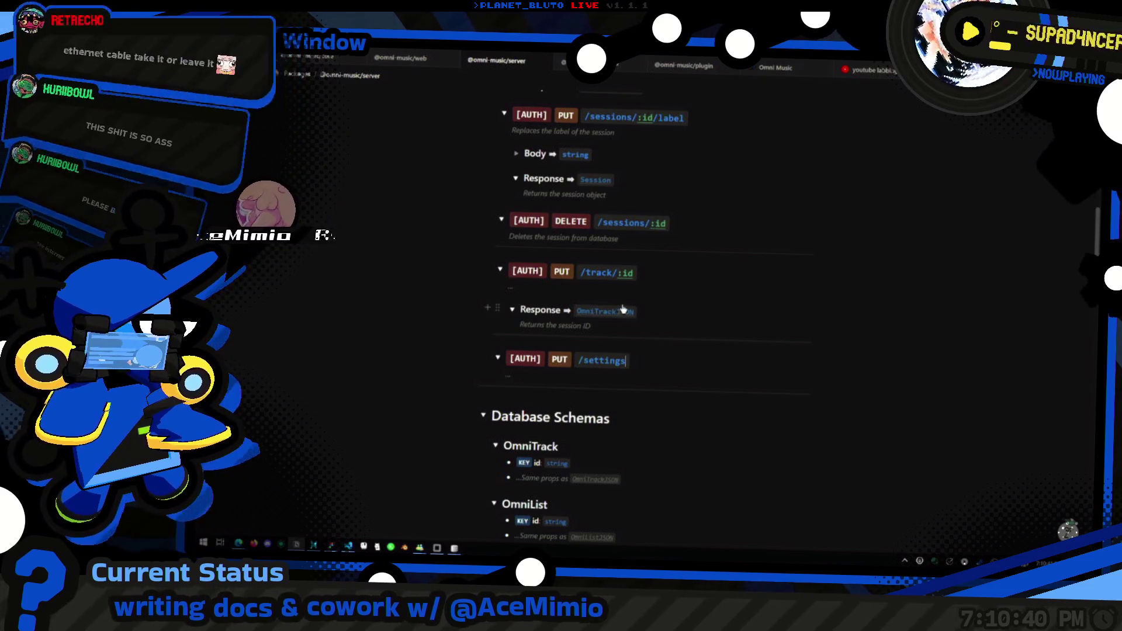
scroll(637, 333, "down", 2)
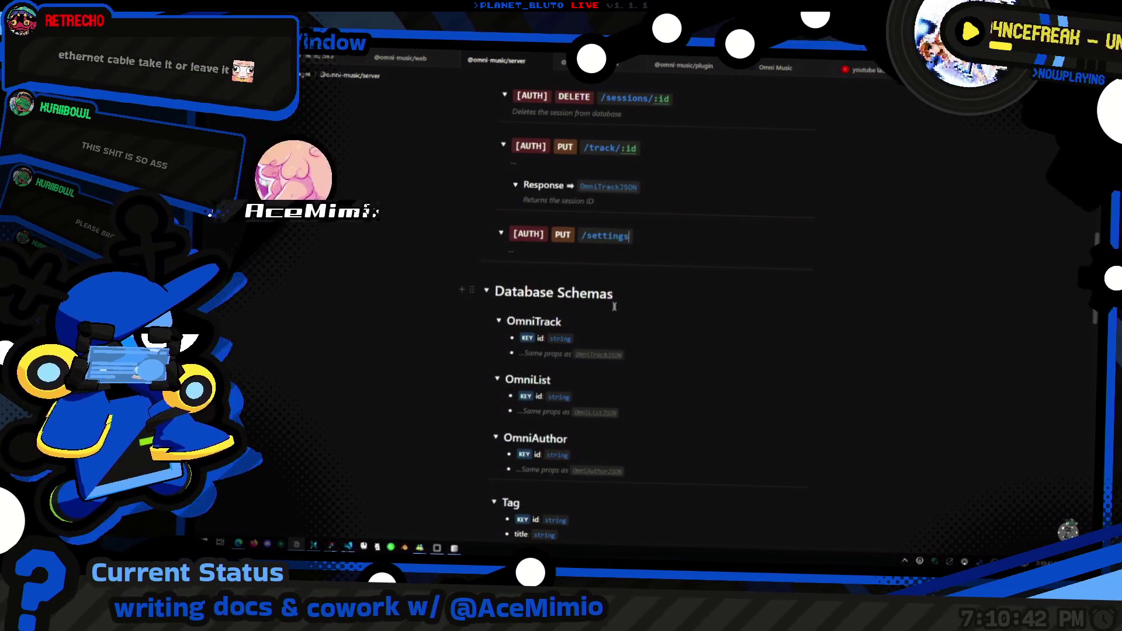
scroll(617, 315, "down", 2)
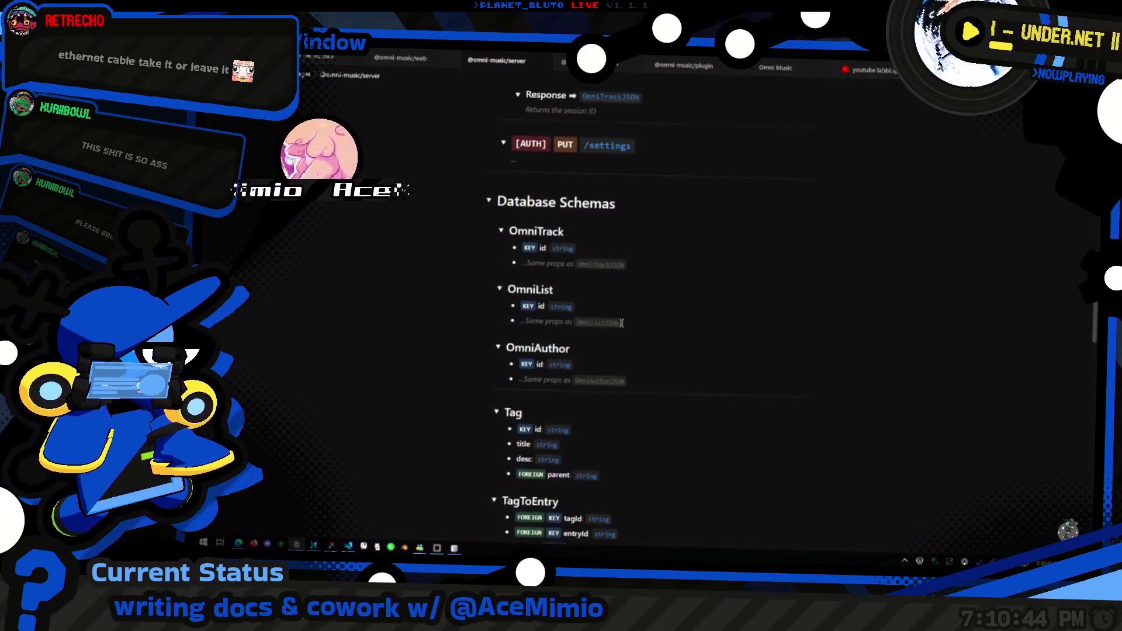
left_click(629, 294)
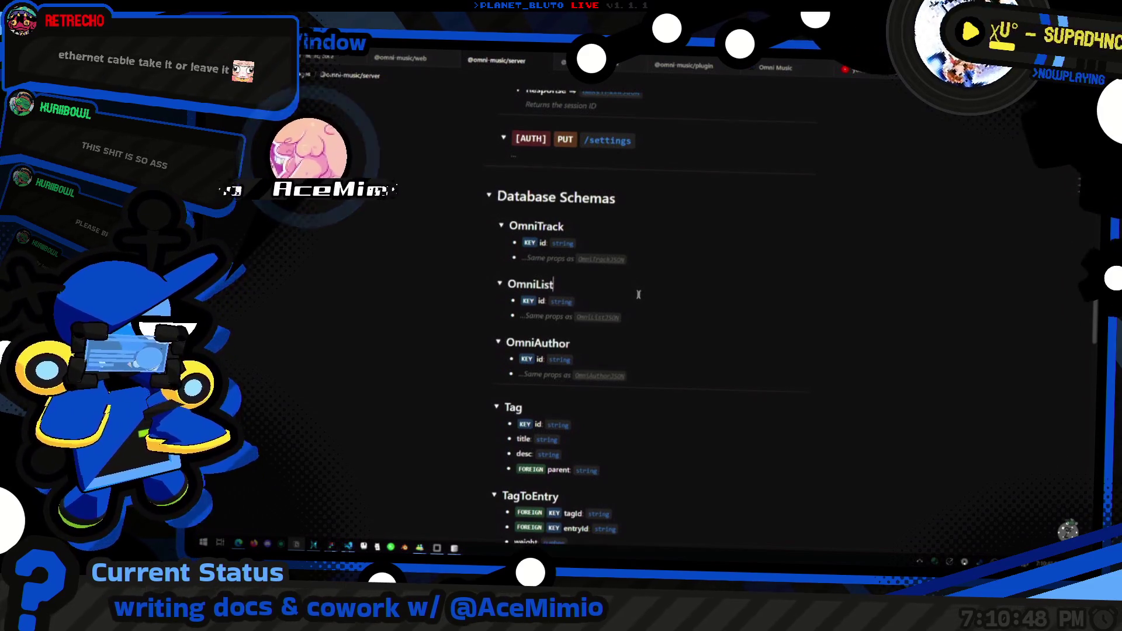
scroll(625, 308, "down", 2)
scroll(625, 309, "up", 1)
scroll(625, 310, "up", 1)
key("Down")
key("Down")
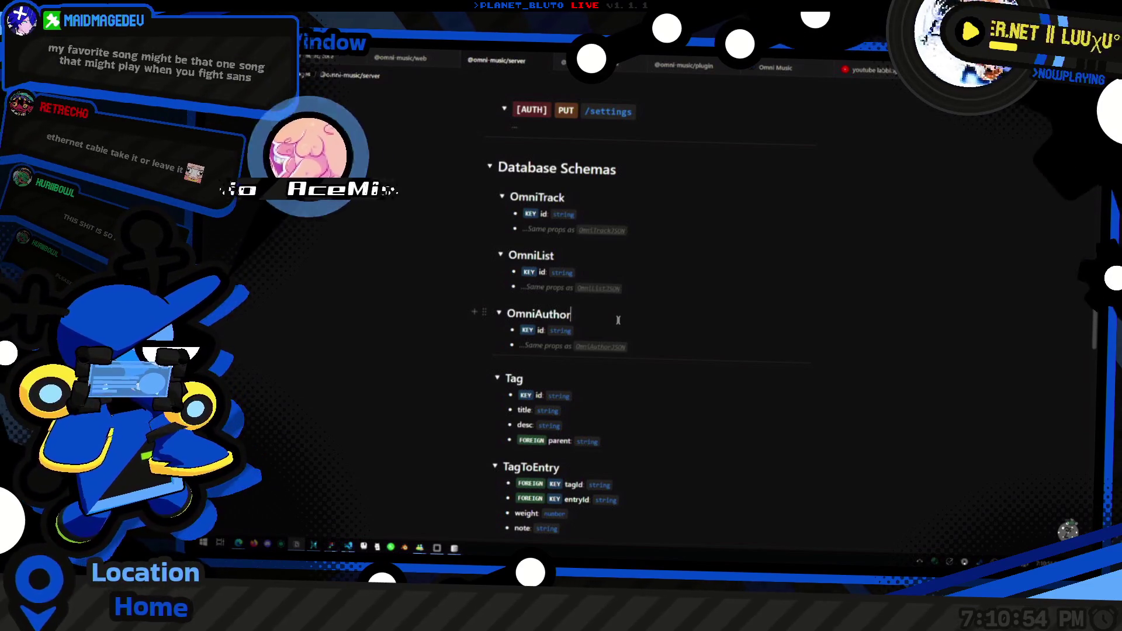
scroll(618, 319, "down", 3)
left_click(615, 327)
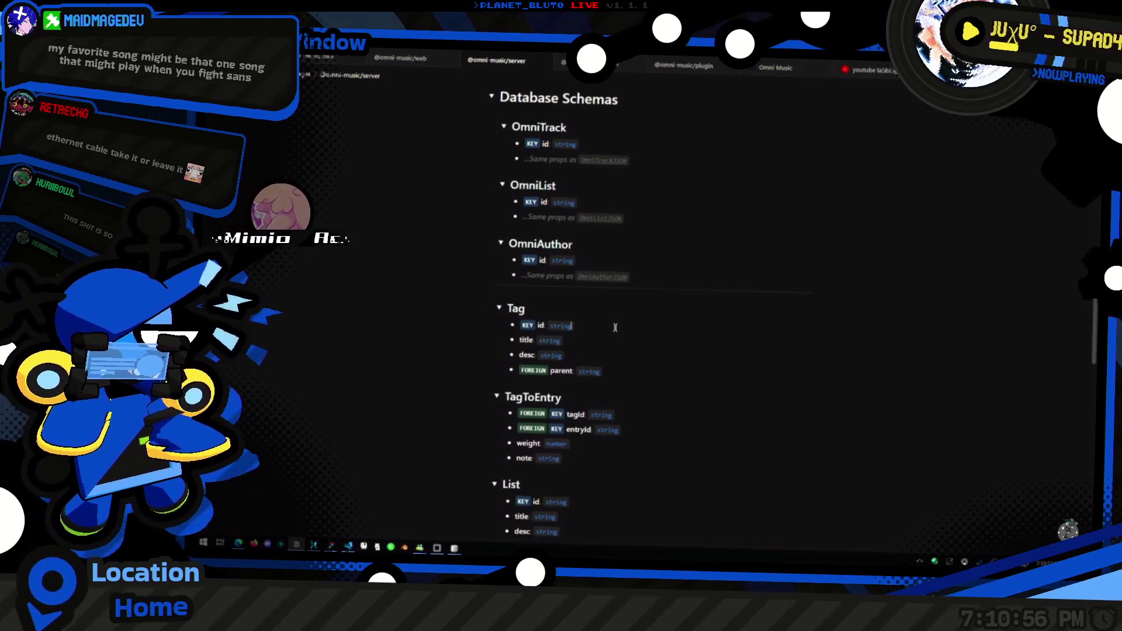
scroll(615, 327, "down", 2)
scroll(582, 309, "down", 1)
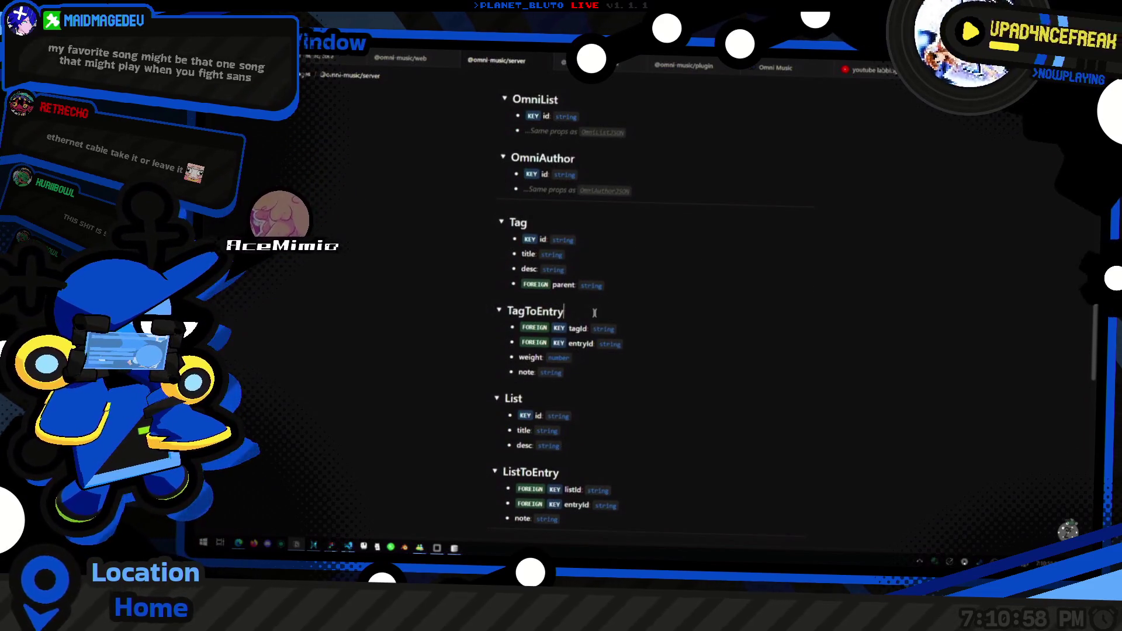
scroll(582, 309, "down", 4)
left_click(645, 246)
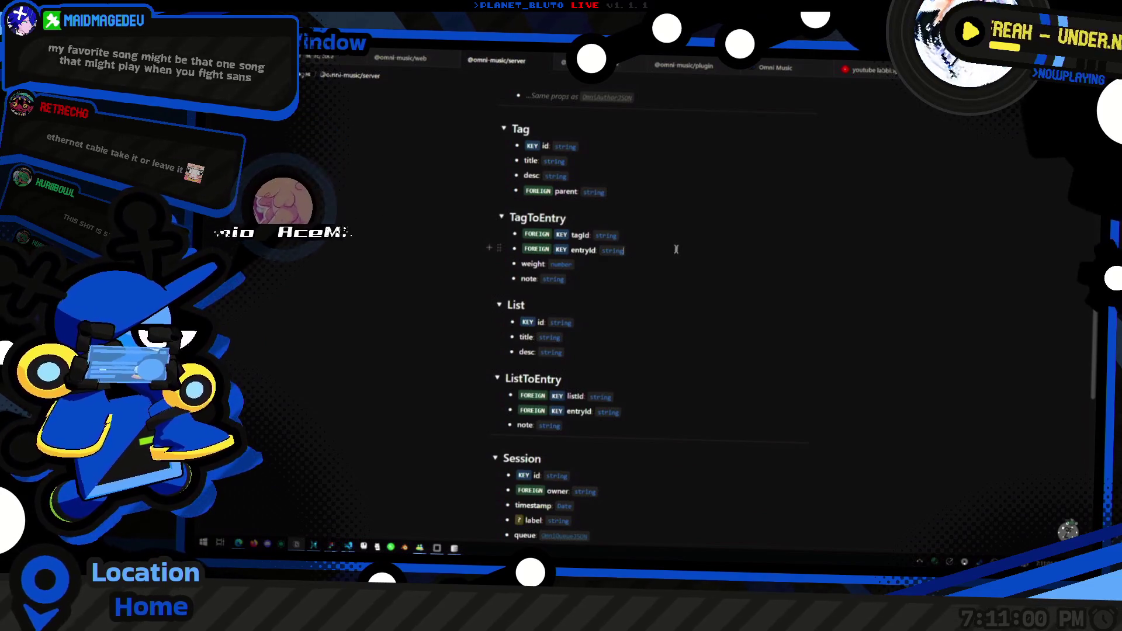
left_click(653, 264)
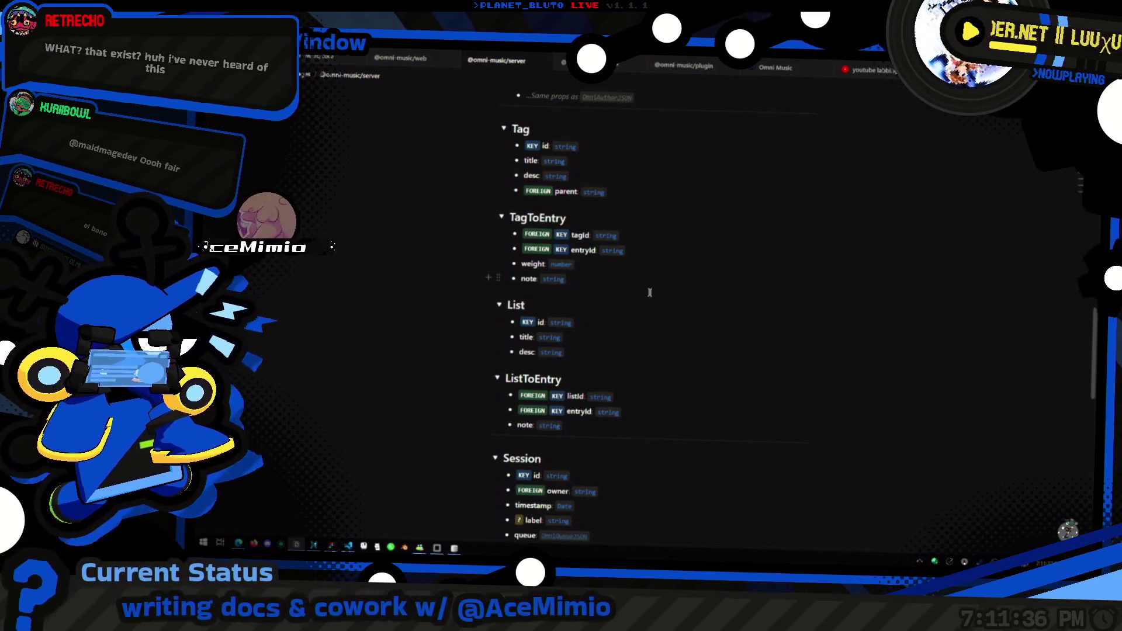
scroll(649, 292, "down", 1)
Step: Check the Query a data source filtering docs, then bring the second browser window forward
key("alt+Tab")
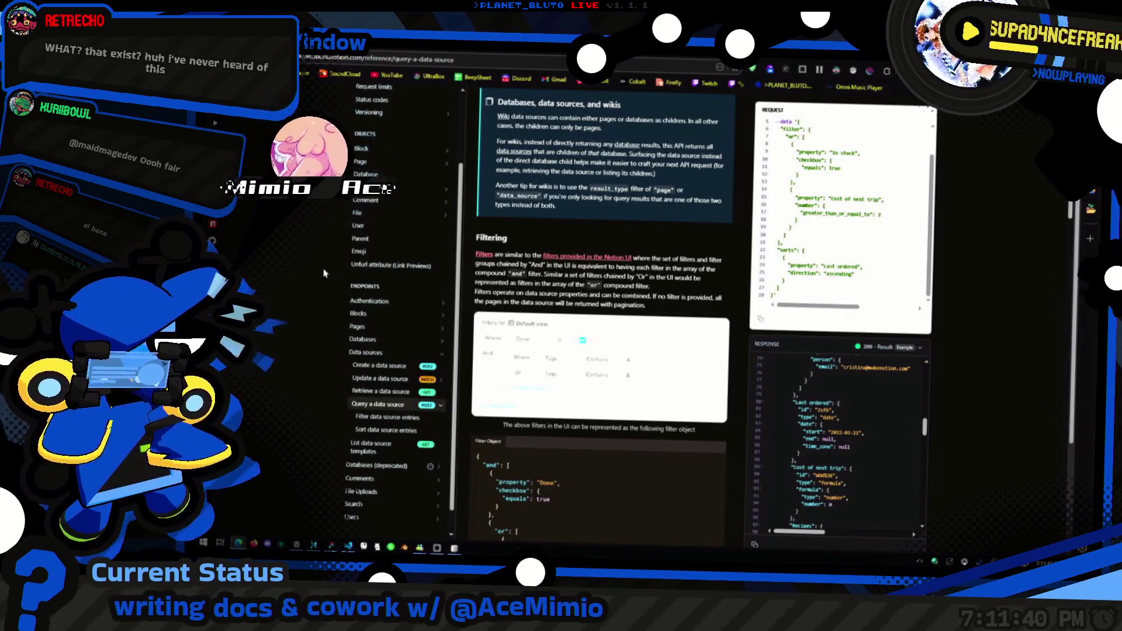
key("alt+Tab")
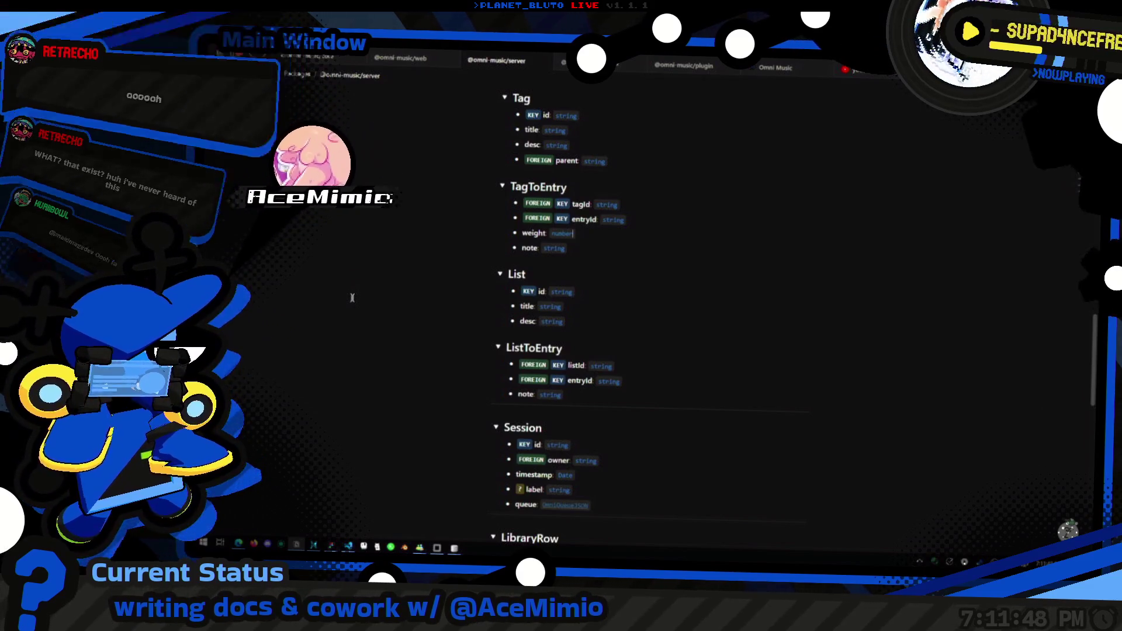
mouse_move(238, 543)
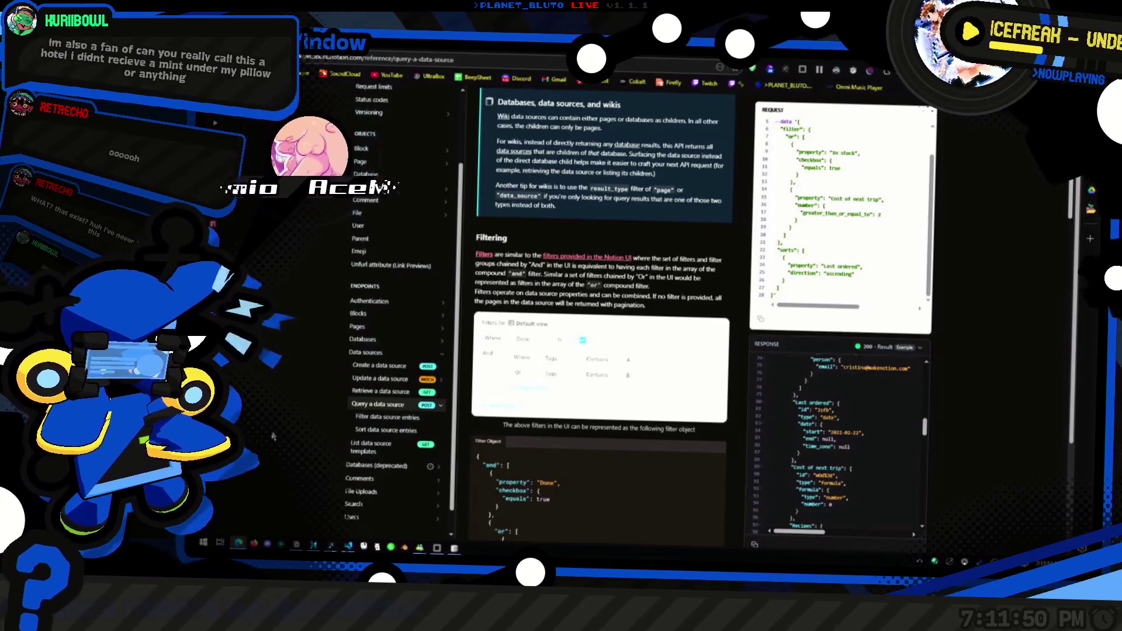
left_click(258, 509)
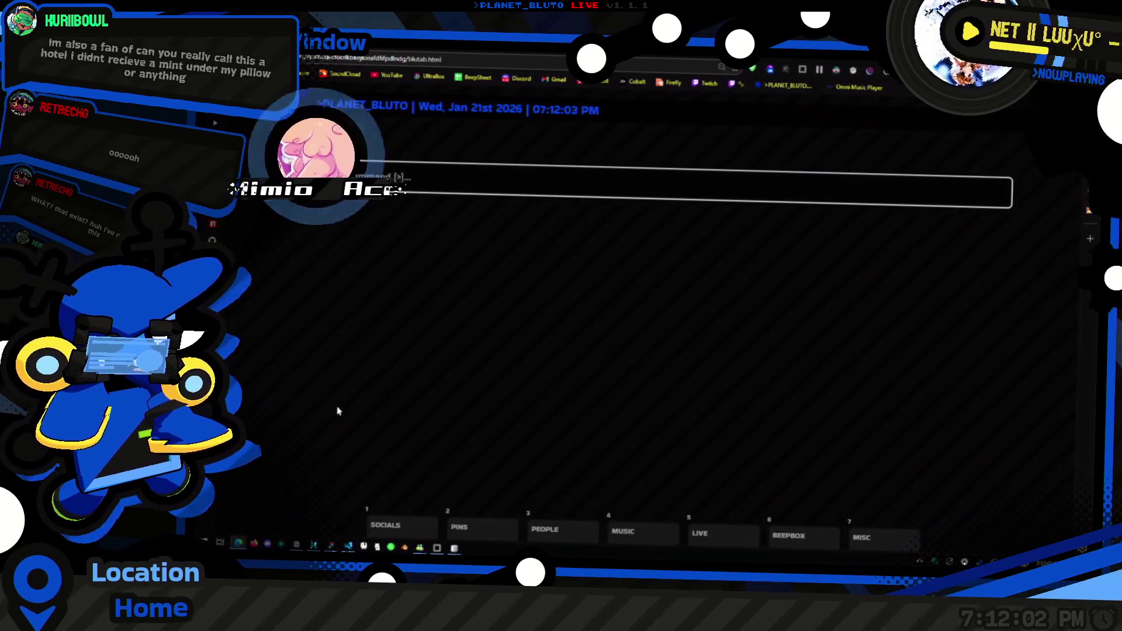
Step: Open Bandcamp from the new-tab command bar using 'band'
type("band")
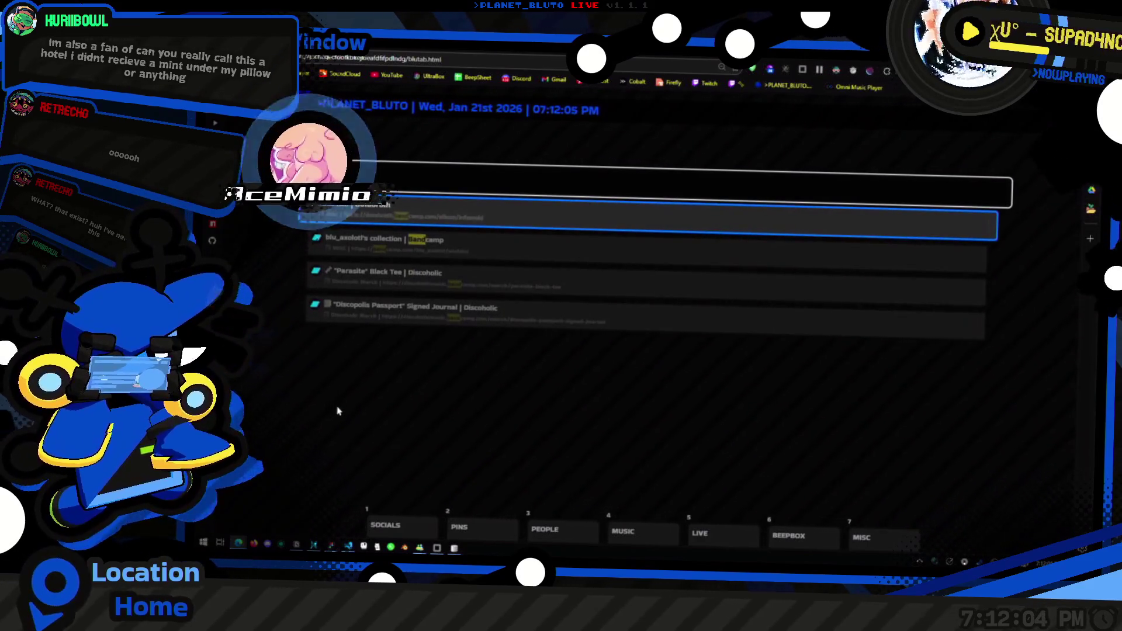
key("Return")
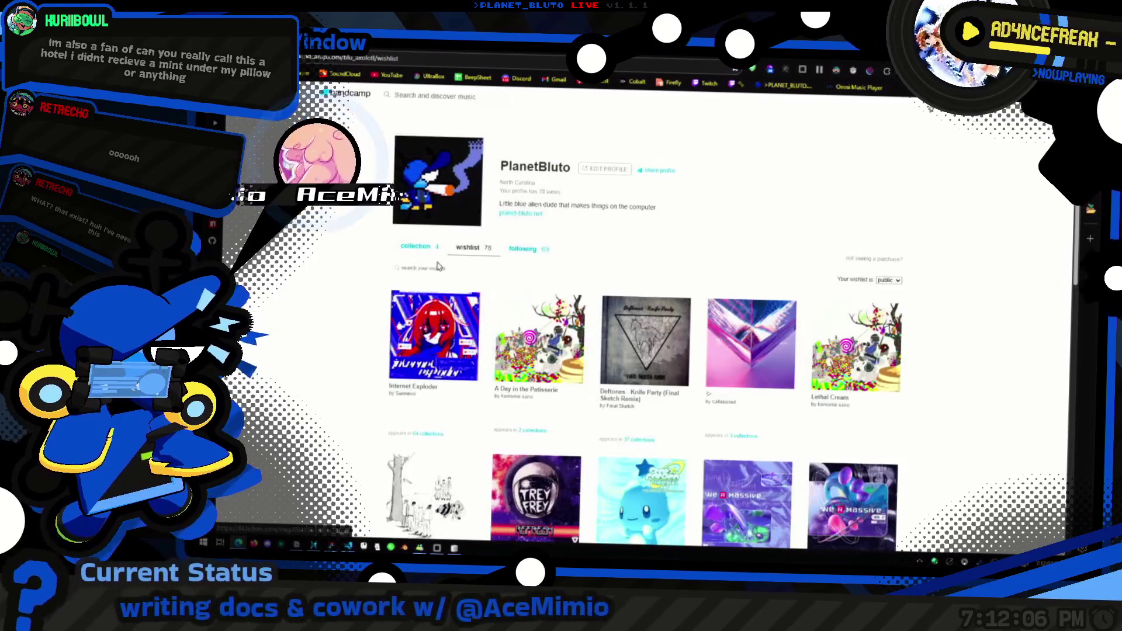
scroll(643, 350, "down", 5)
scroll(643, 350, "up", 5)
Step: Search Bandcamp for 'undertale' and open the UNDERTALE Soundtrack album
left_click(418, 97)
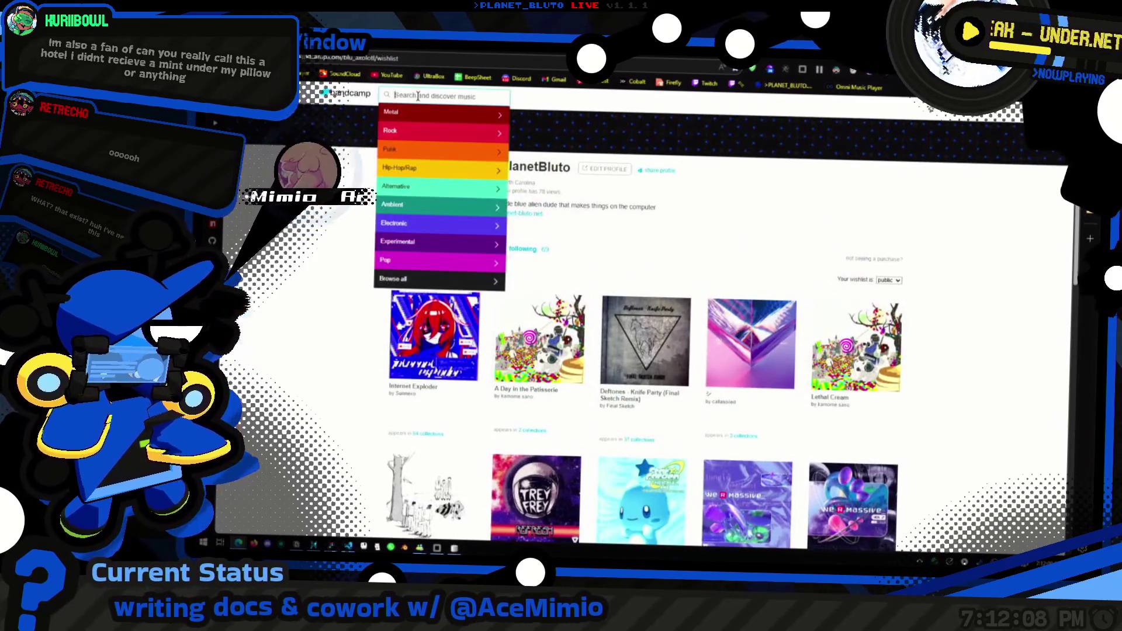
type("undertale")
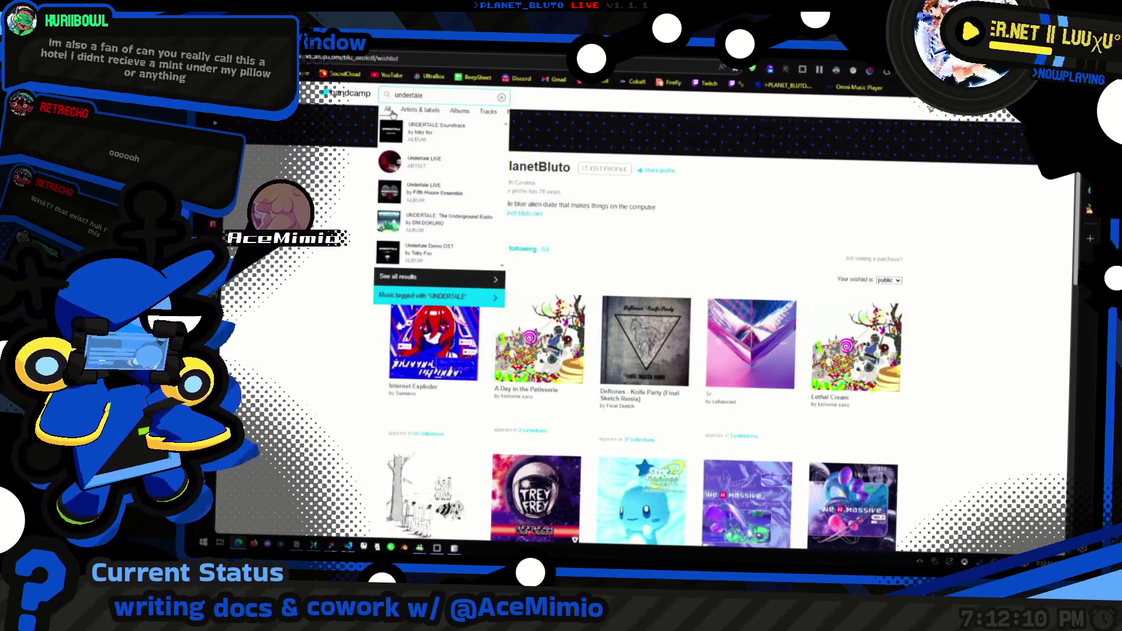
left_click(440, 140)
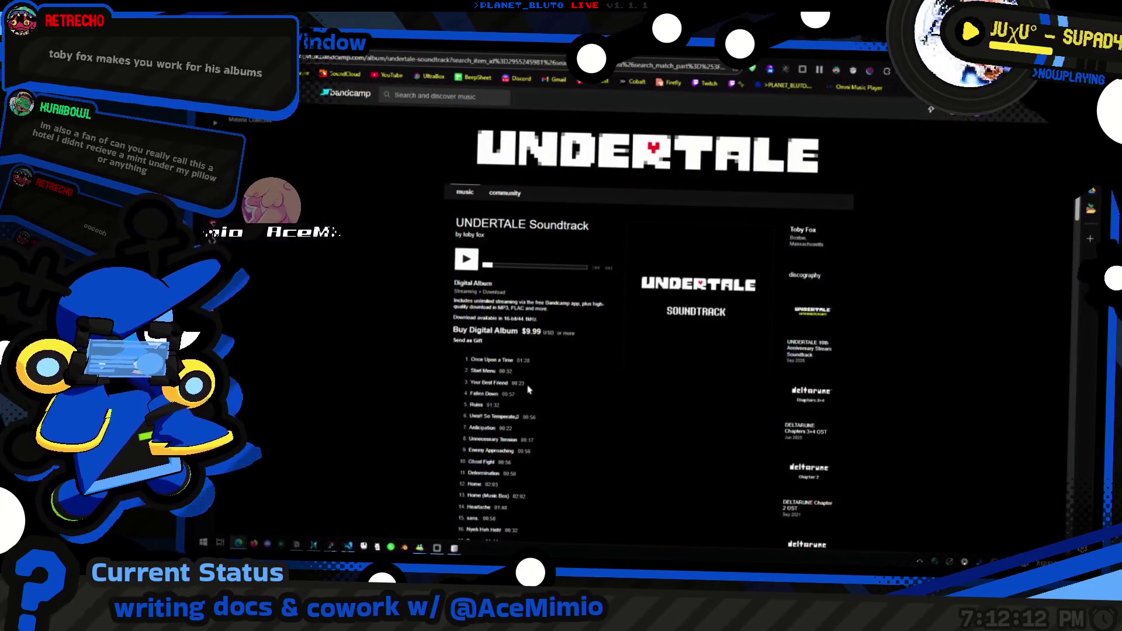
scroll(548, 420, "down", 15)
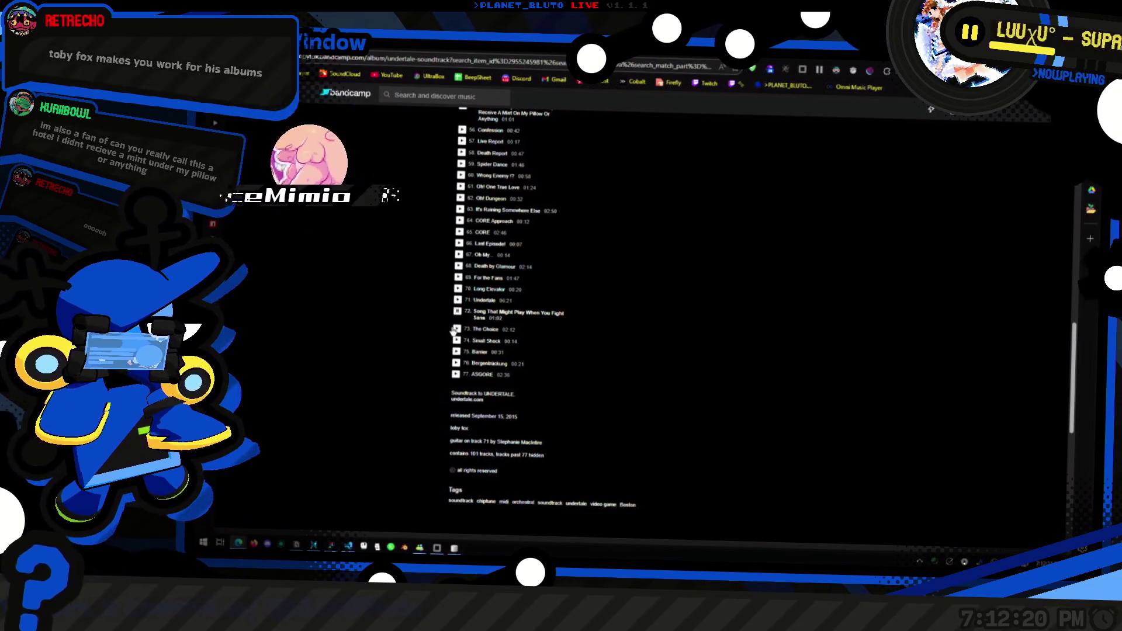
scroll(454, 331, "up", 3)
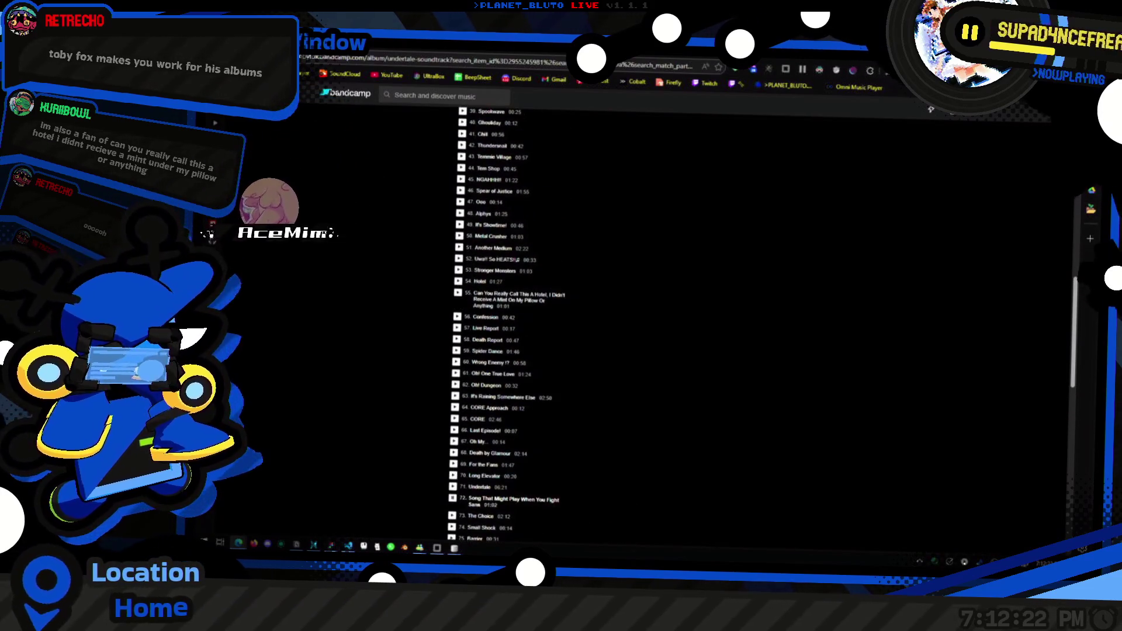
scroll(379, 218, "up", 3)
Step: Scroll through the UNDERTALE Soundtrack track list and back up, then go to the Socket.IO Server API tab
scroll(379, 222, "up", 10)
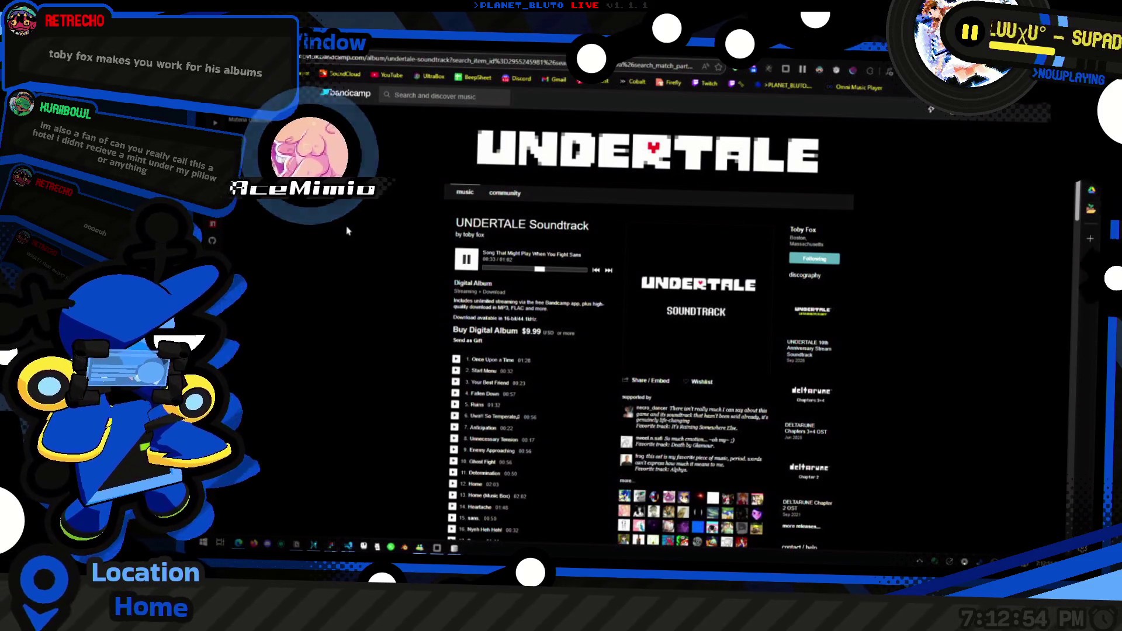
scroll(350, 234, "down", 5)
scroll(364, 240, "down", 5)
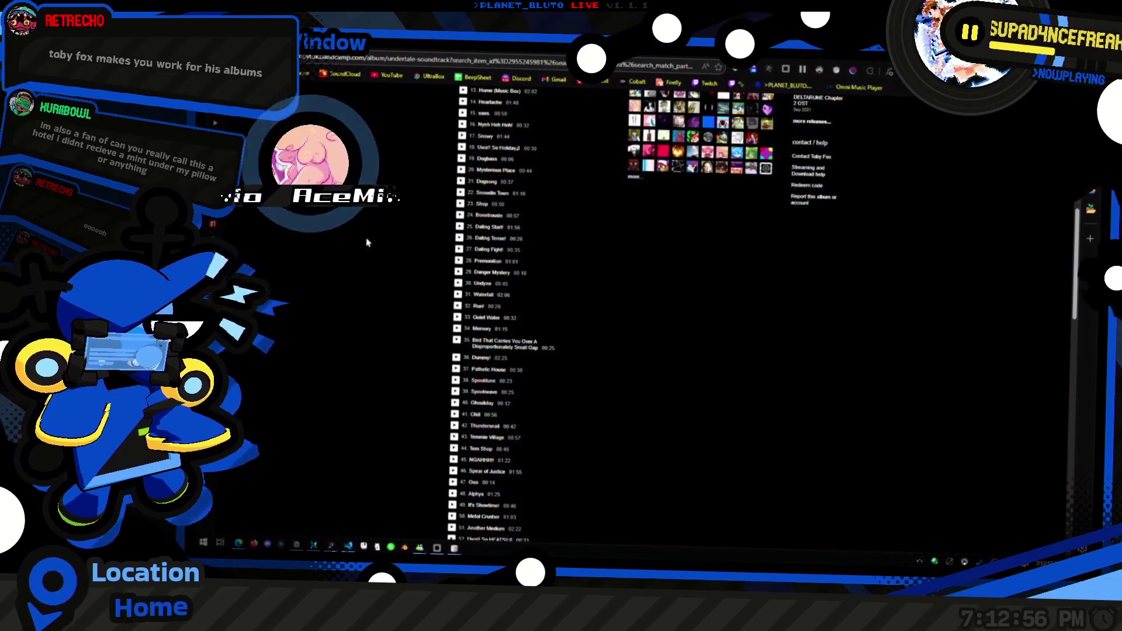
scroll(375, 254, "down", 2)
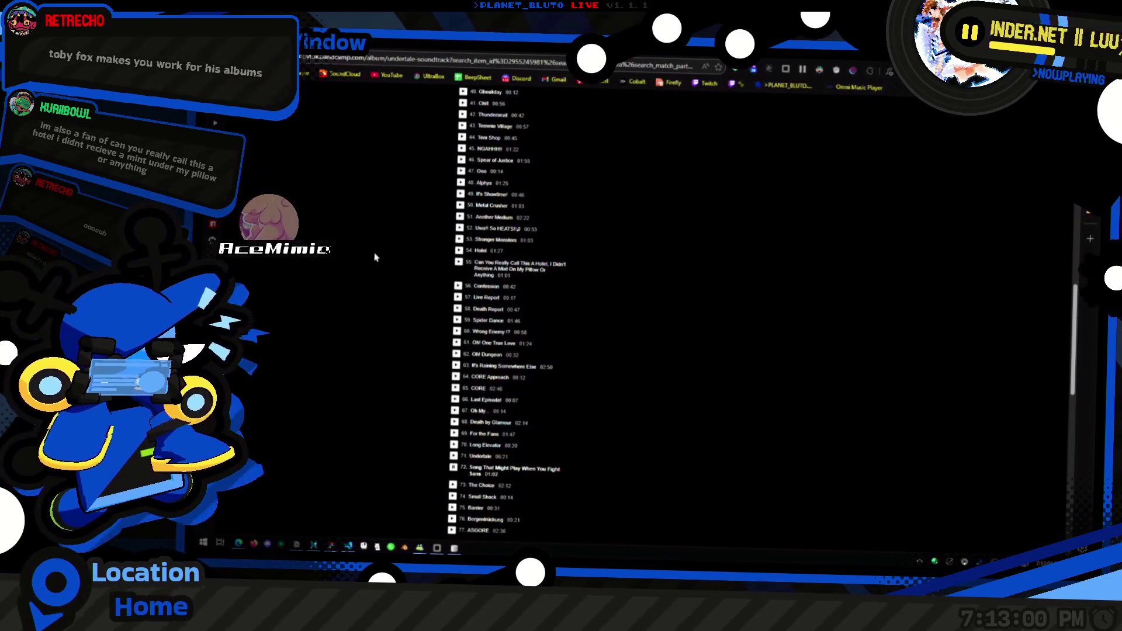
scroll(374, 257, "down", 1)
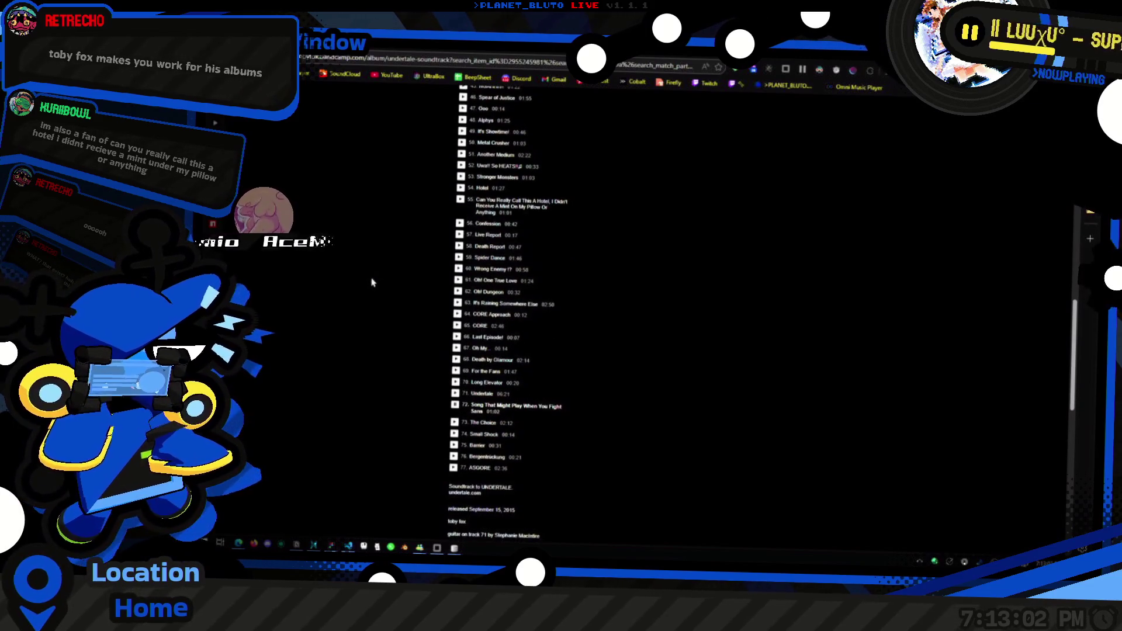
scroll(375, 281, "up", 10)
scroll(389, 293, "up", 2)
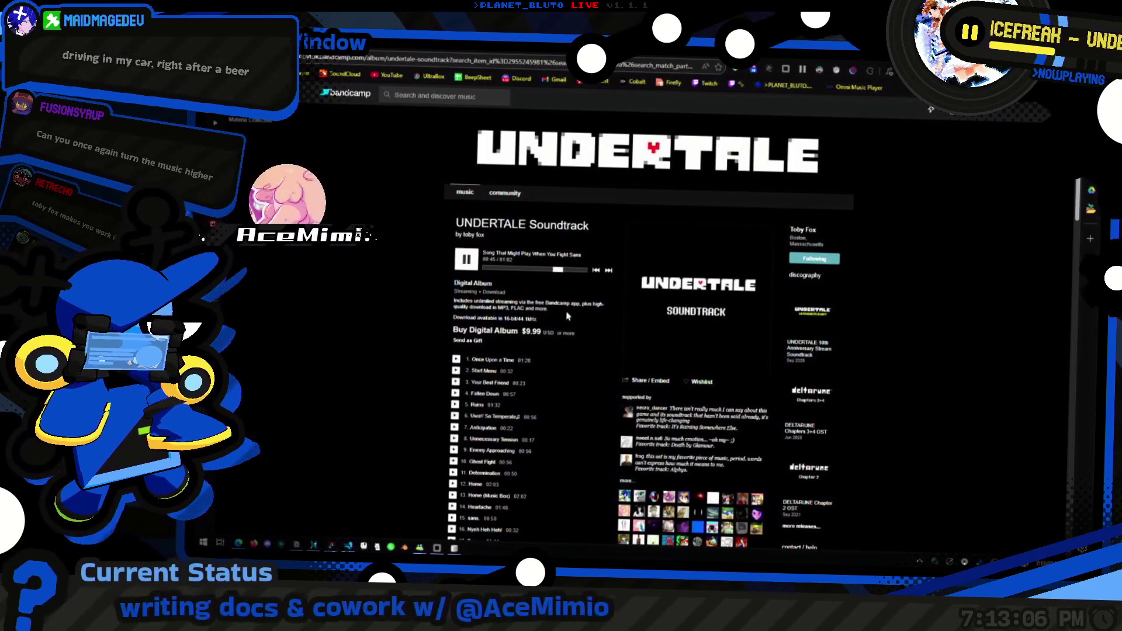
scroll(409, 350, "down", 15)
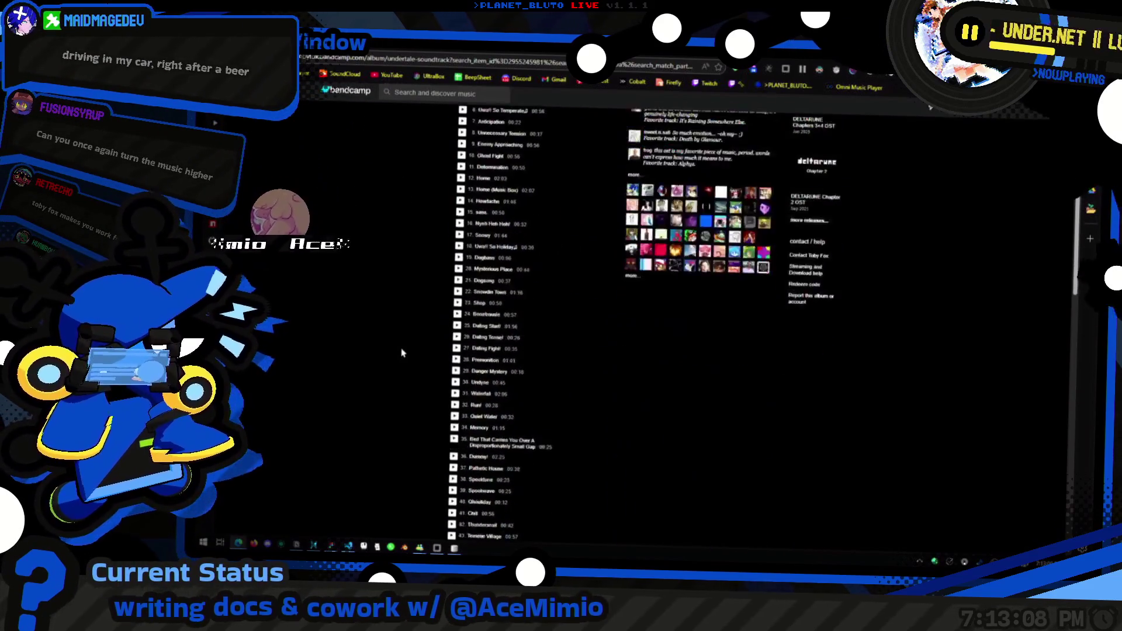
scroll(443, 407, "up", 3)
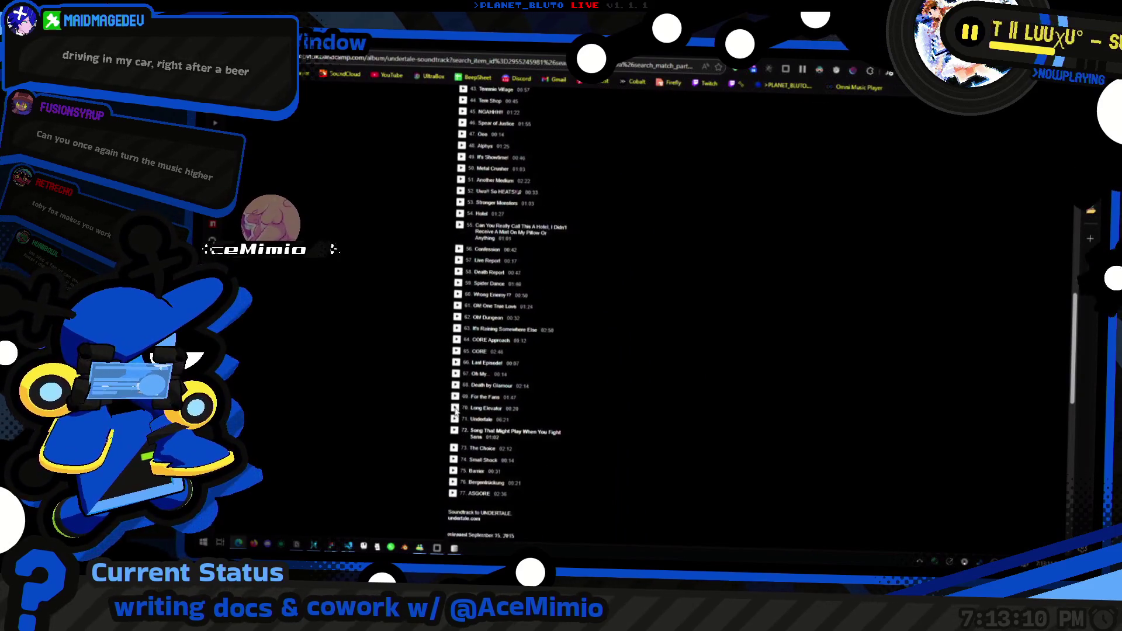
scroll(412, 381, "up", 1)
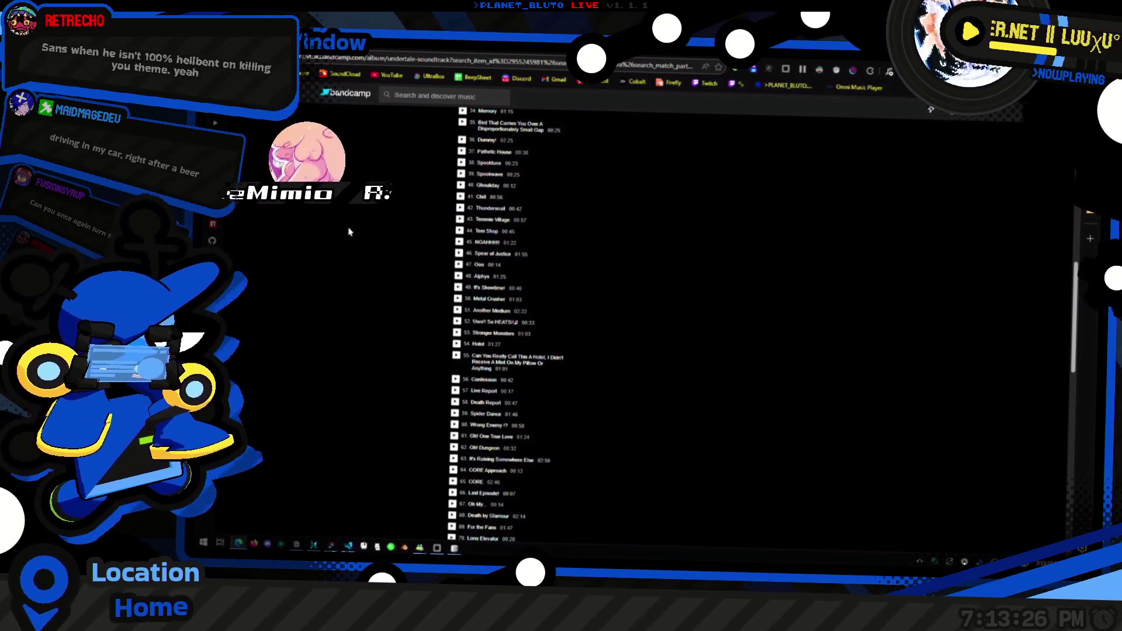
scroll(376, 401, "up", 5)
scroll(376, 403, "up", 4)
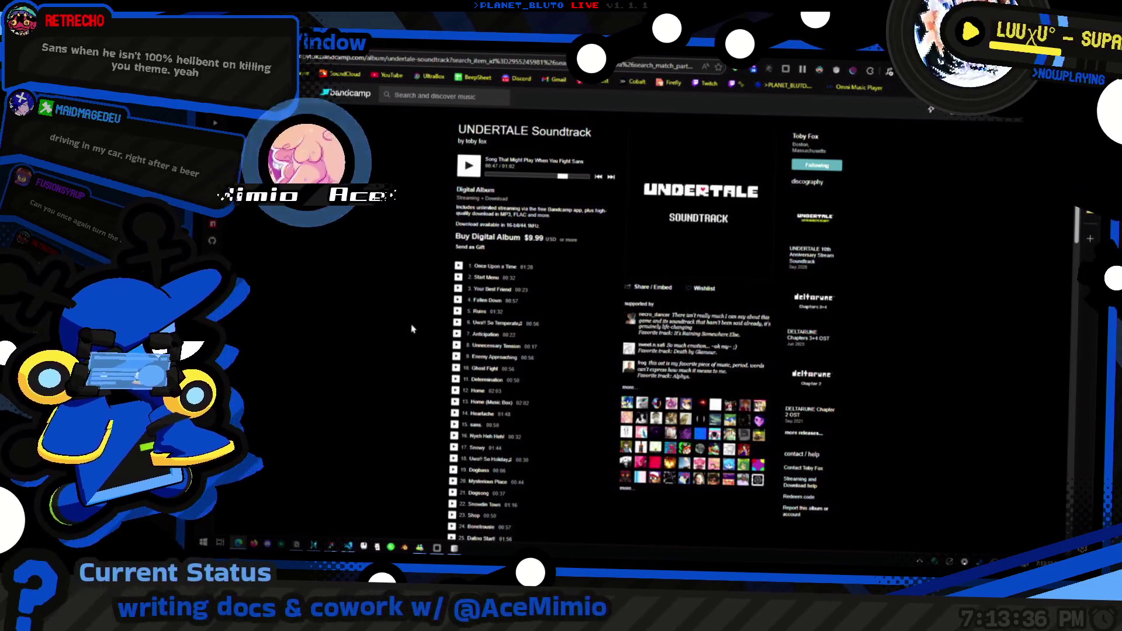
key("ctrl+Tab")
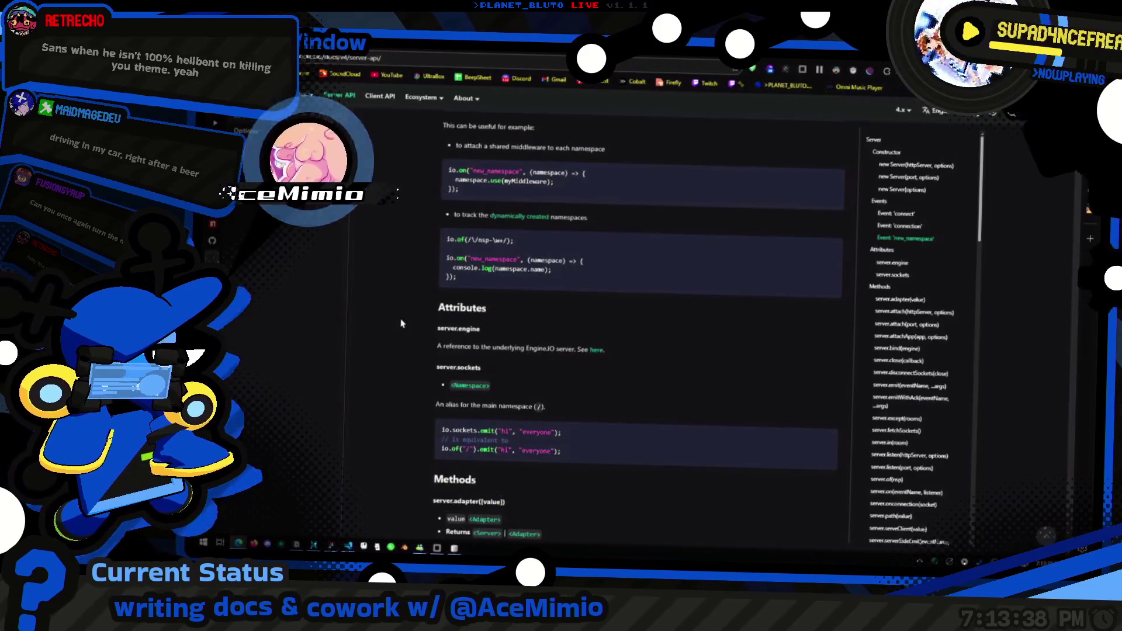
key("ctrl+Tab")
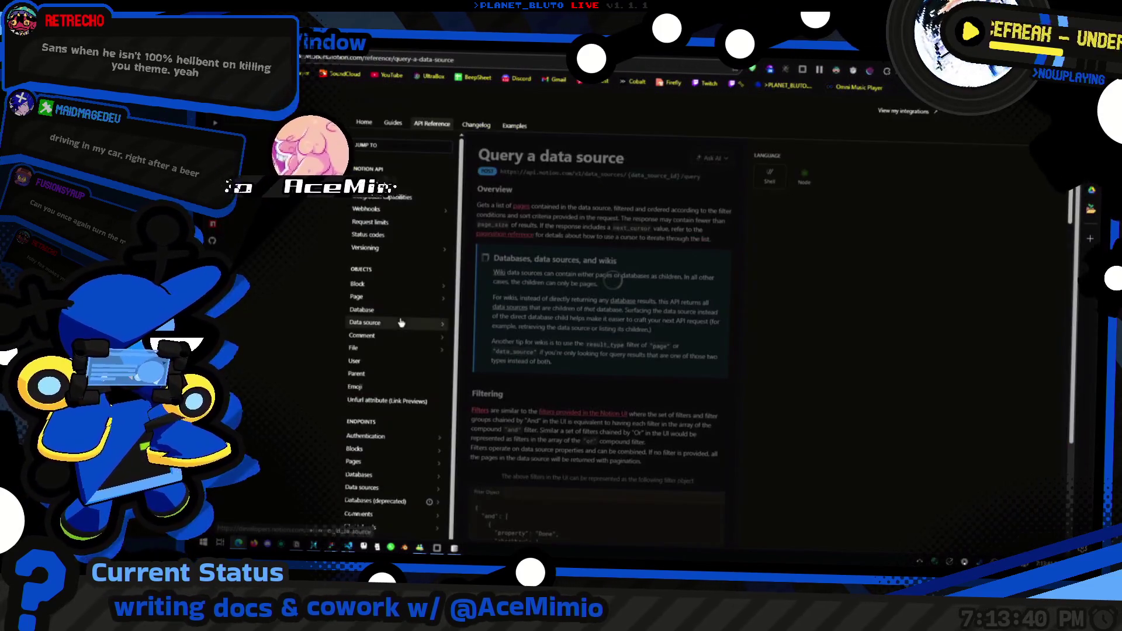
key("alt+Tab")
scroll(687, 331, "up", 2)
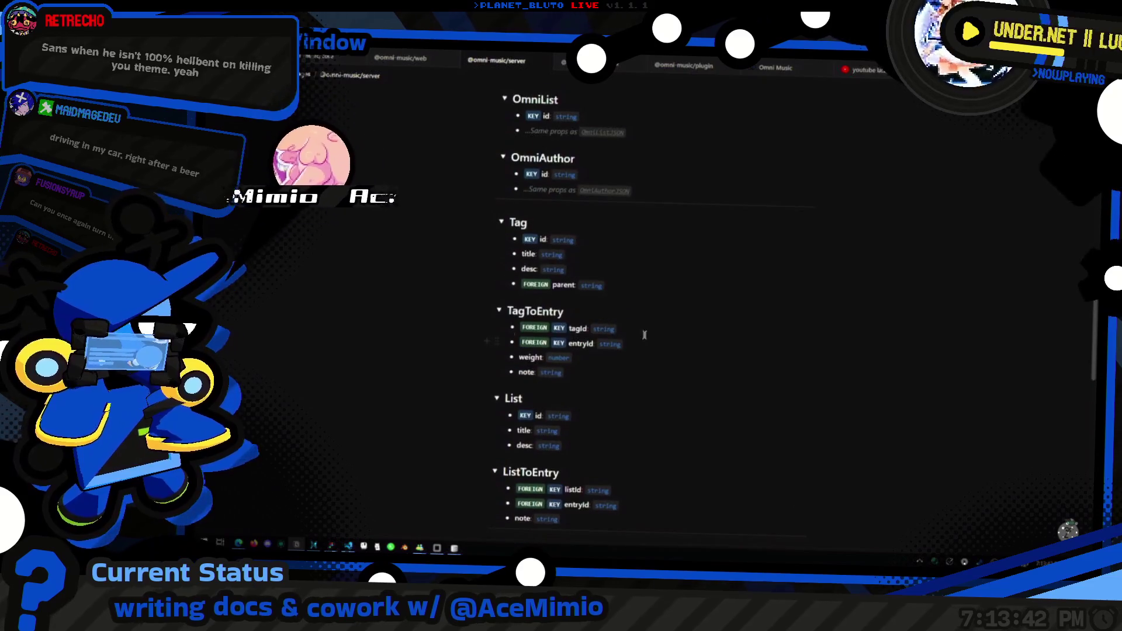
left_click(686, 331)
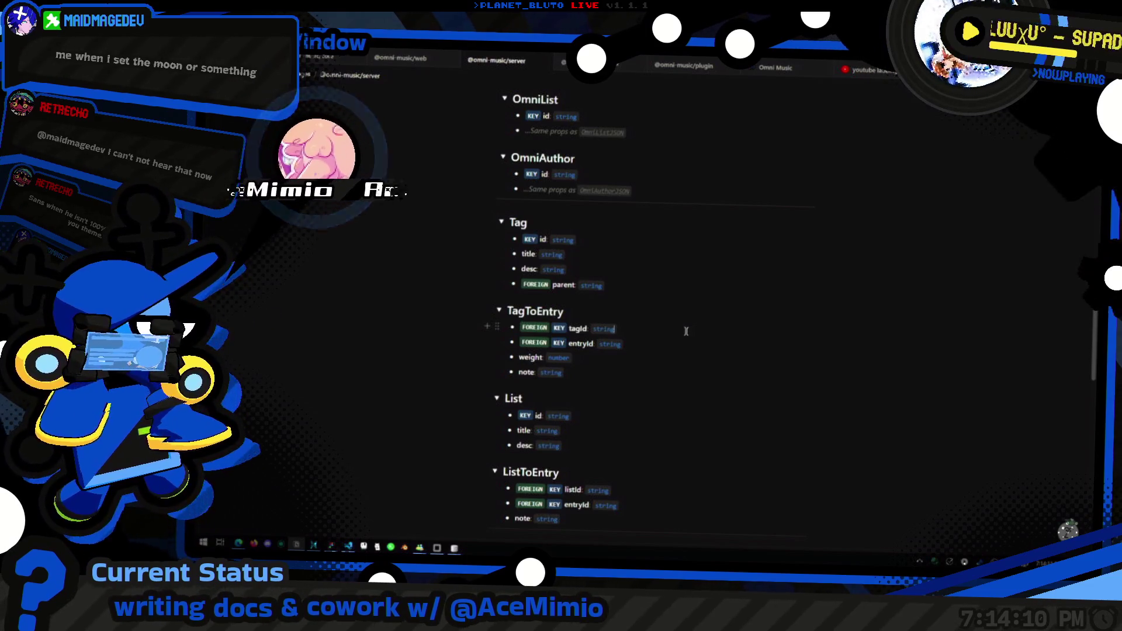
Step: Review the Endpoints from GET /library onward, briefly selecting the whole Endpoints block
scroll(666, 321, "up", 4)
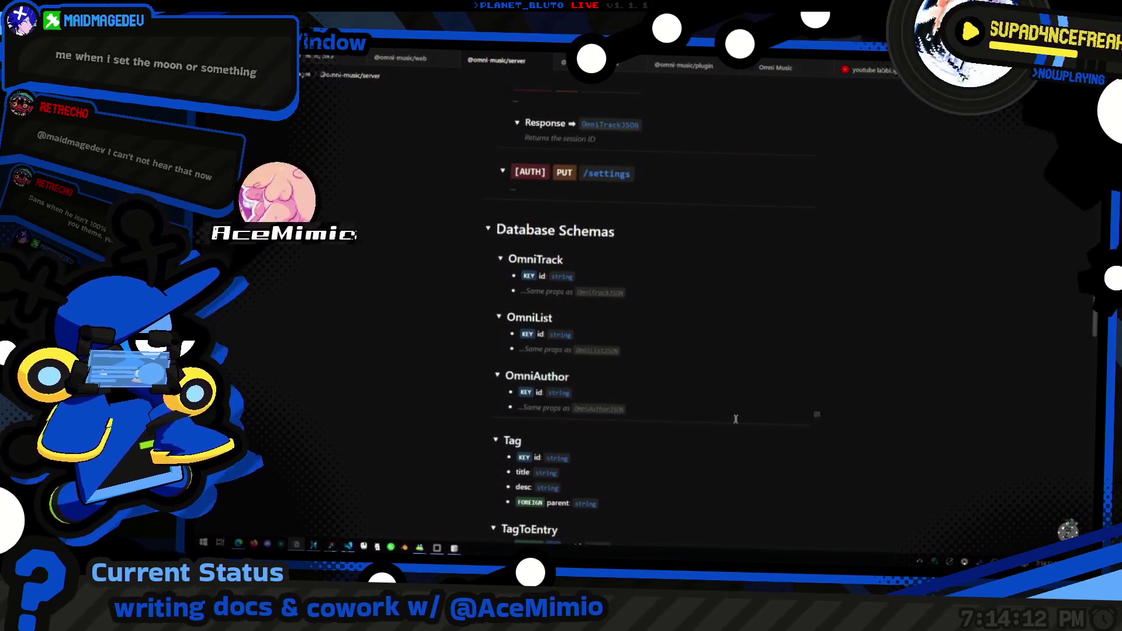
scroll(725, 410, "up", 15)
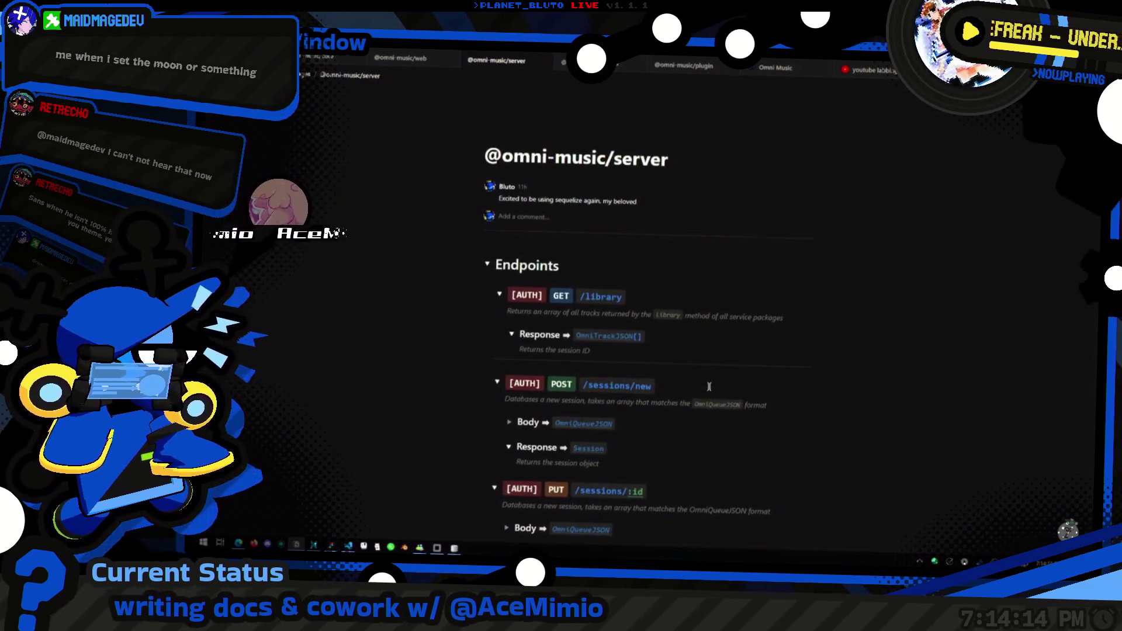
left_click(636, 303)
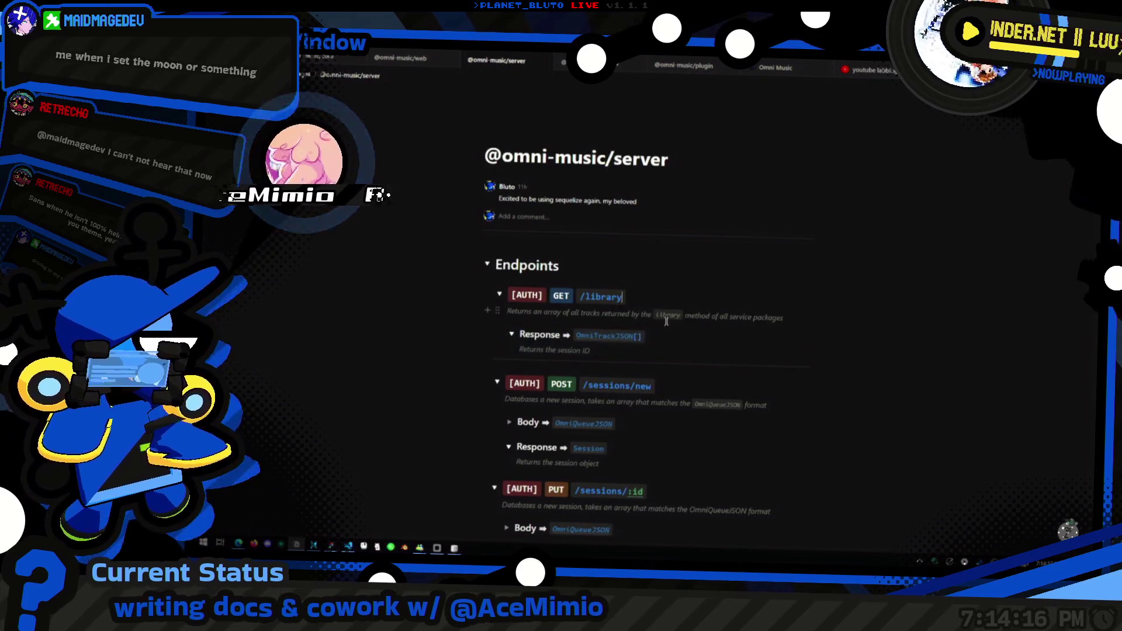
scroll(666, 321, "down", 10)
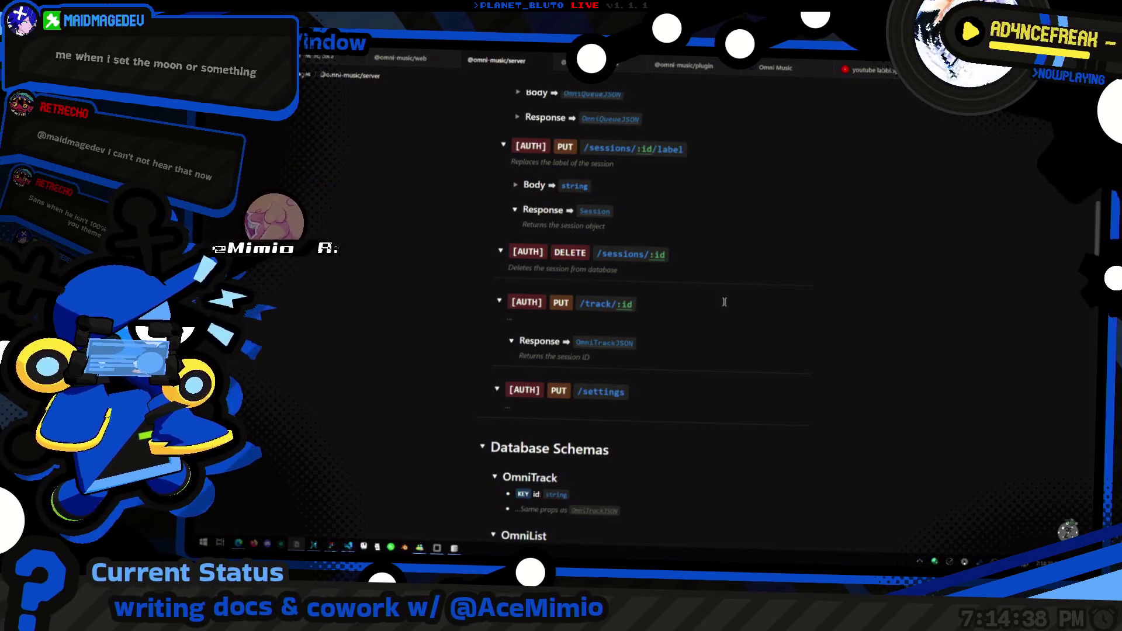
scroll(724, 301, "down", 2)
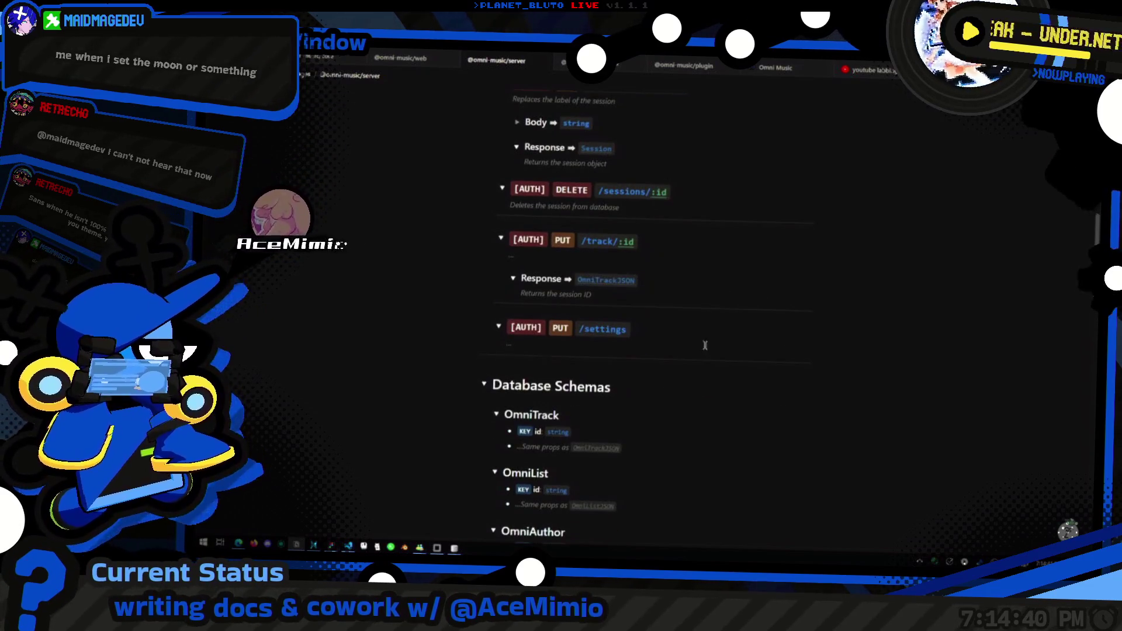
scroll(678, 289, "up", 2)
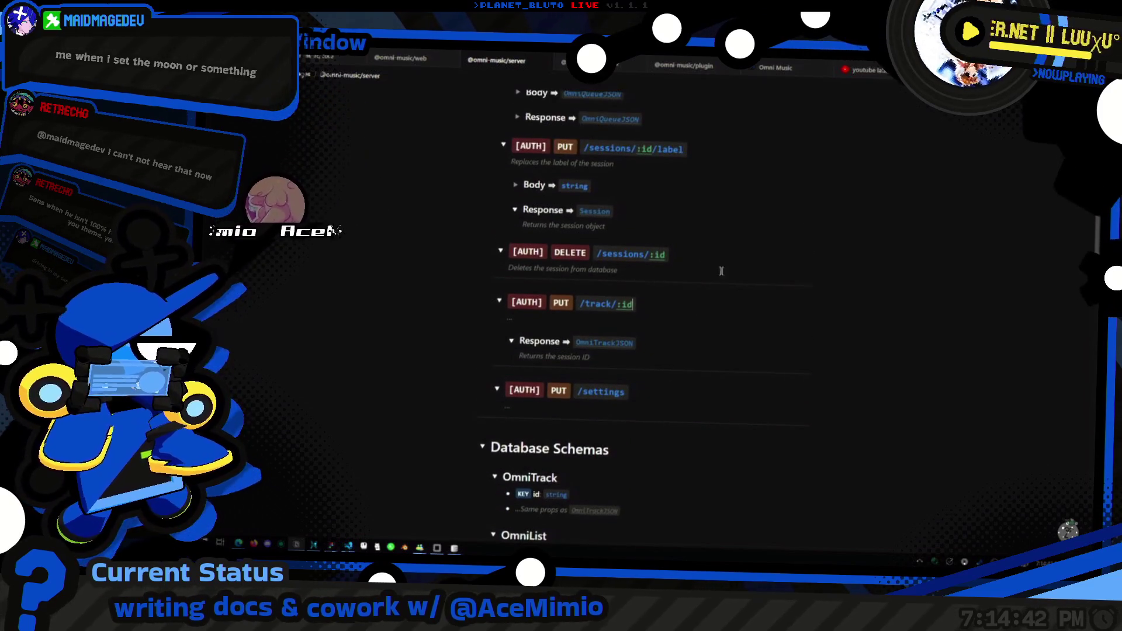
scroll(712, 258, "up", 3)
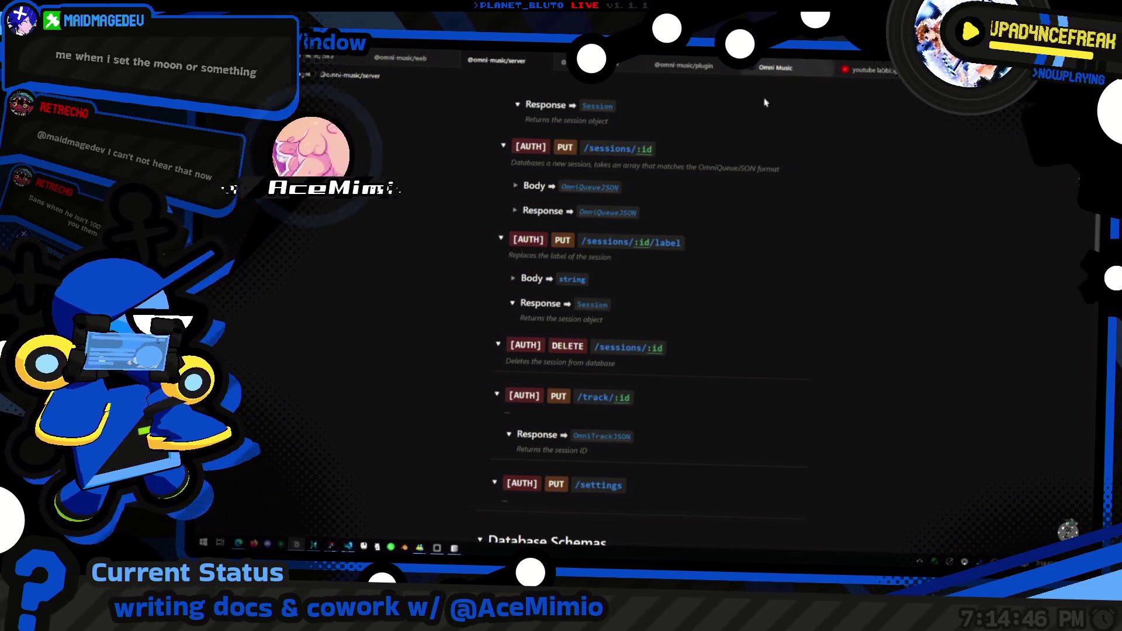
scroll(753, 208, "up", 5)
scroll(753, 208, "up", 5)
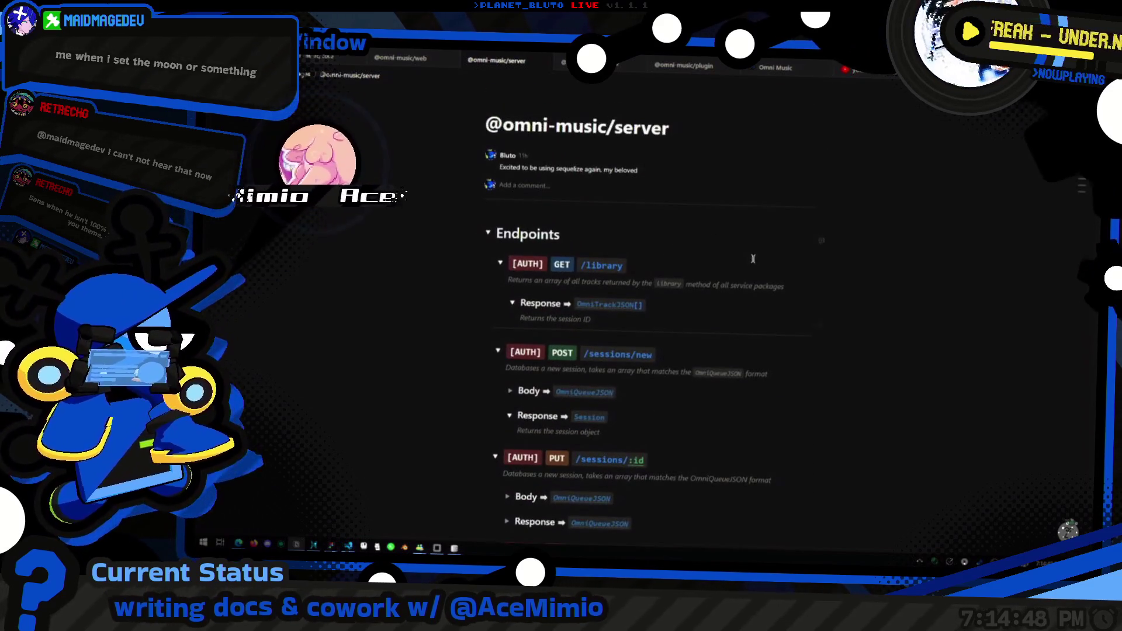
key("Escape")
scroll(667, 274, "down", 1)
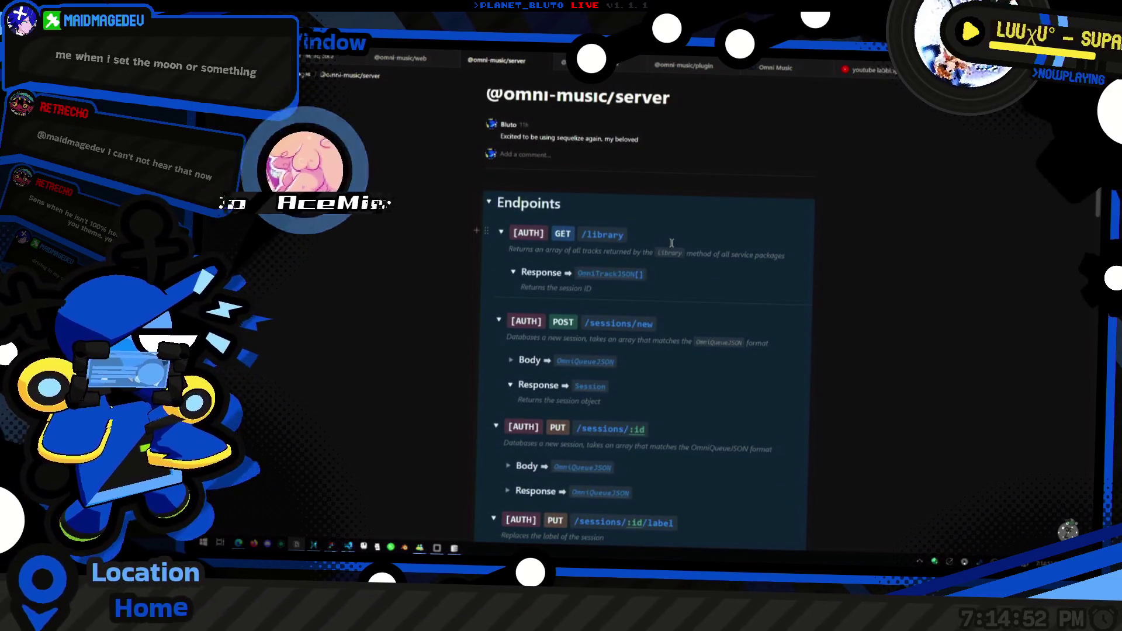
scroll(691, 283, "down", 1)
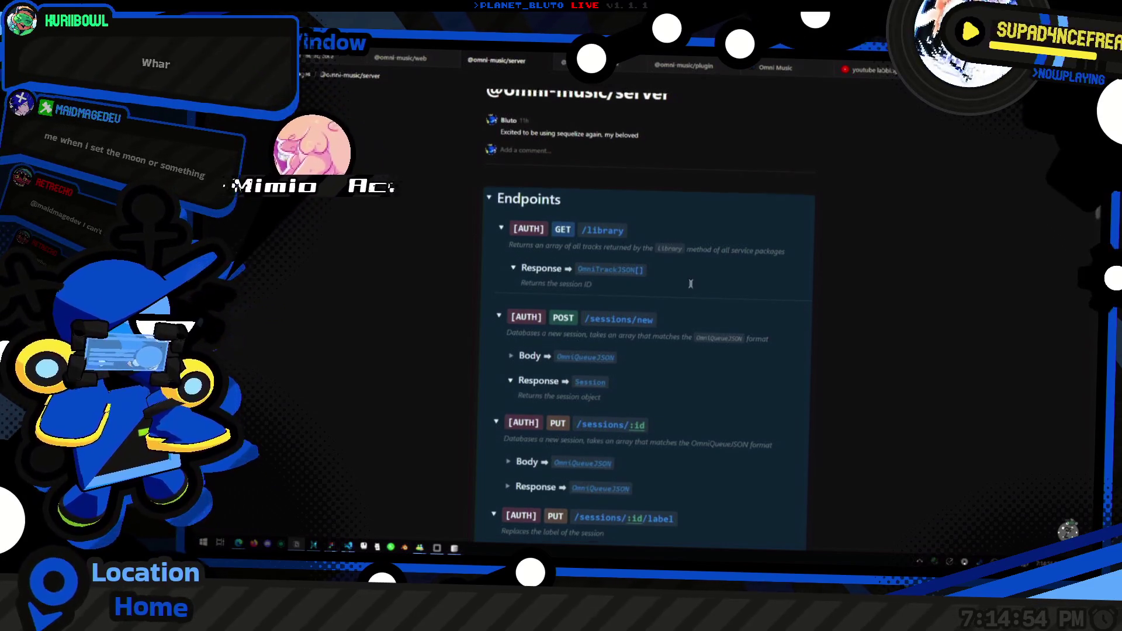
scroll(687, 304, "down", 1)
left_click(678, 331)
scroll(681, 356, "down", 3)
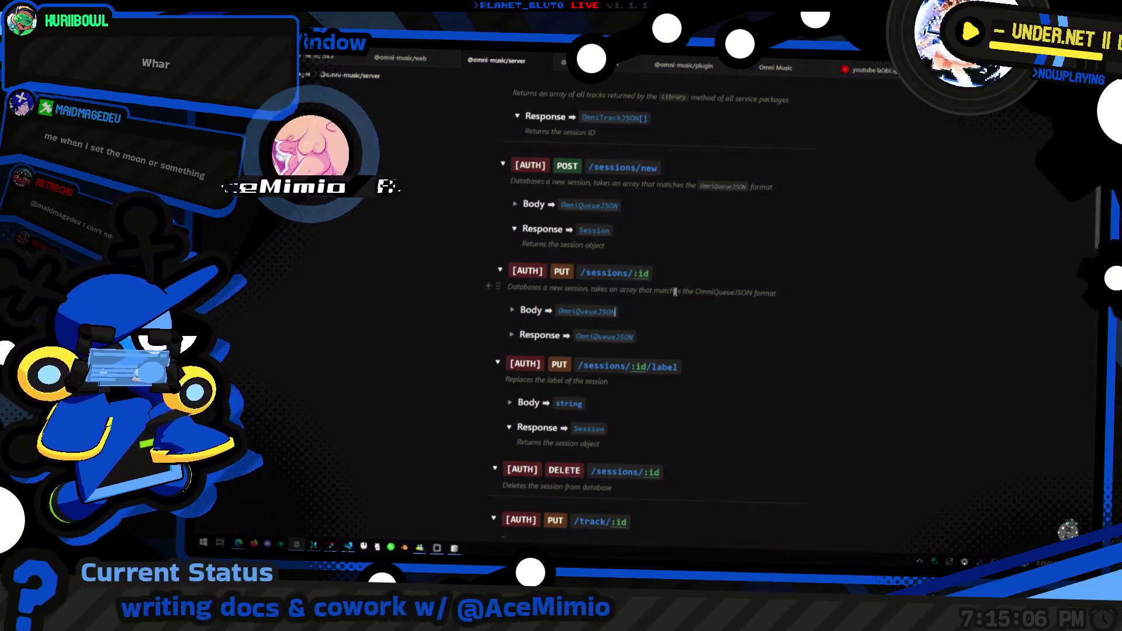
key("ctrl+k")
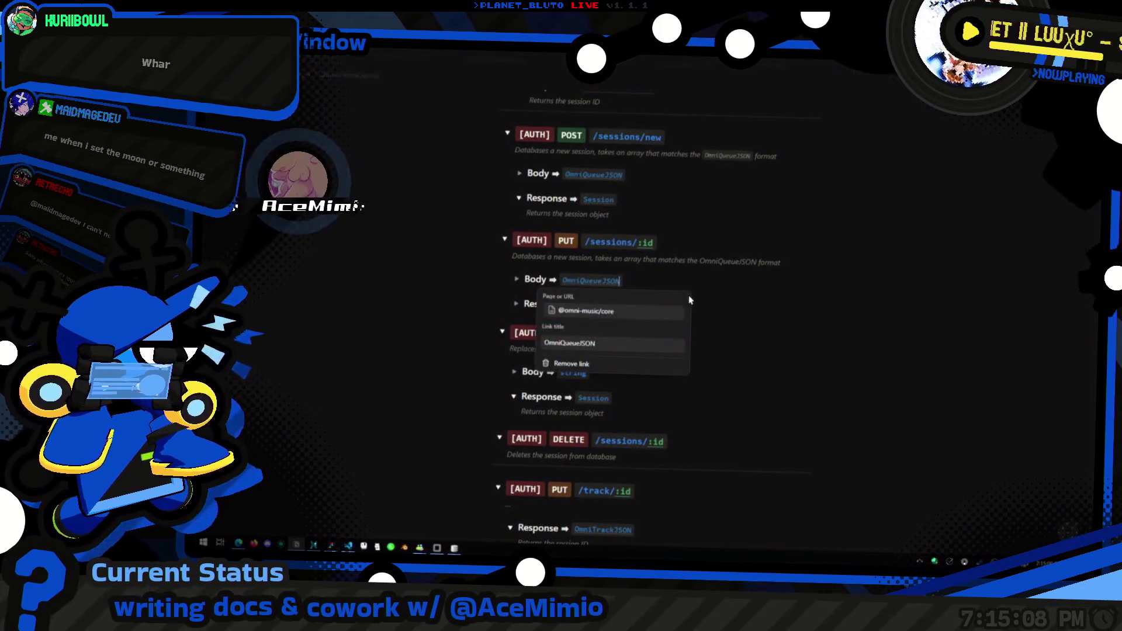
key("Escape")
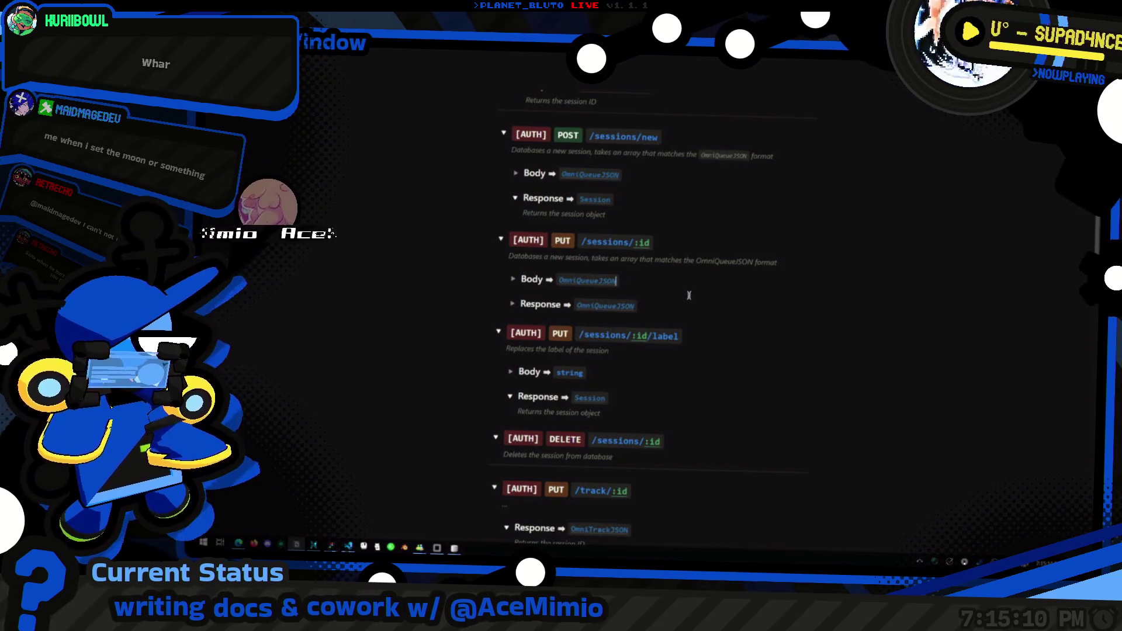
left_click(605, 284)
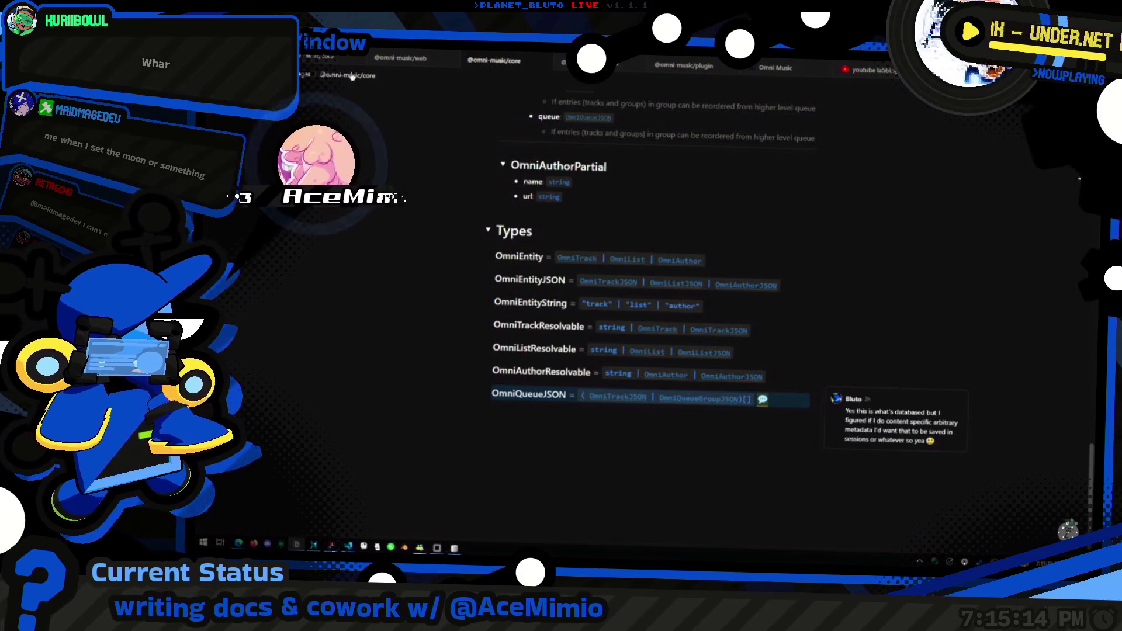
key("alt+Left")
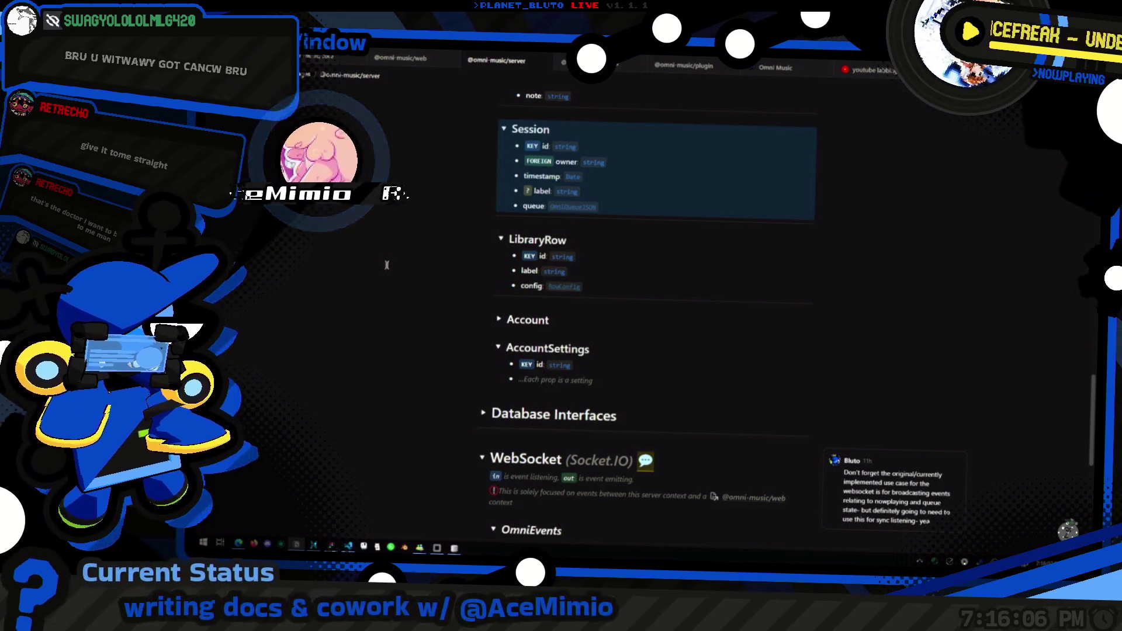
scroll(387, 265, "down", 4)
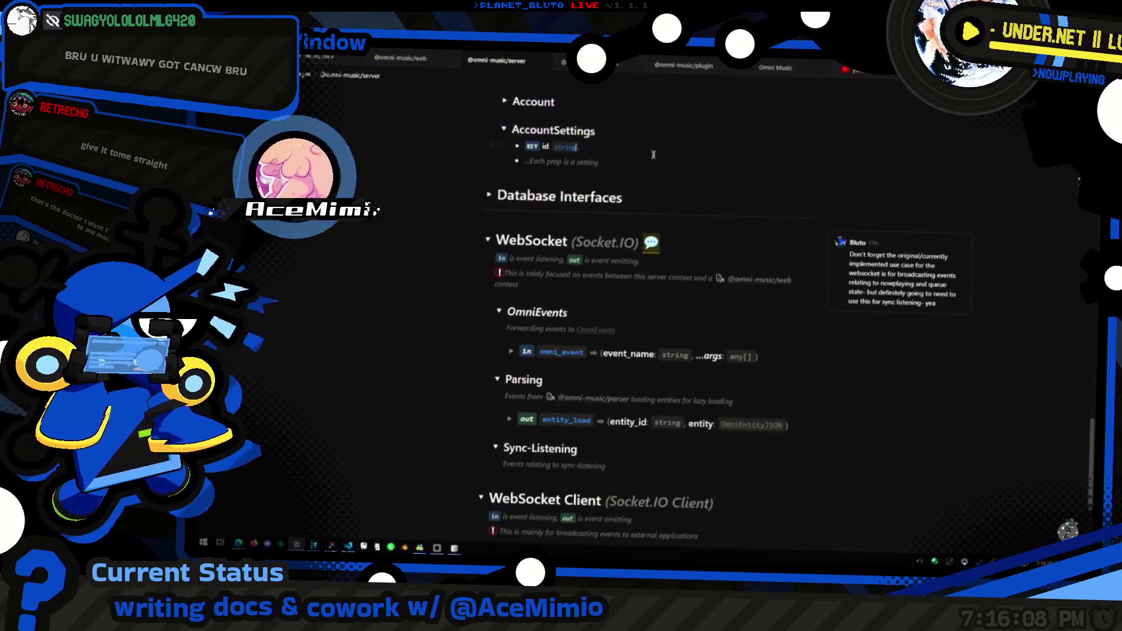
scroll(654, 154, "up", 10)
scroll(660, 316, "up", 6)
scroll(633, 319, "up", 12)
left_click(679, 382)
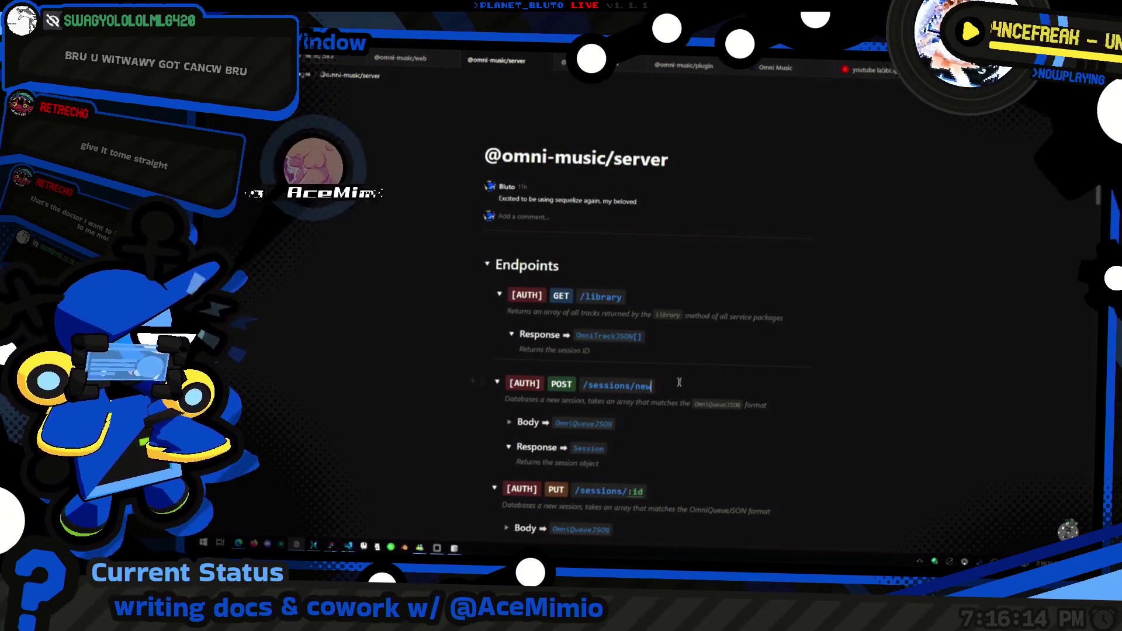
scroll(670, 305, "down", 6)
left_click(725, 350)
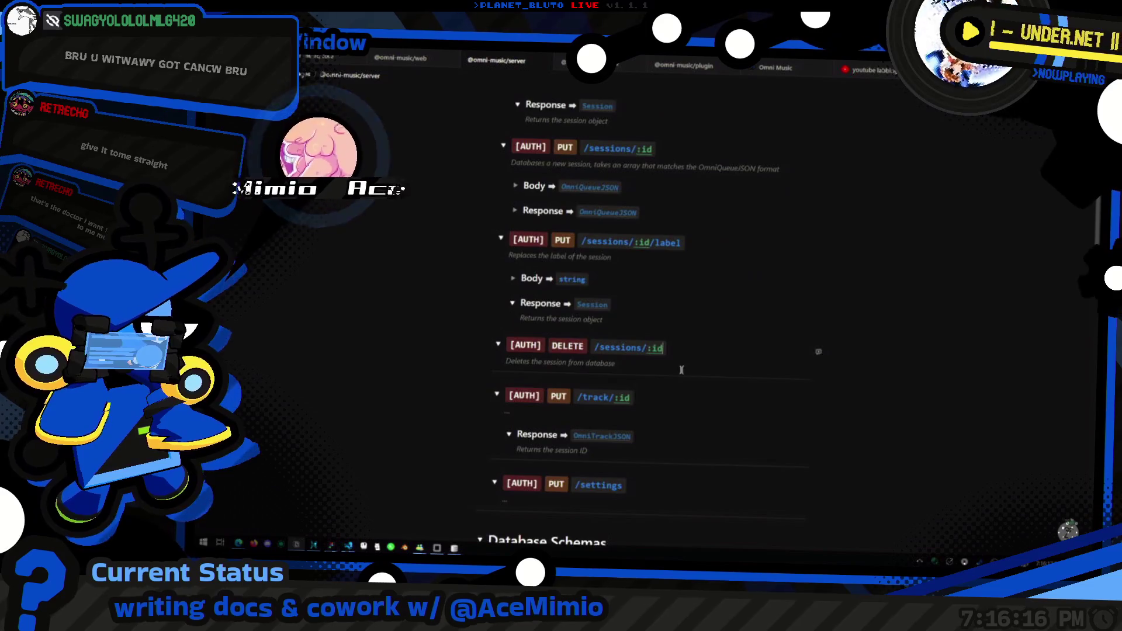
scroll(681, 369, "down", 3)
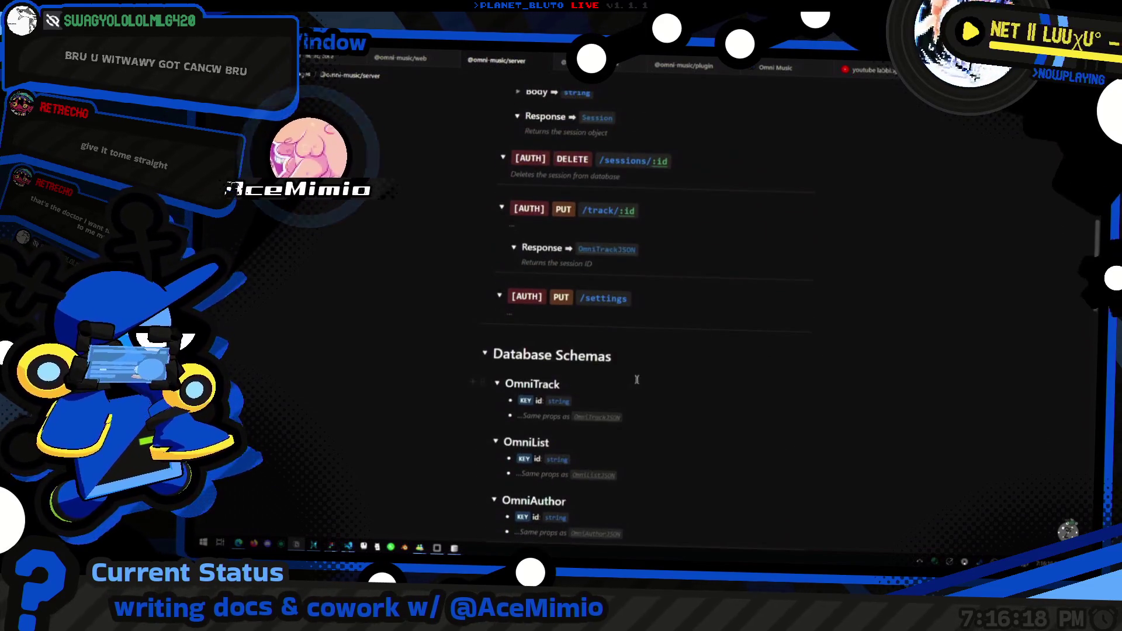
scroll(669, 386, "down", 4)
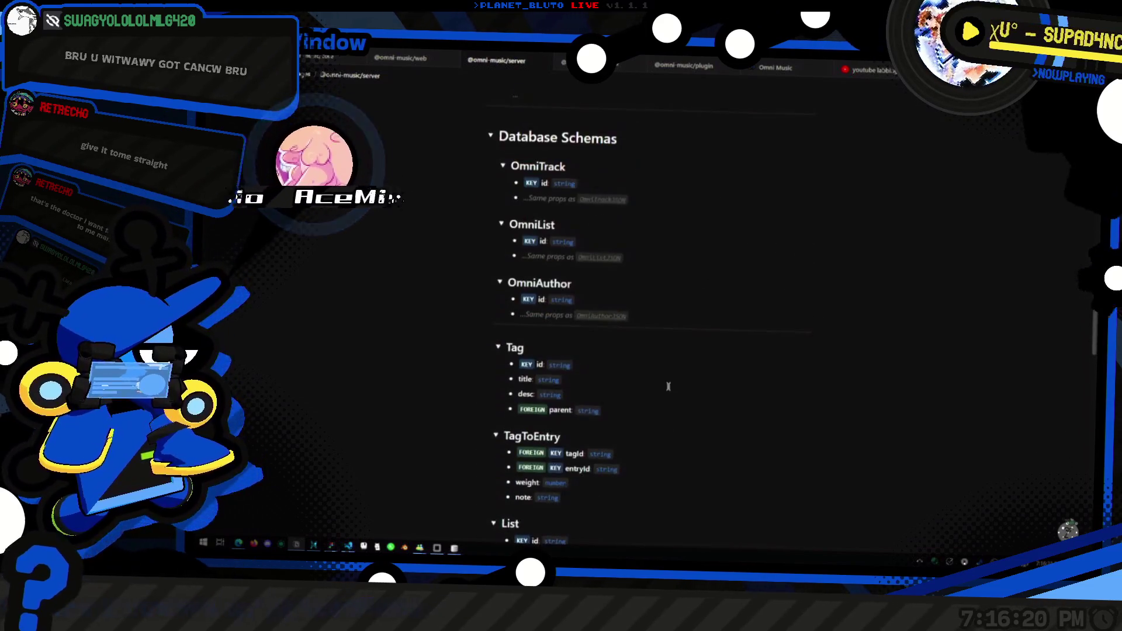
scroll(669, 387, "up", 6)
scroll(672, 405, "up", 3)
scroll(672, 404, "down", 3)
scroll(575, 344, "up", 1)
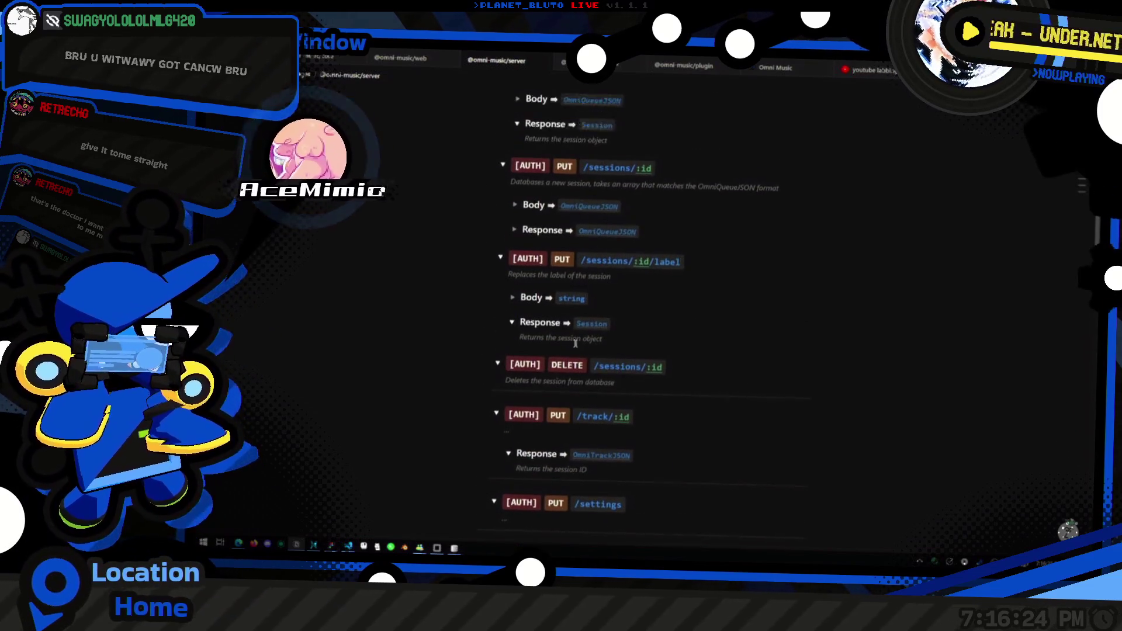
scroll(575, 344, "up", 5)
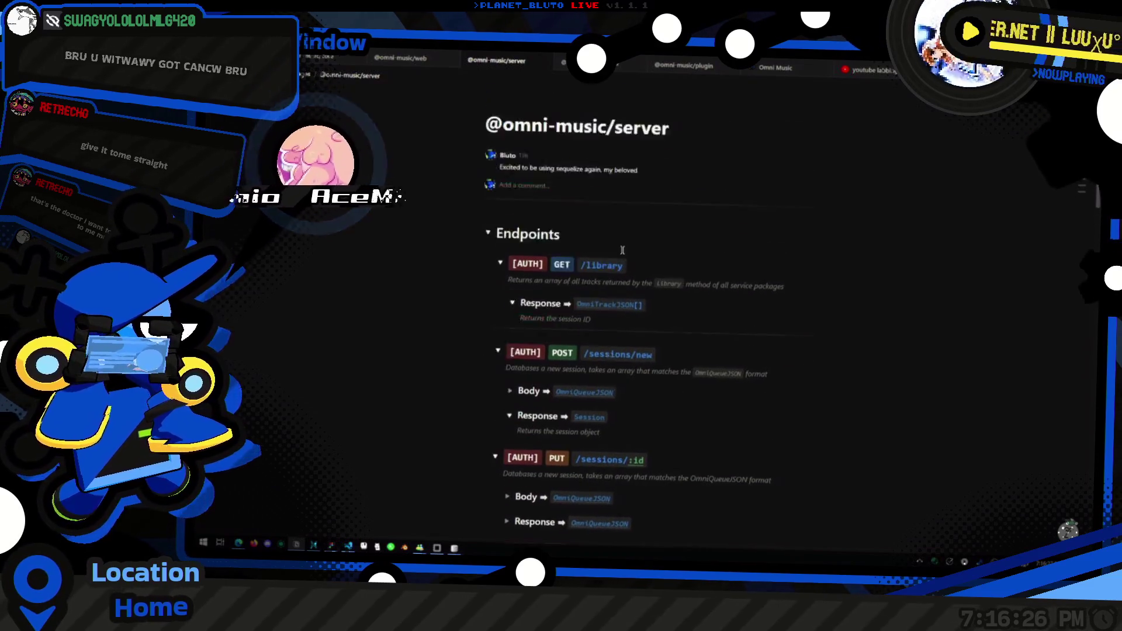
scroll(672, 298, "down", 3)
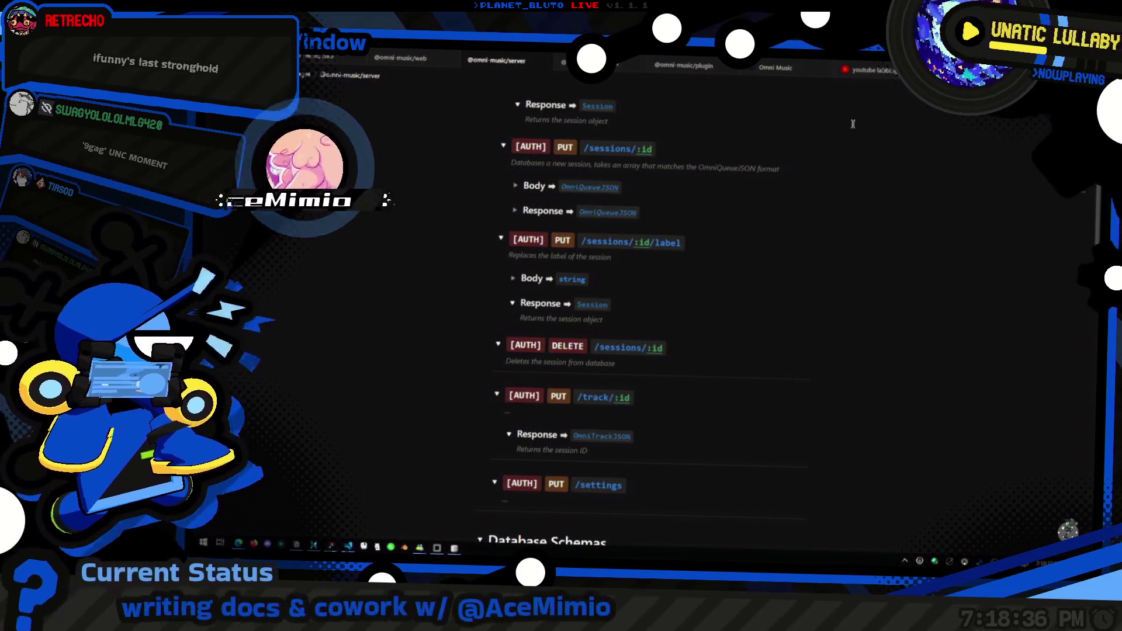
left_click(640, 302)
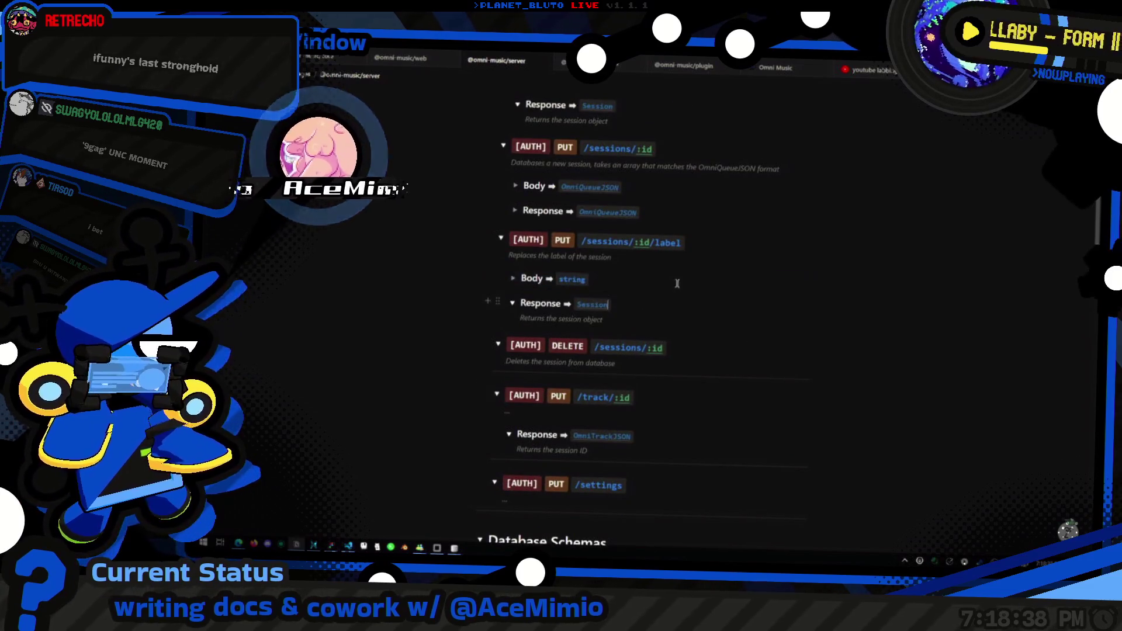
scroll(672, 303, "down", 3)
left_click(696, 335)
scroll(696, 334, "down", 5)
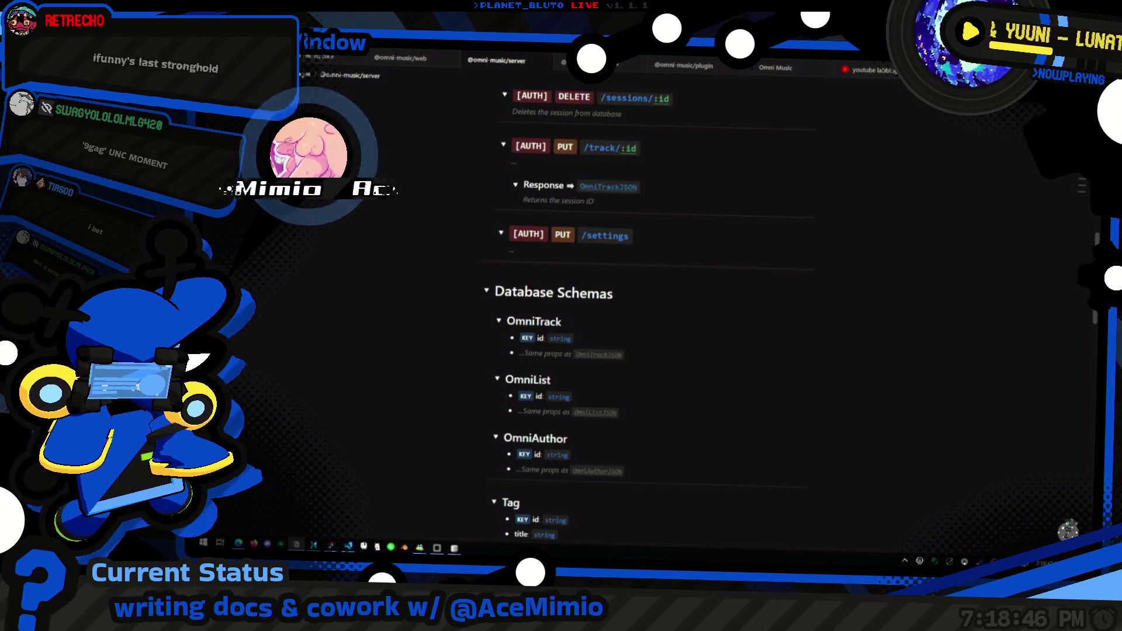
scroll(589, 400, "down", 6)
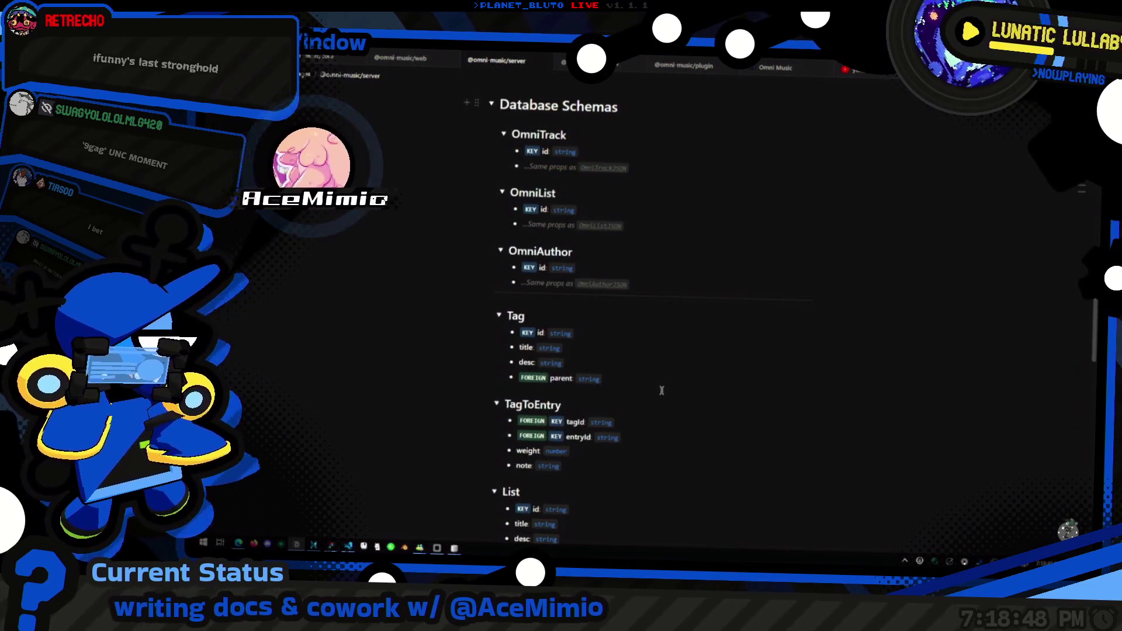
scroll(662, 390, "down", 5)
scroll(664, 391, "up", 4)
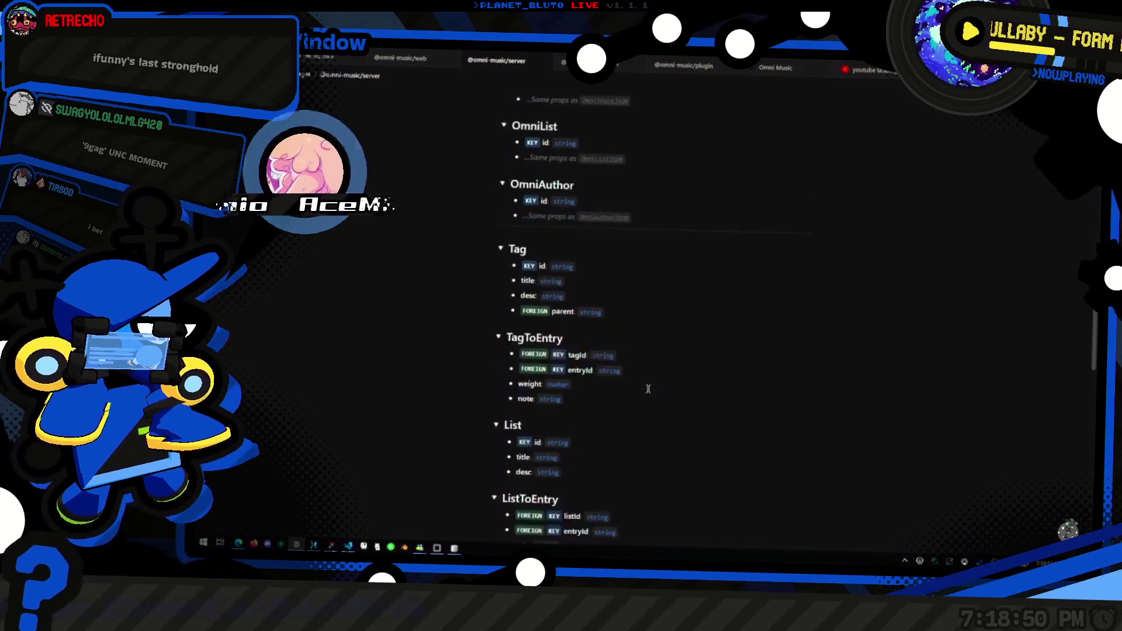
scroll(648, 389, "up", 15)
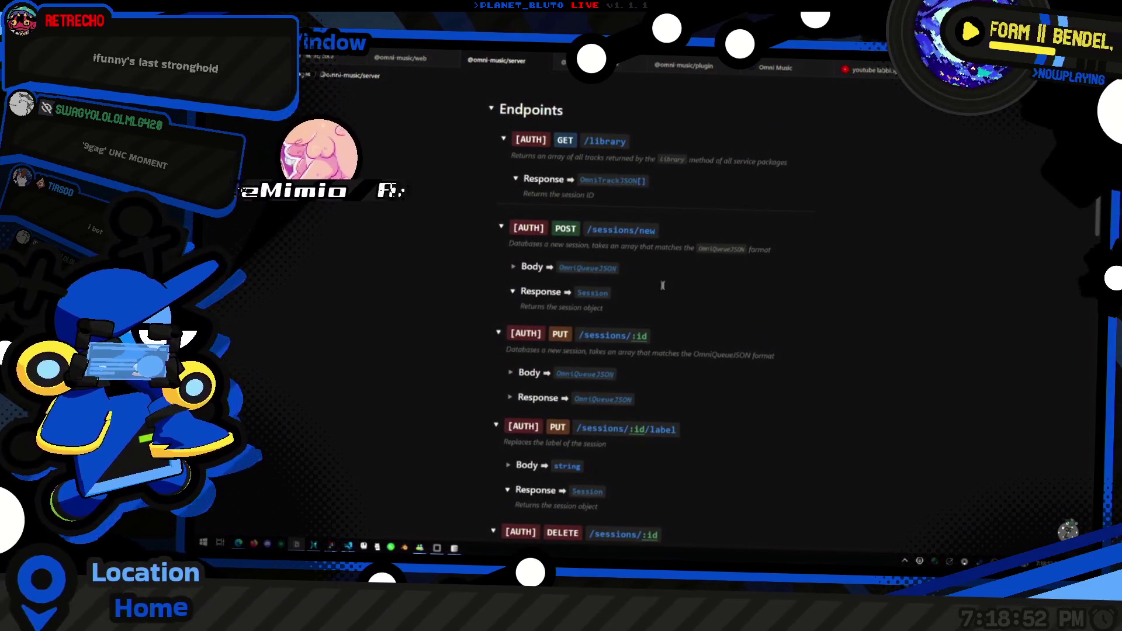
left_click(667, 272)
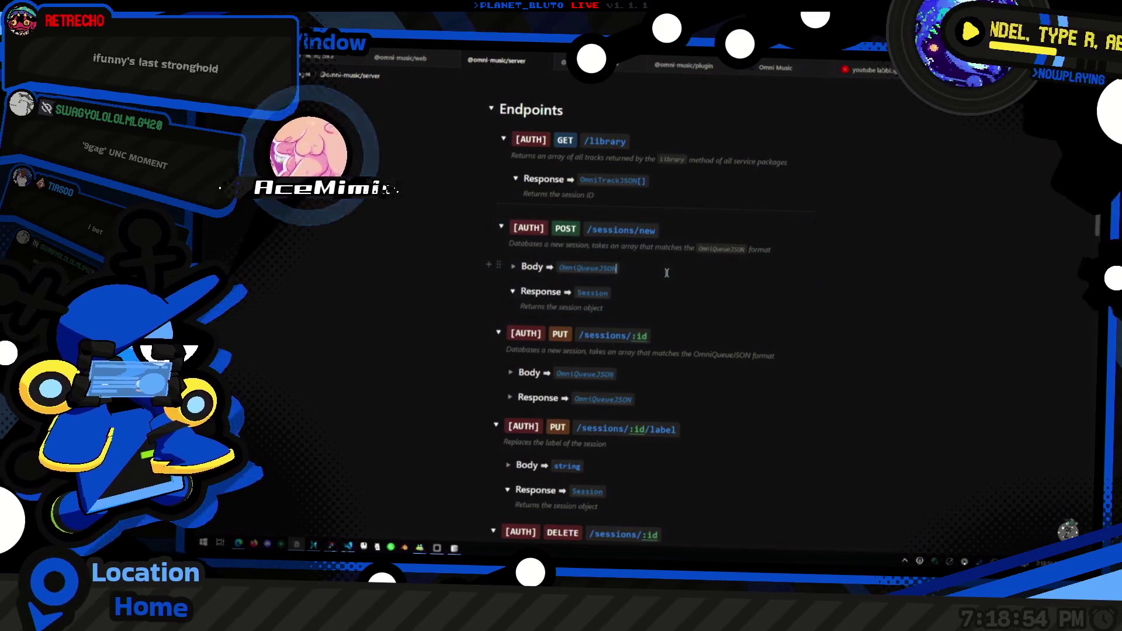
key("ctrl+Tab")
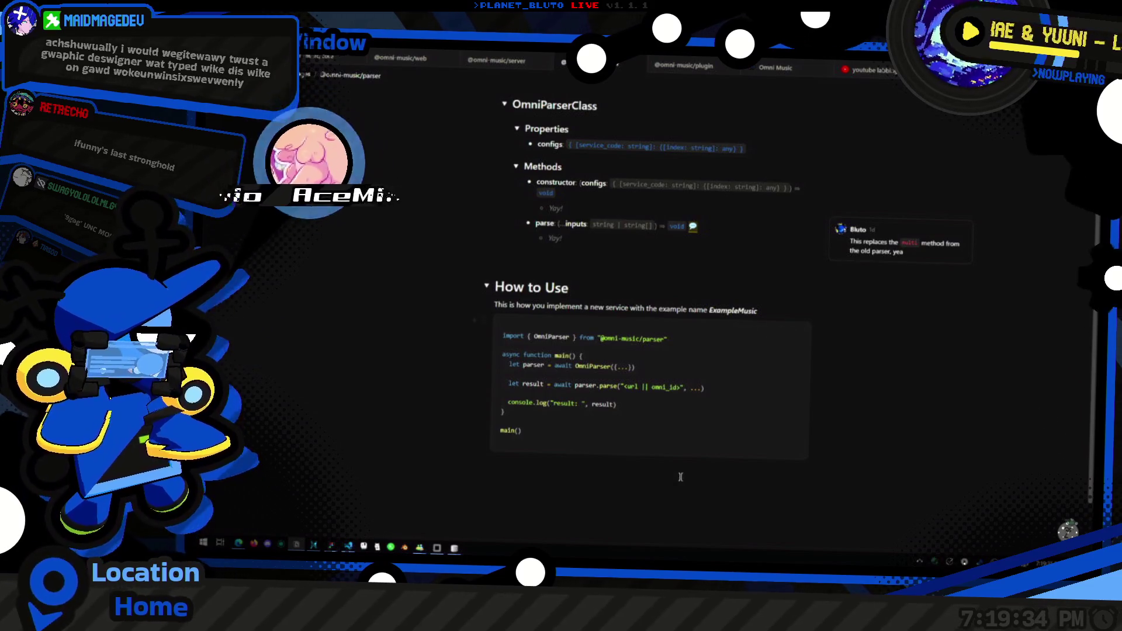
scroll(671, 466, "up", 2)
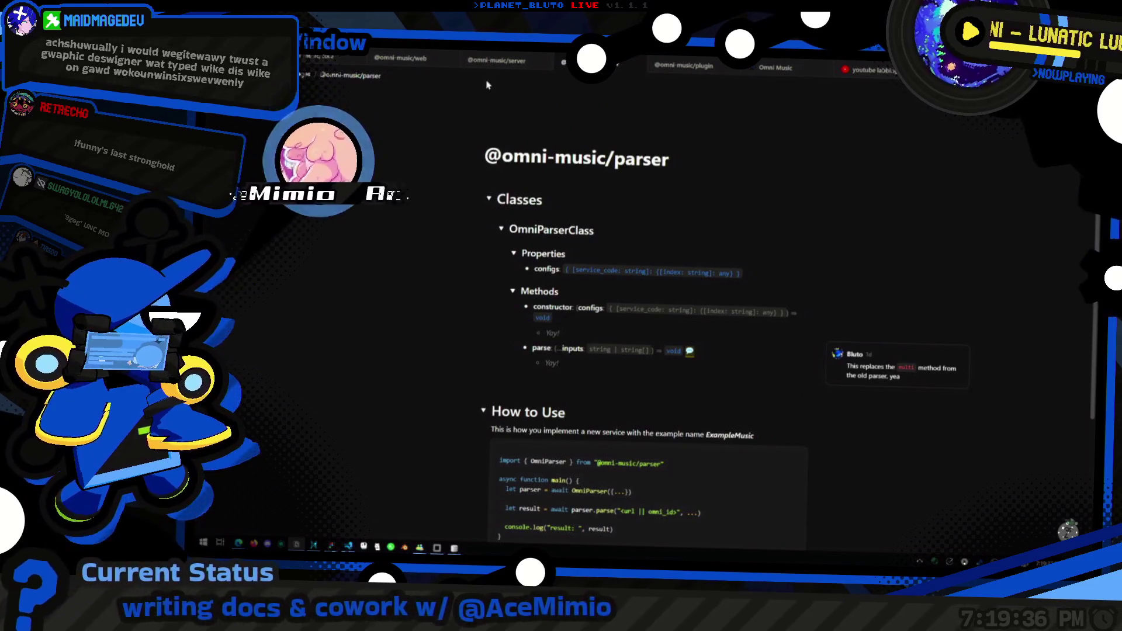
key("ctrl+bracketleft")
scroll(600, 347, "up", 10)
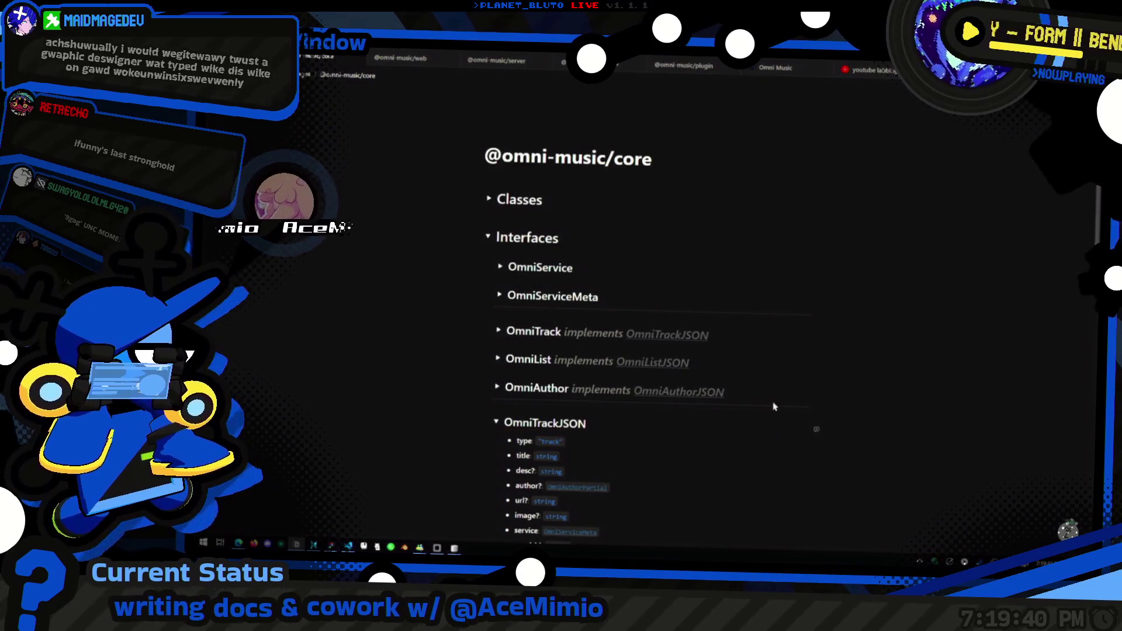
scroll(724, 392, "down", 5)
scroll(648, 454, "down", 4)
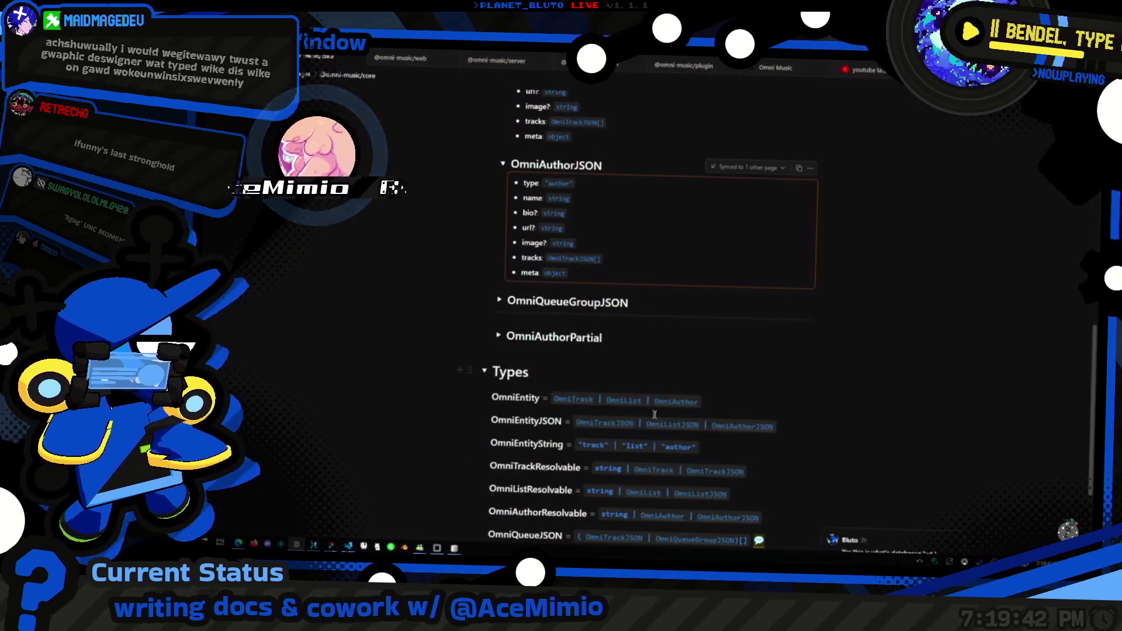
left_click(748, 454)
scroll(748, 453, "down", 1)
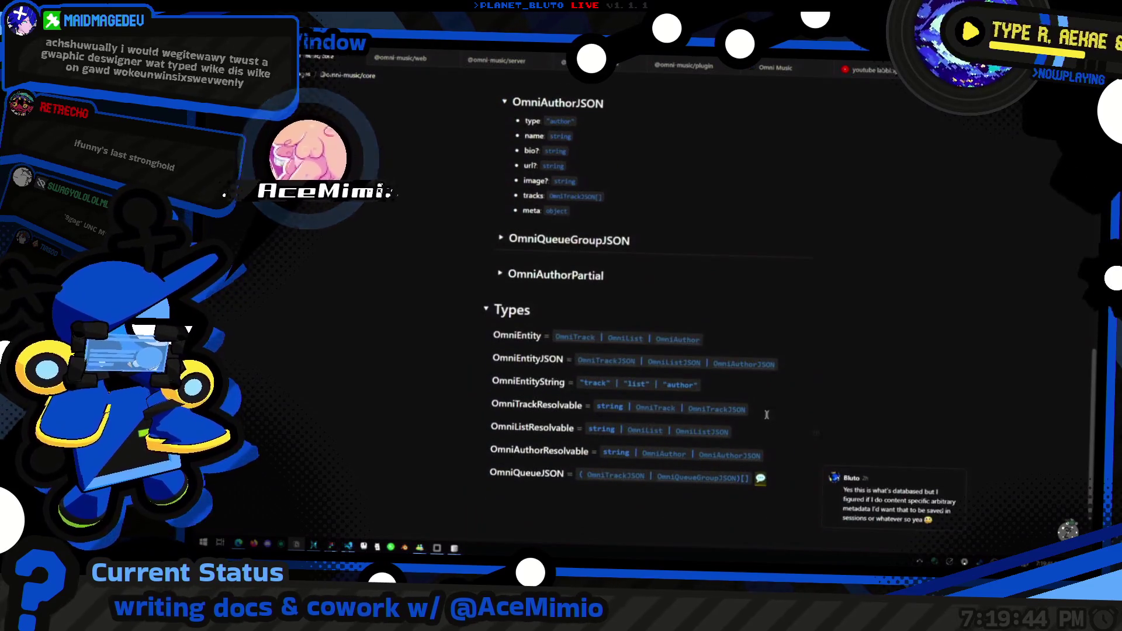
left_click(764, 451)
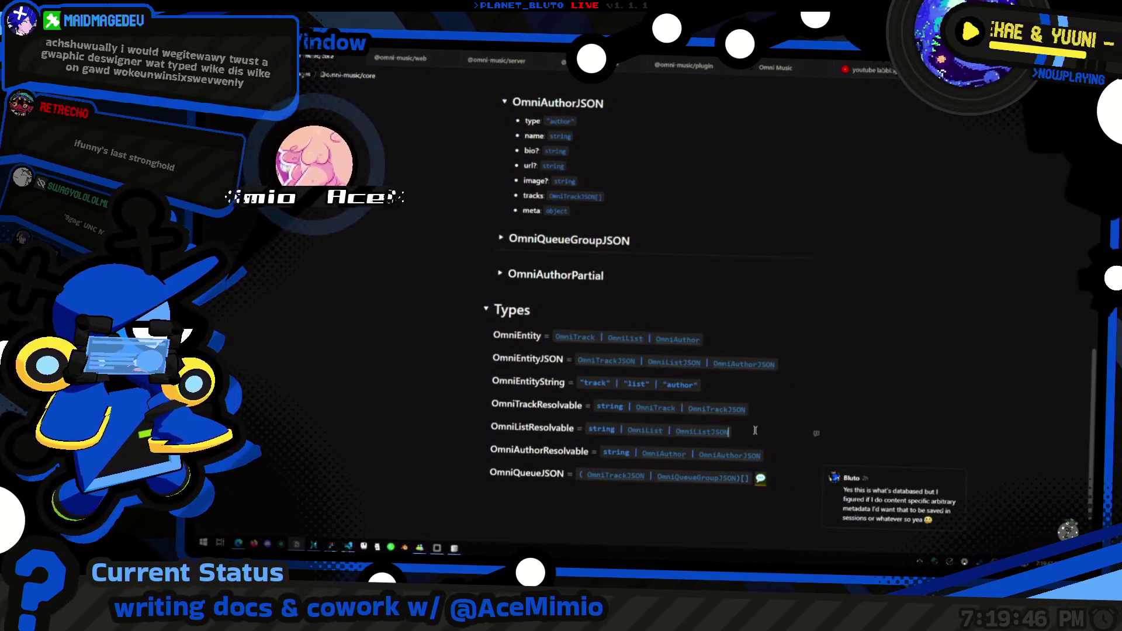
left_click(788, 385)
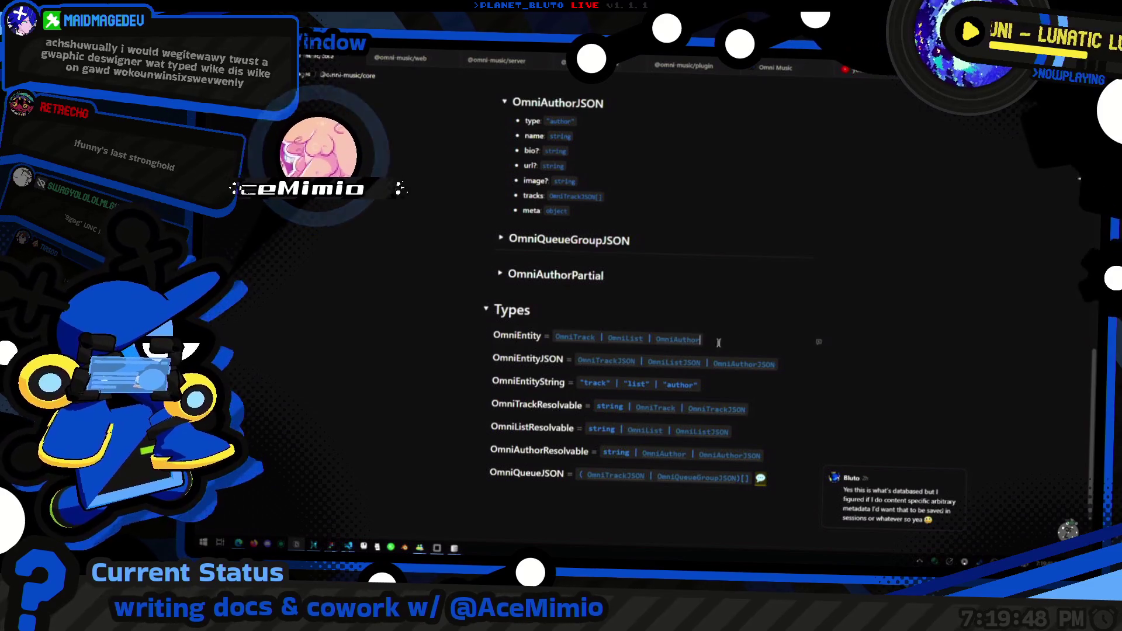
scroll(686, 339, "up", 4)
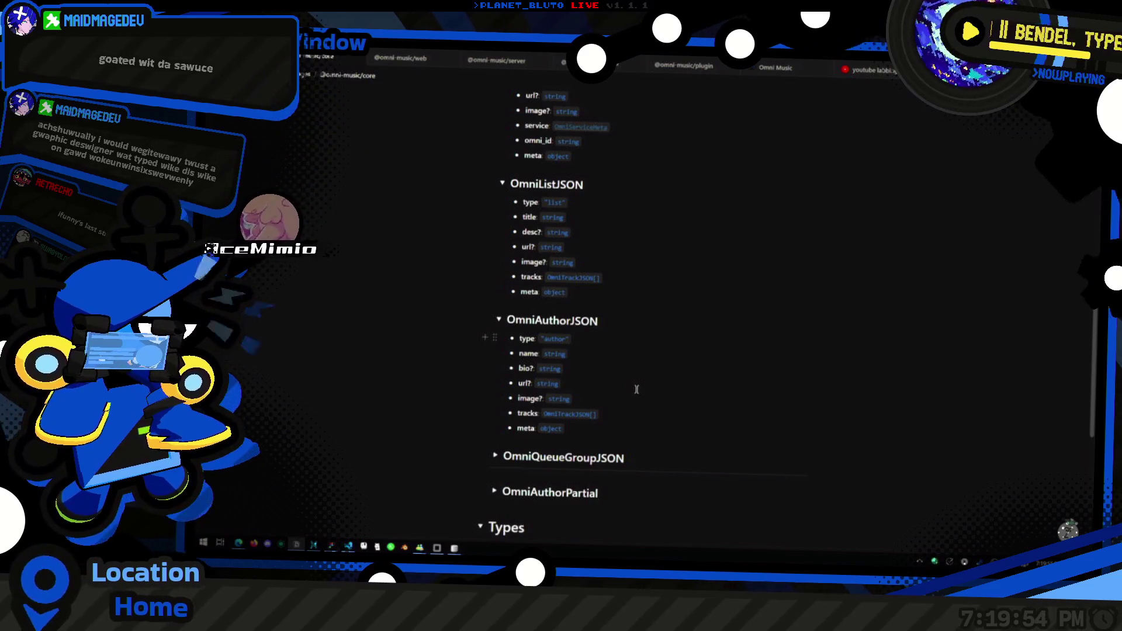
scroll(637, 389, "up", 6)
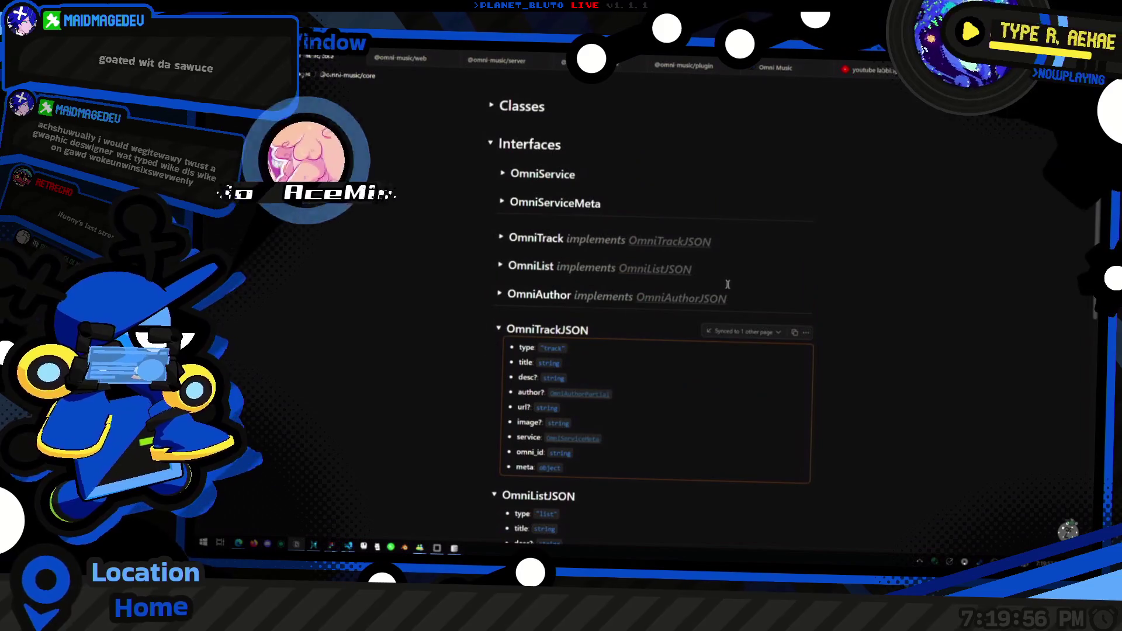
scroll(651, 233, "up", 2)
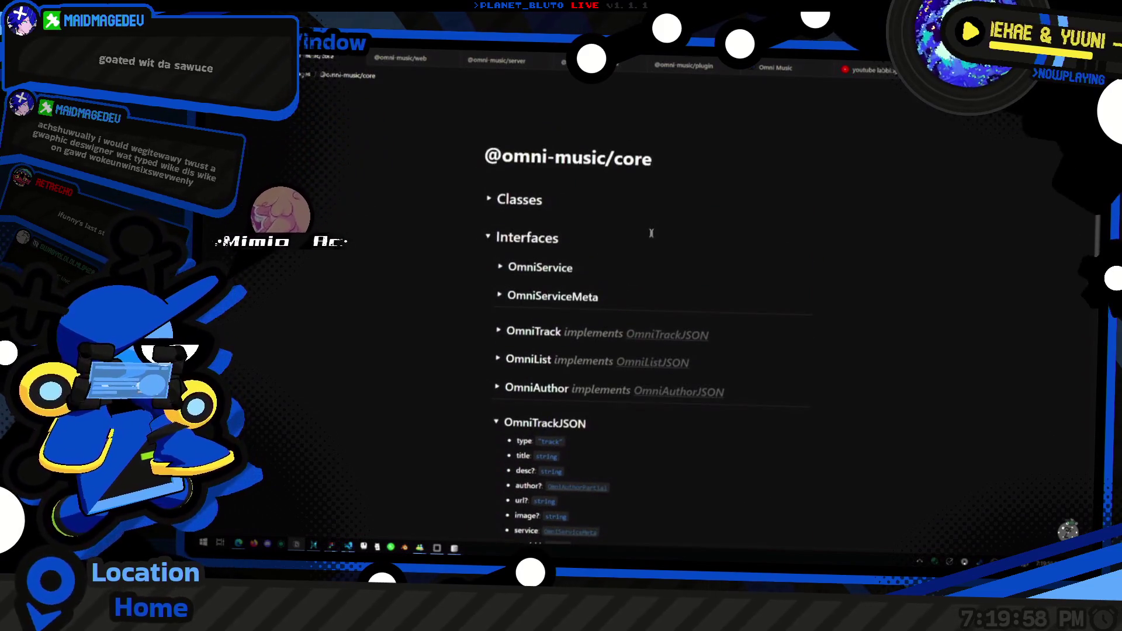
left_click(498, 67)
scroll(677, 335, "up", 3)
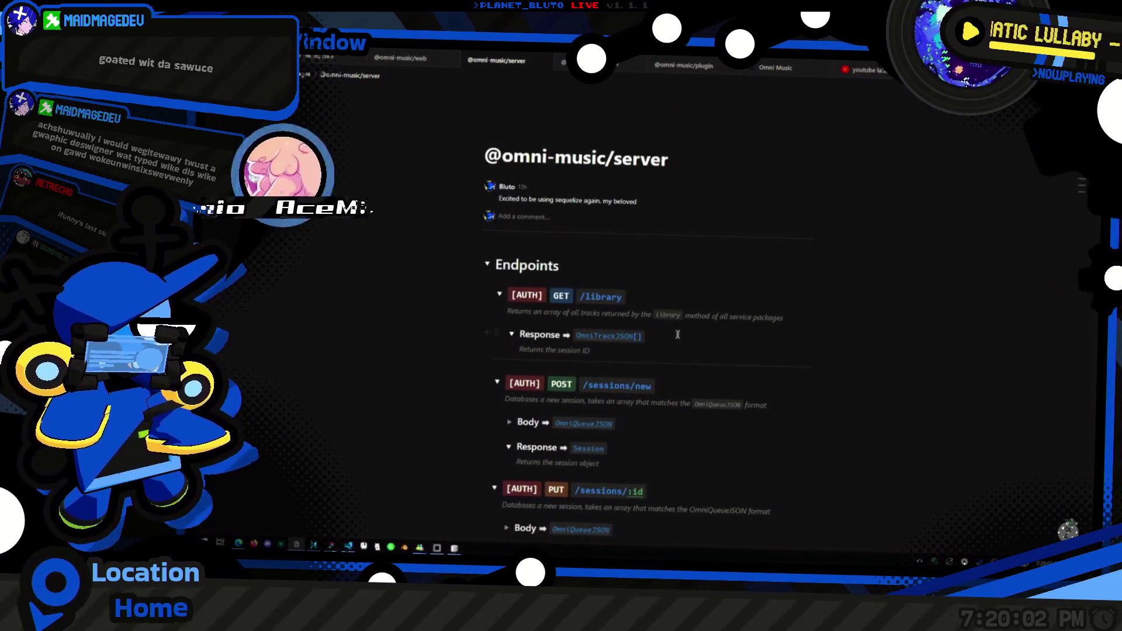
scroll(701, 351, "down", 2)
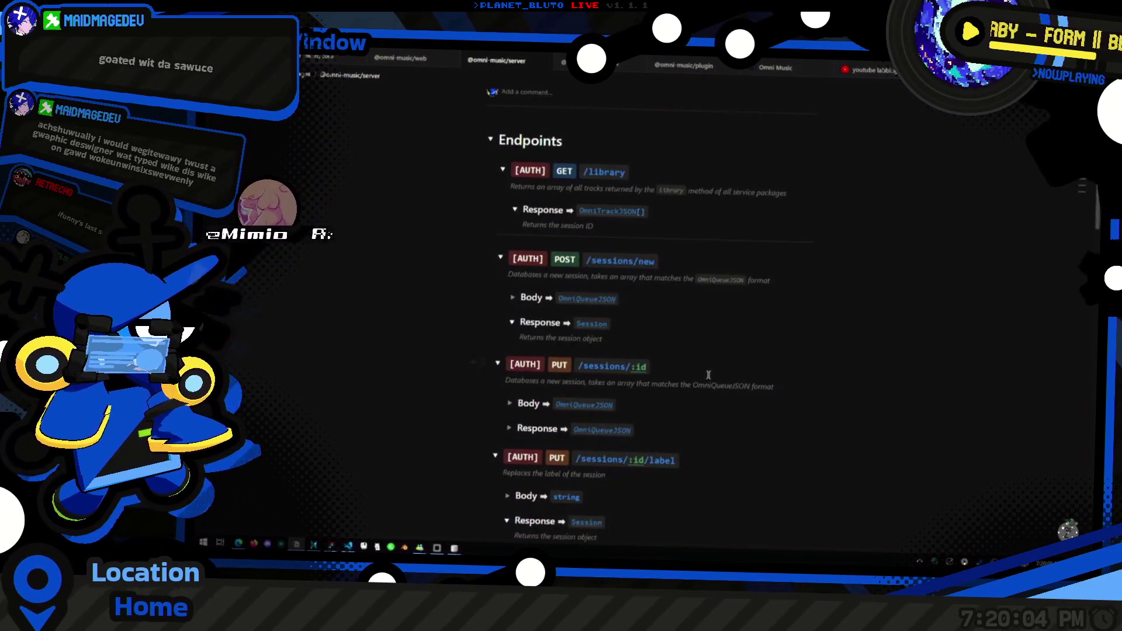
scroll(708, 374, "down", 3)
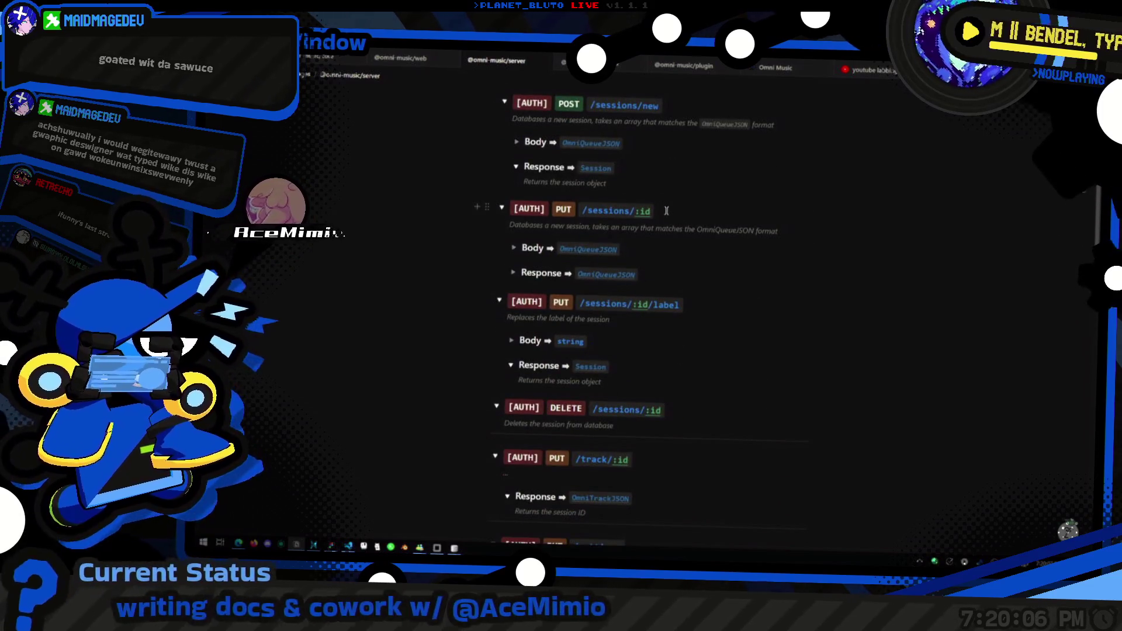
scroll(642, 318, "down", 3)
left_click(645, 225)
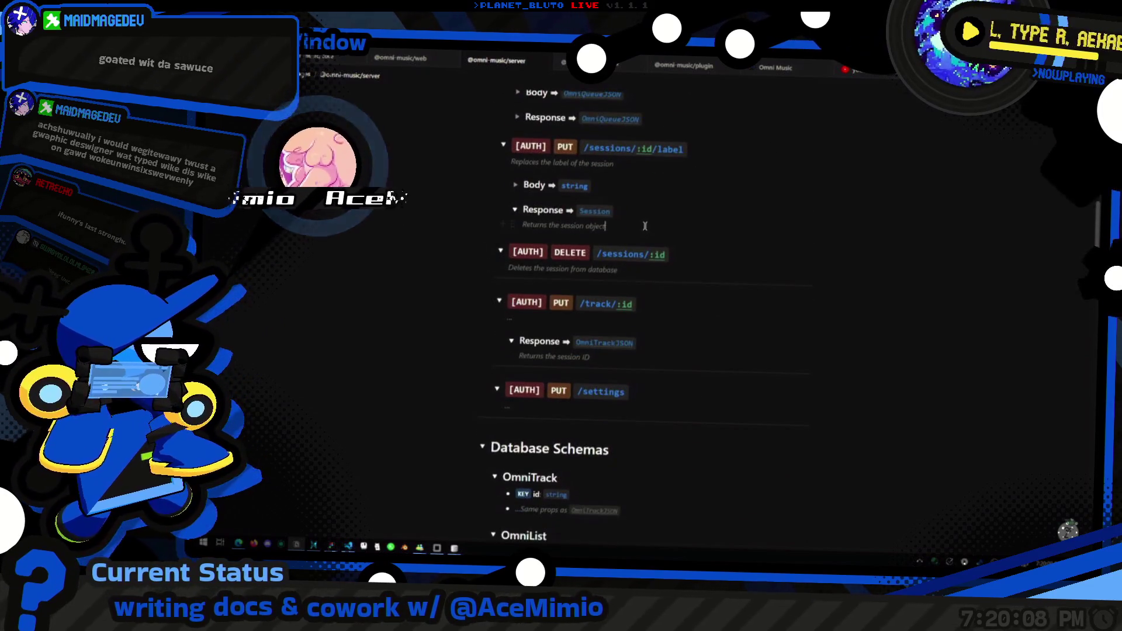
scroll(672, 251, "down", 4)
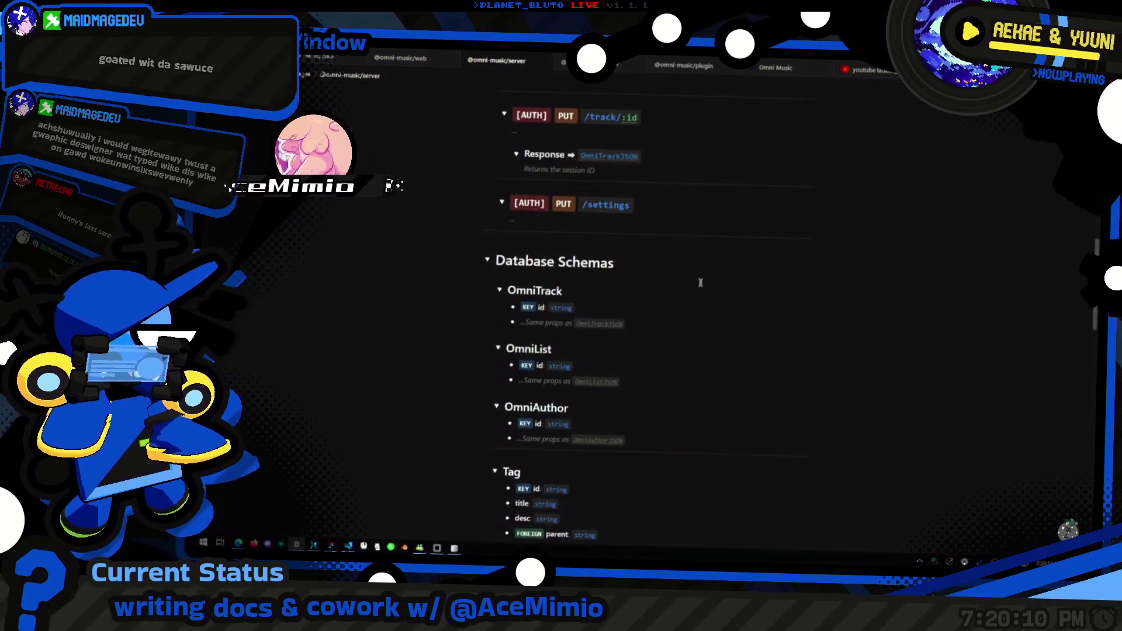
scroll(700, 282, "down", 1)
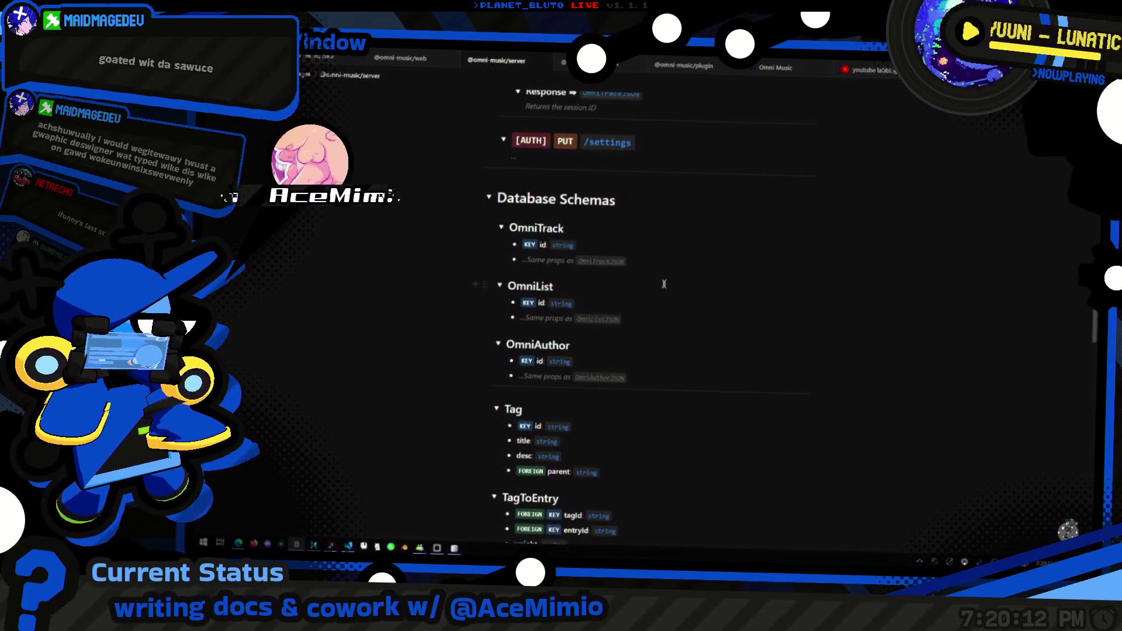
scroll(657, 324, "down", 1)
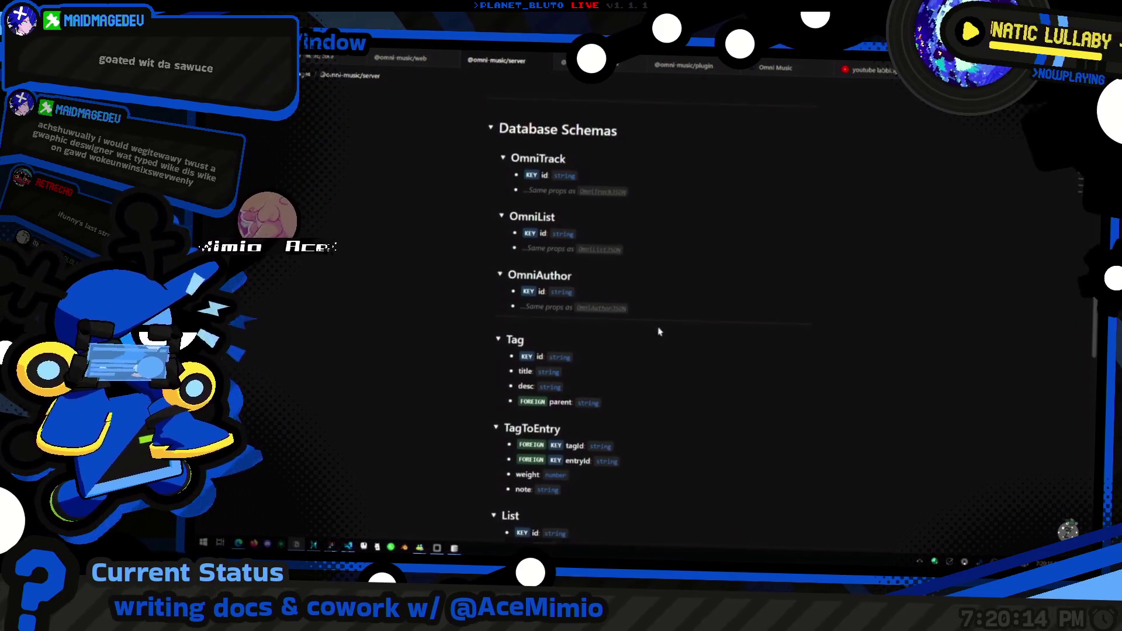
scroll(659, 333, "up", 5)
scroll(660, 345, "up", 5)
scroll(707, 363, "down", 9)
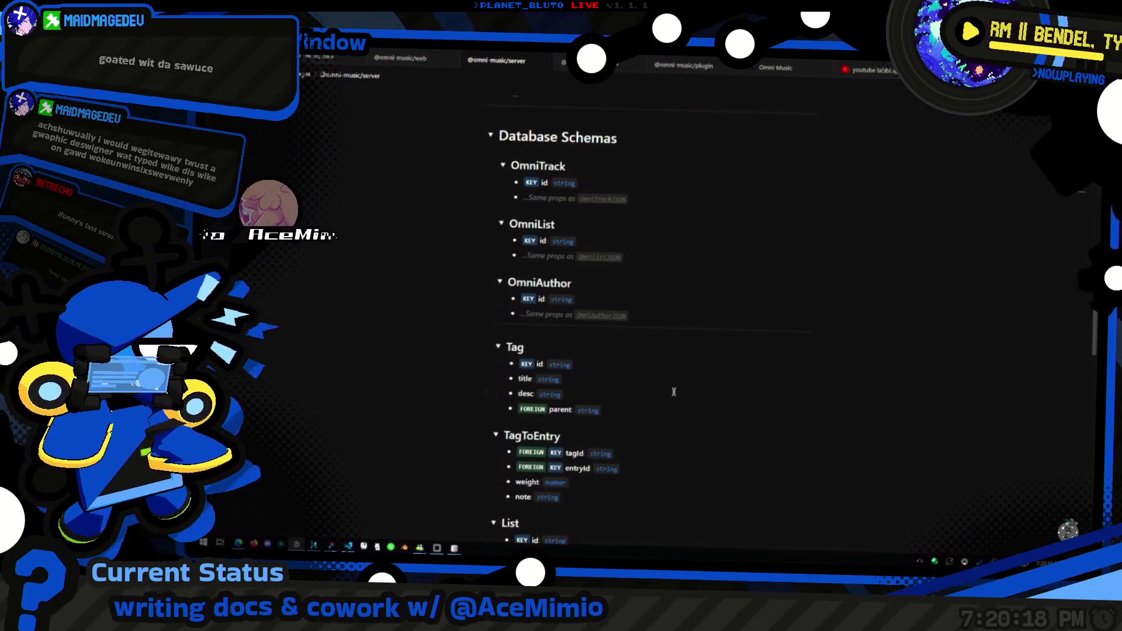
scroll(654, 398, "down", 1)
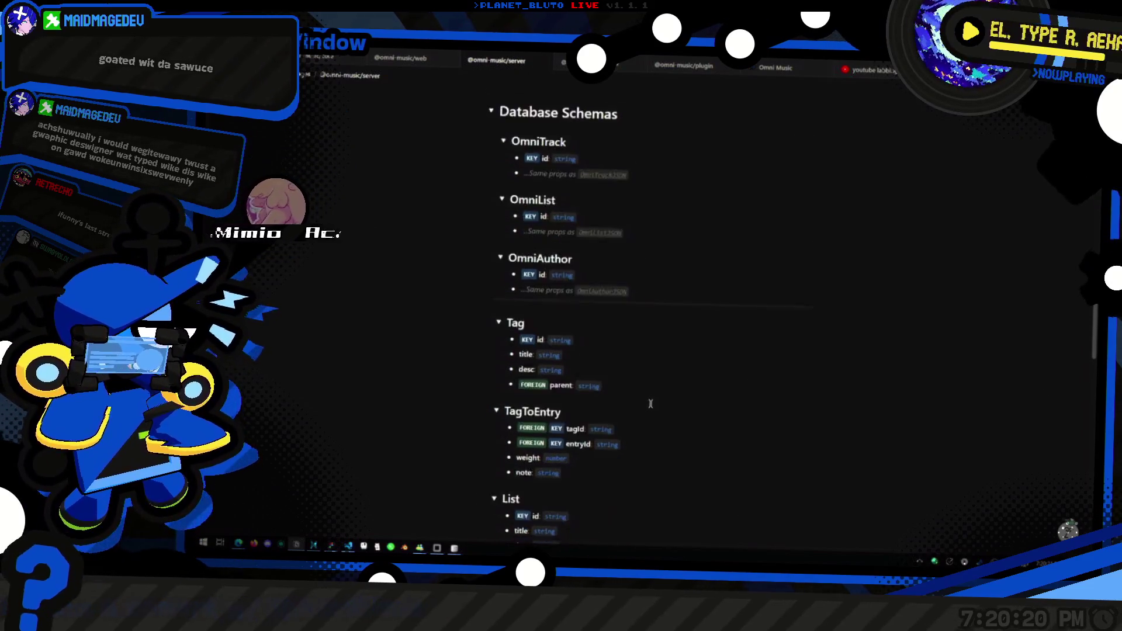
scroll(651, 401, "up", 3)
scroll(645, 401, "down", 5)
scroll(646, 401, "down", 1)
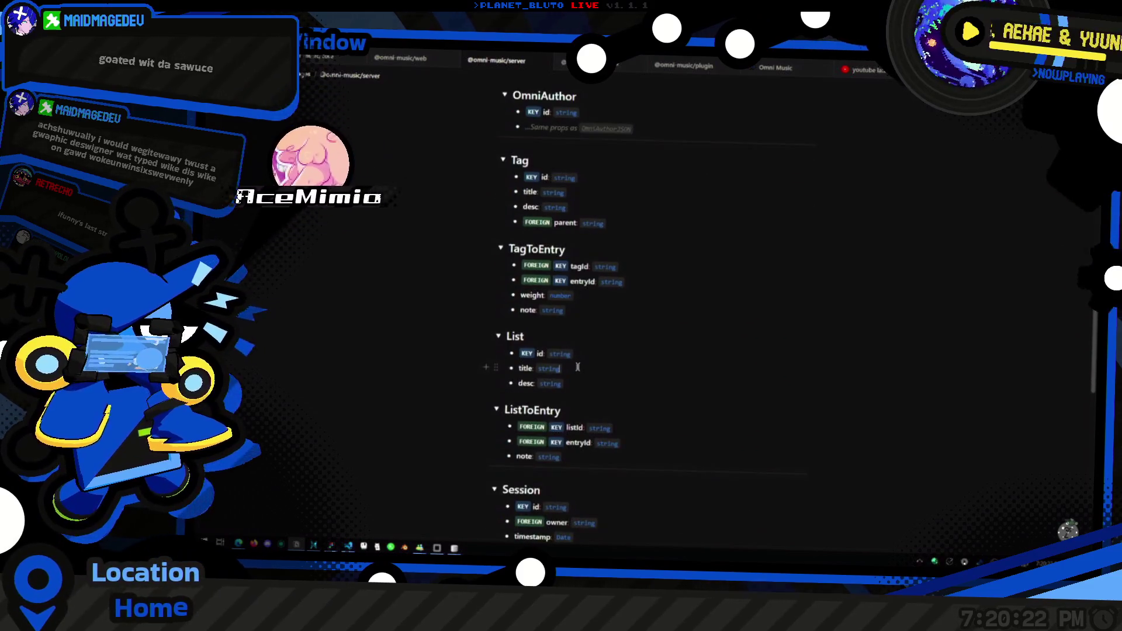
left_click(638, 371)
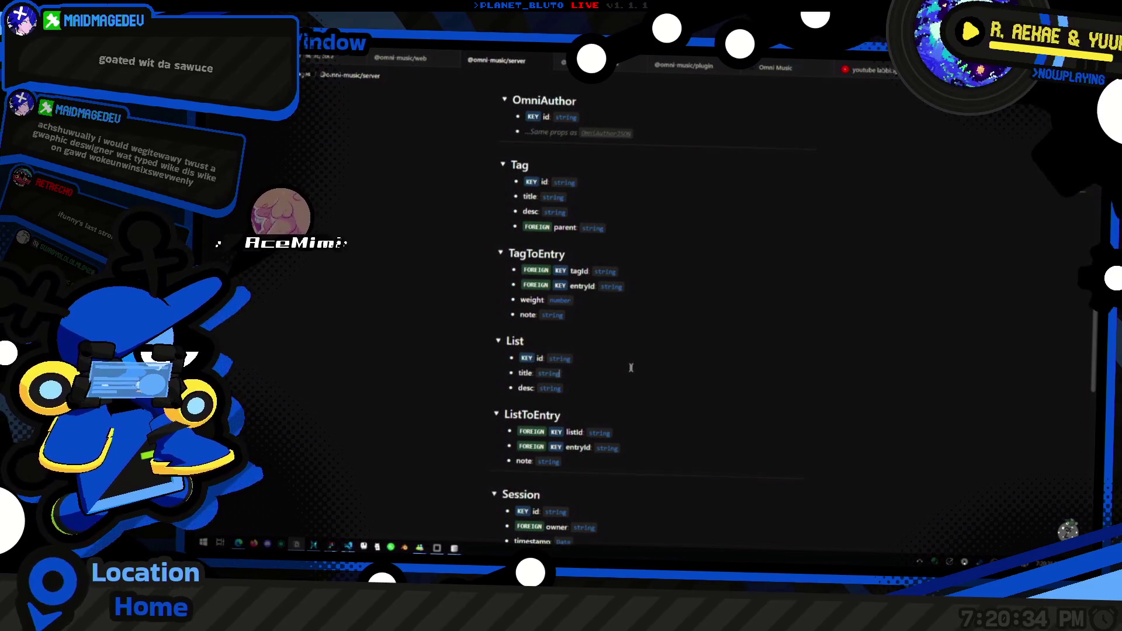
scroll(643, 380, "up", 5)
scroll(675, 411, "up", 10)
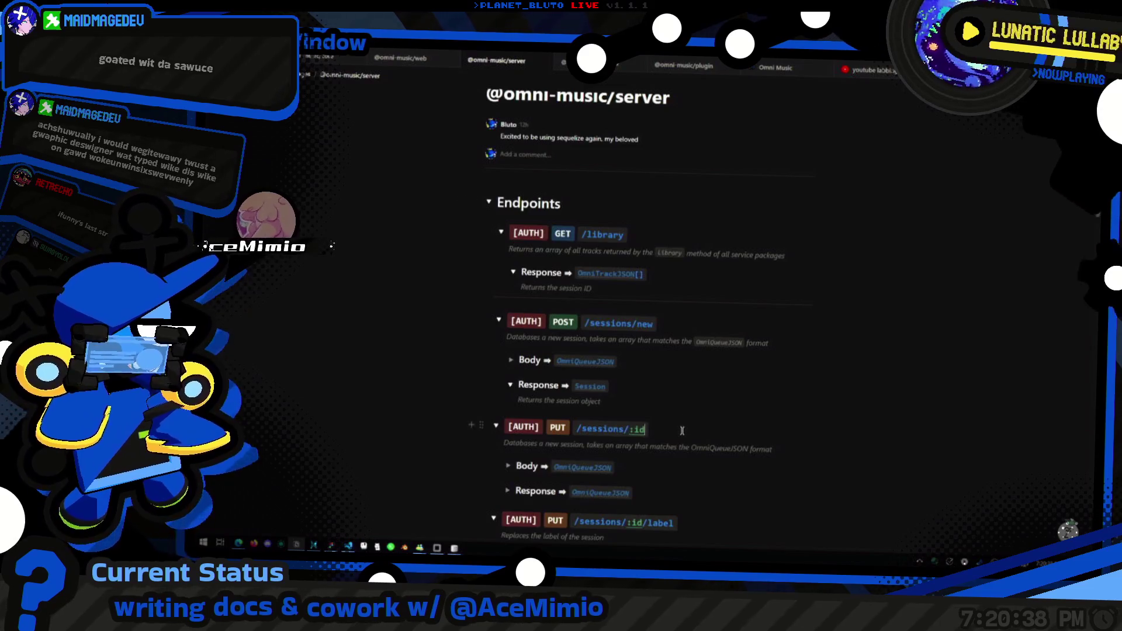
left_click_drag(678, 321, 695, 298)
scroll(701, 327, "down", 4)
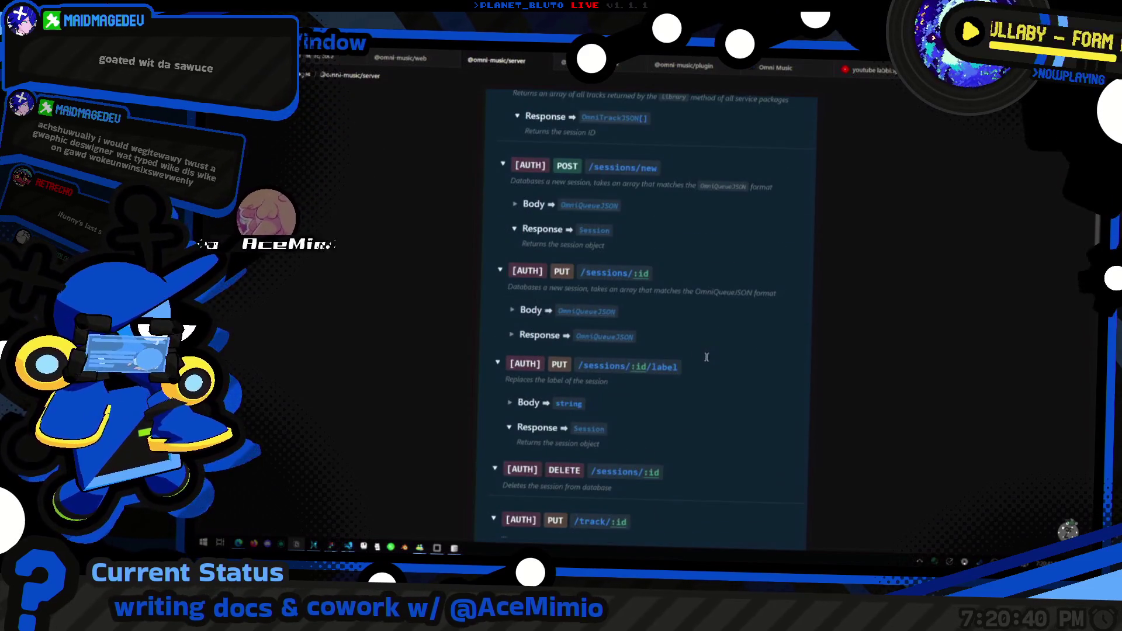
left_click(721, 366)
scroll(703, 375, "down", 3)
scroll(702, 375, "down", 5)
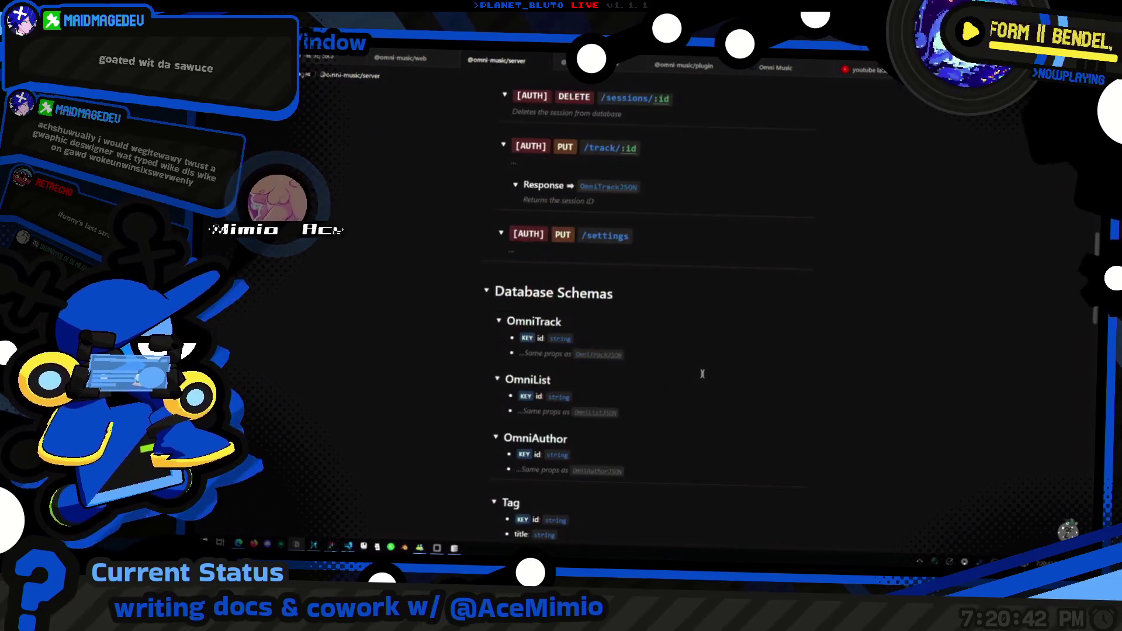
scroll(716, 383, "up", 9)
scroll(729, 390, "up", 2)
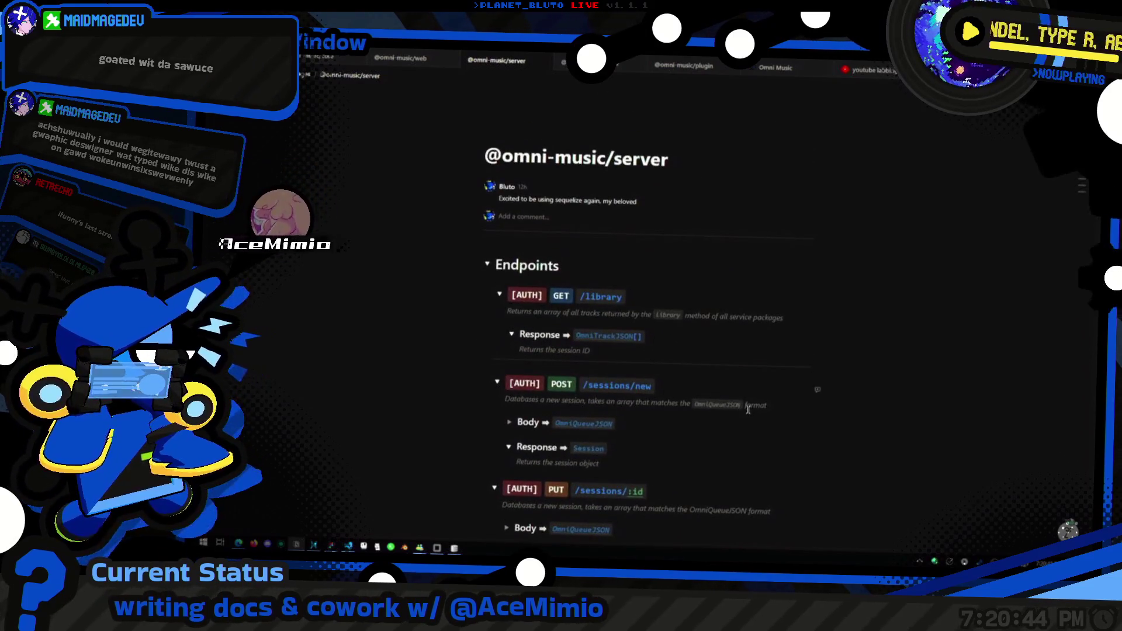
scroll(669, 346, "down", 5)
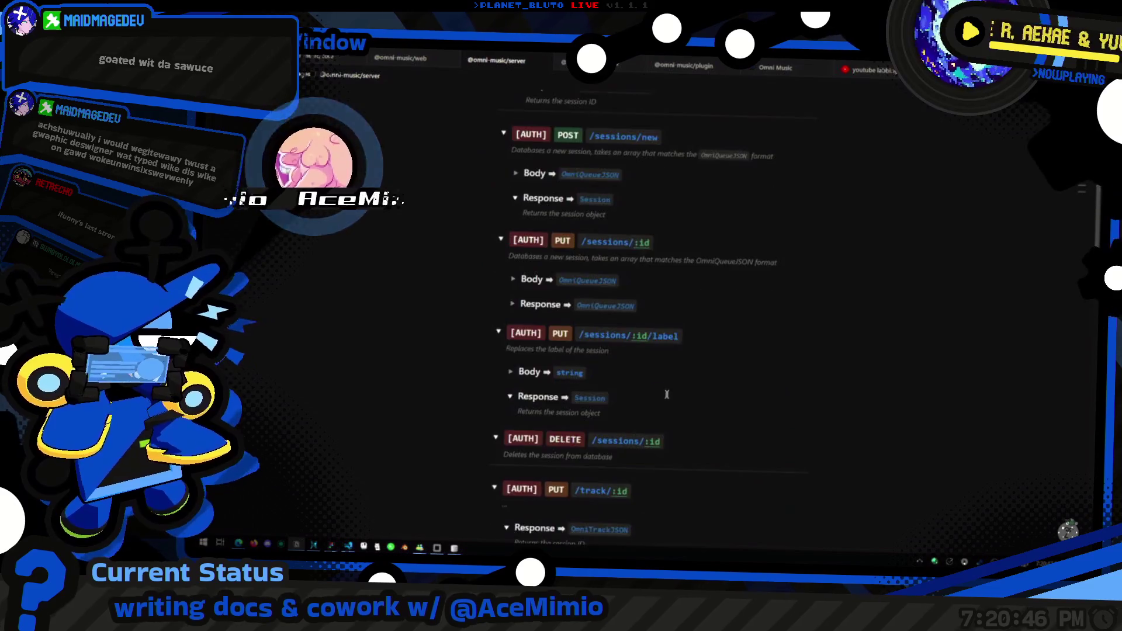
scroll(687, 448, "up", 5)
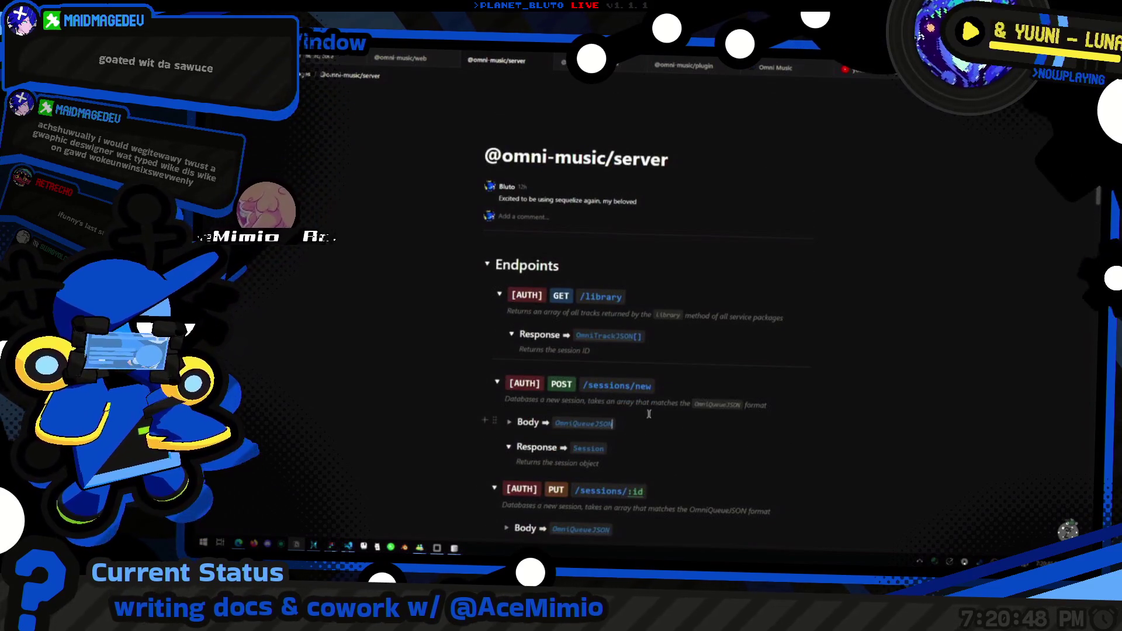
key("Escape")
key("Return")
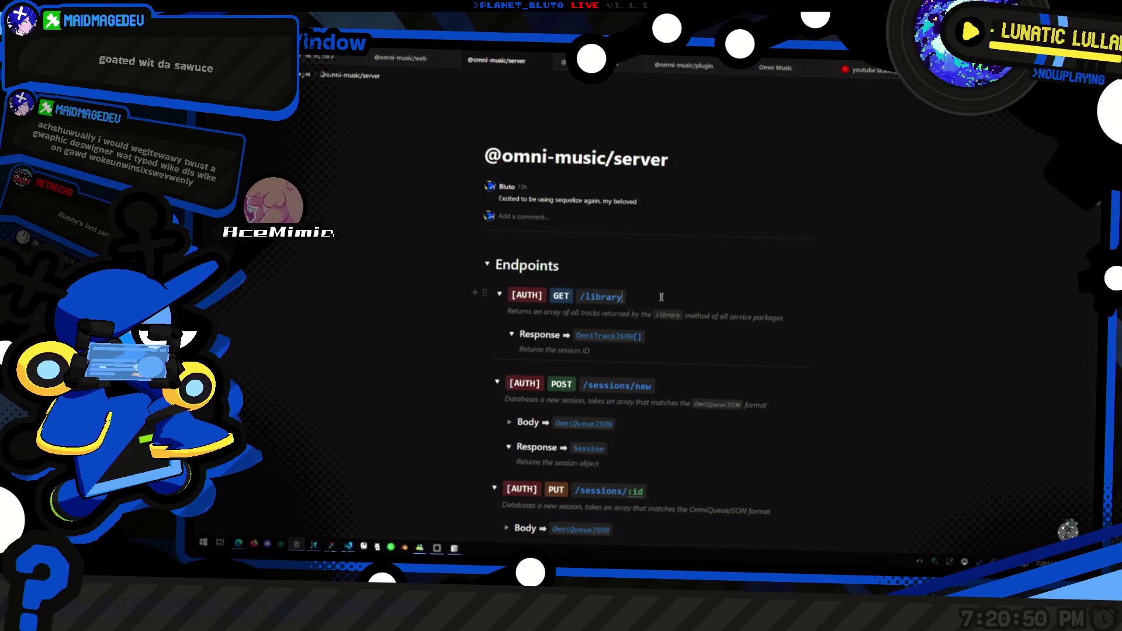
scroll(648, 351, "down", 4)
left_click(700, 335)
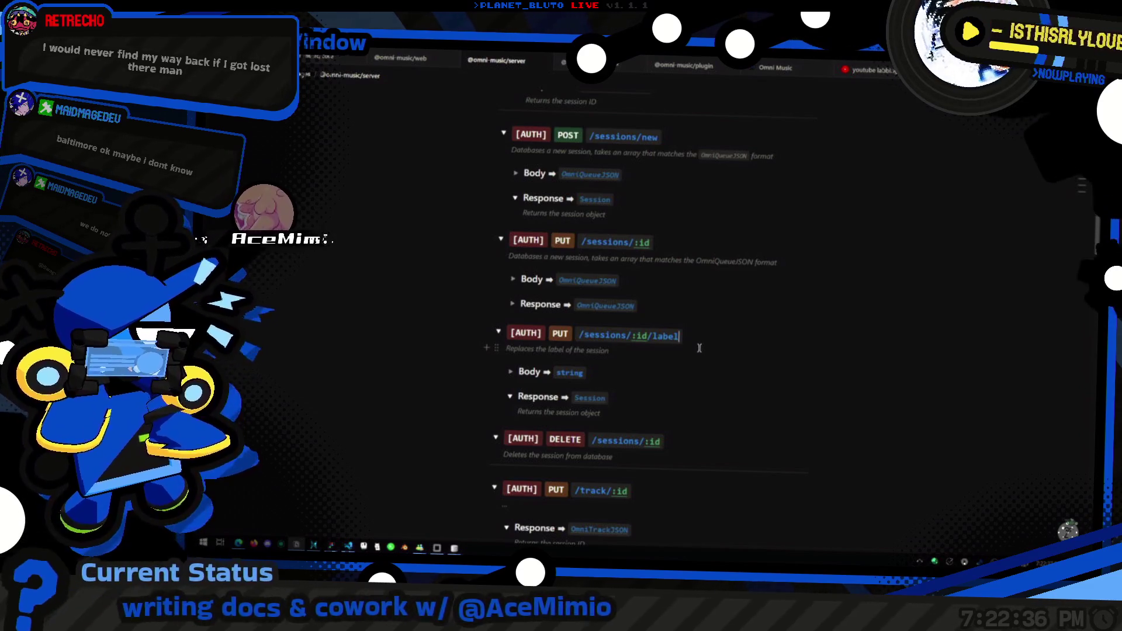
scroll(701, 357, "up", 1)
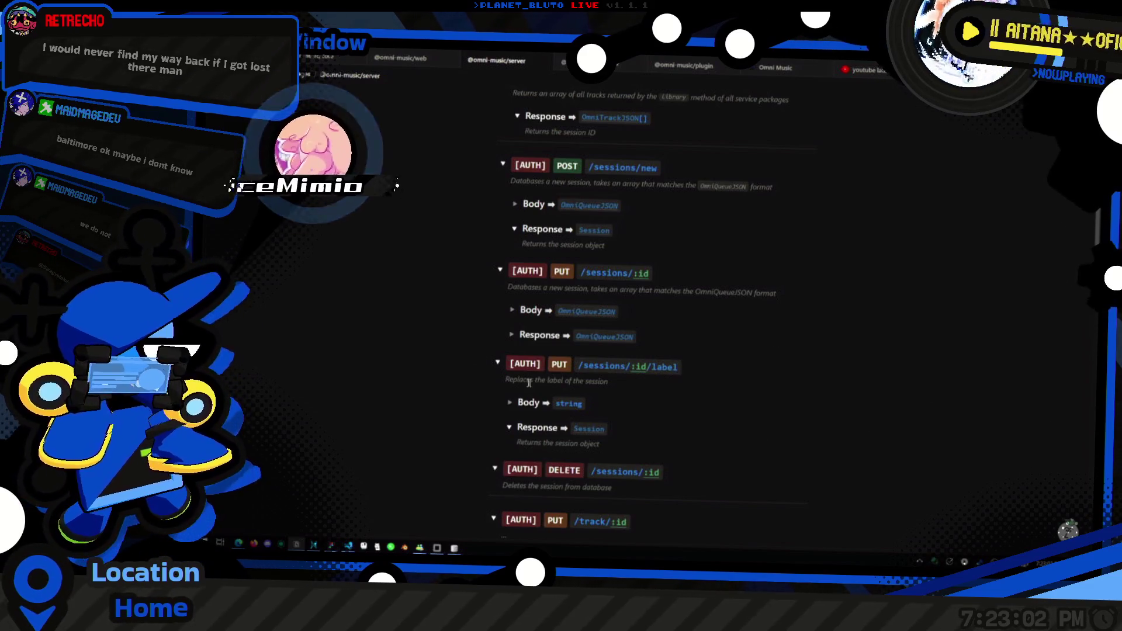
scroll(705, 361, "up", 4)
scroll(681, 284, "down", 5)
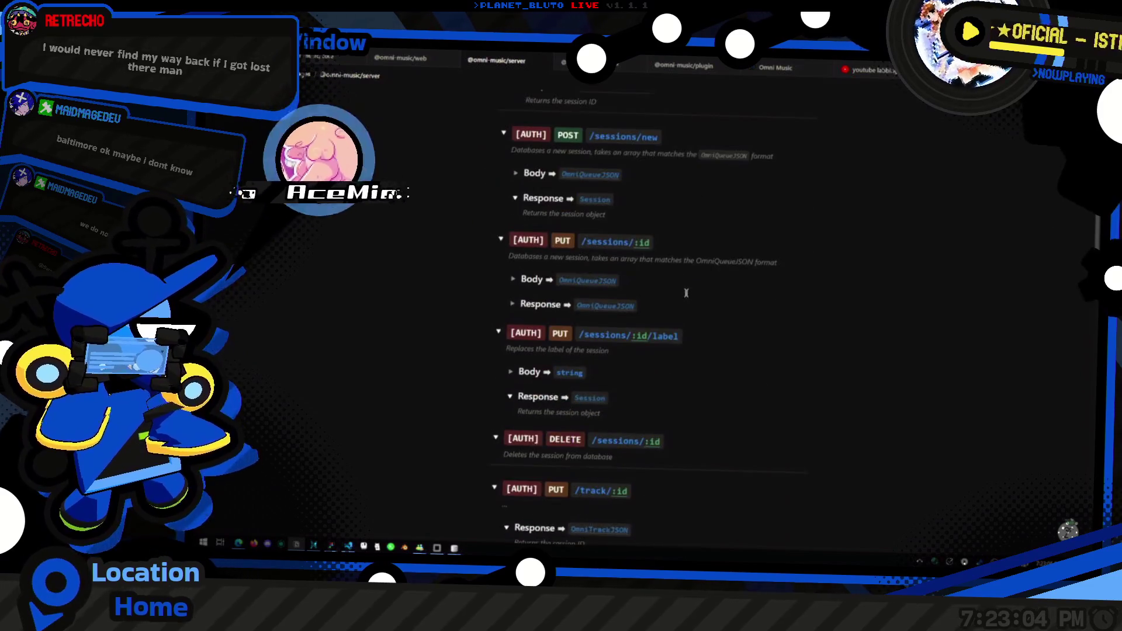
scroll(707, 288, "down", 5)
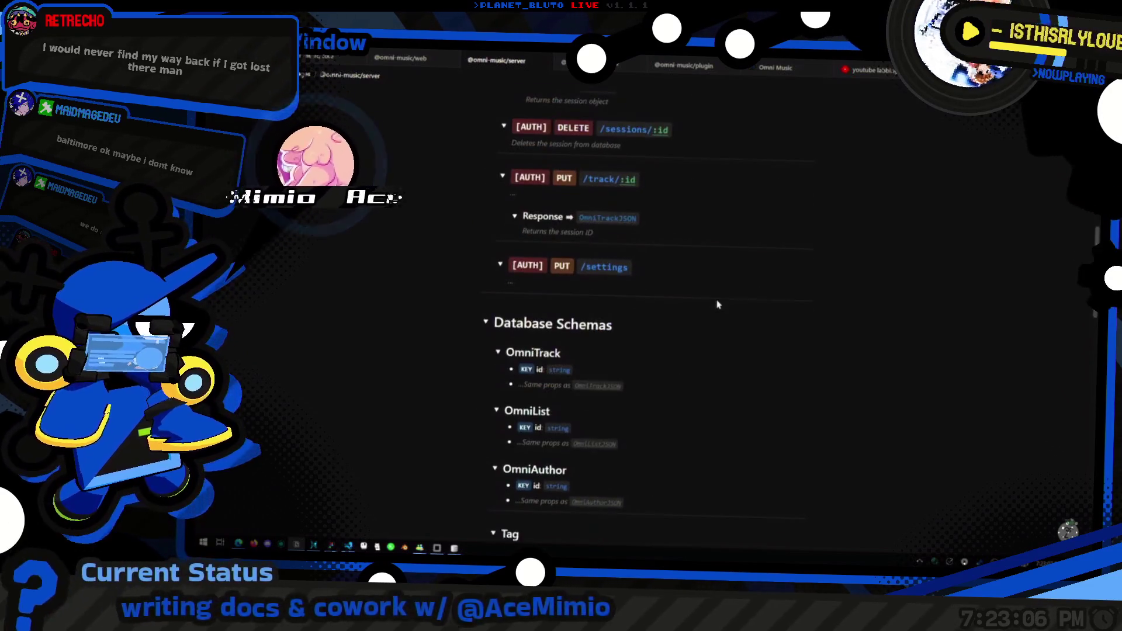
scroll(719, 314, "down", 3)
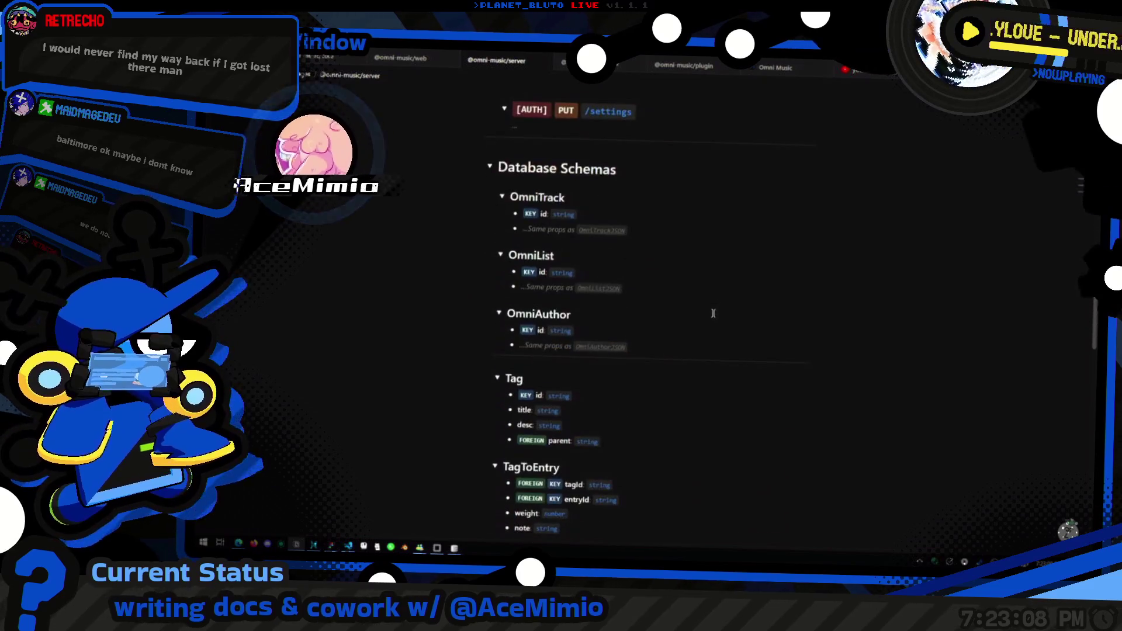
scroll(721, 314, "up", 10)
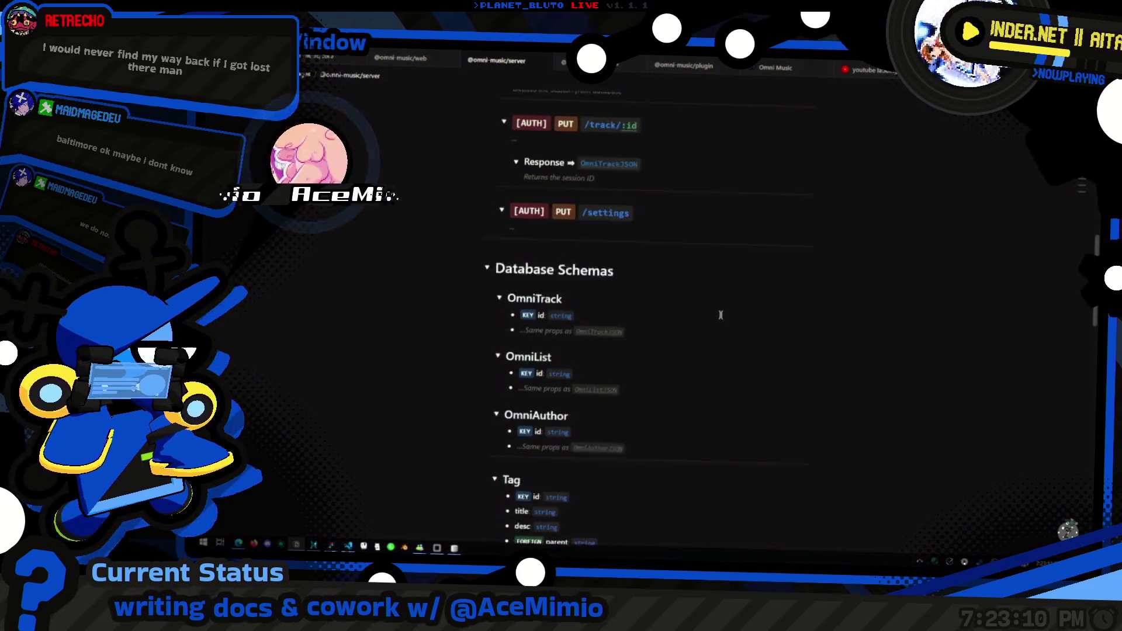
scroll(723, 316, "up", 4)
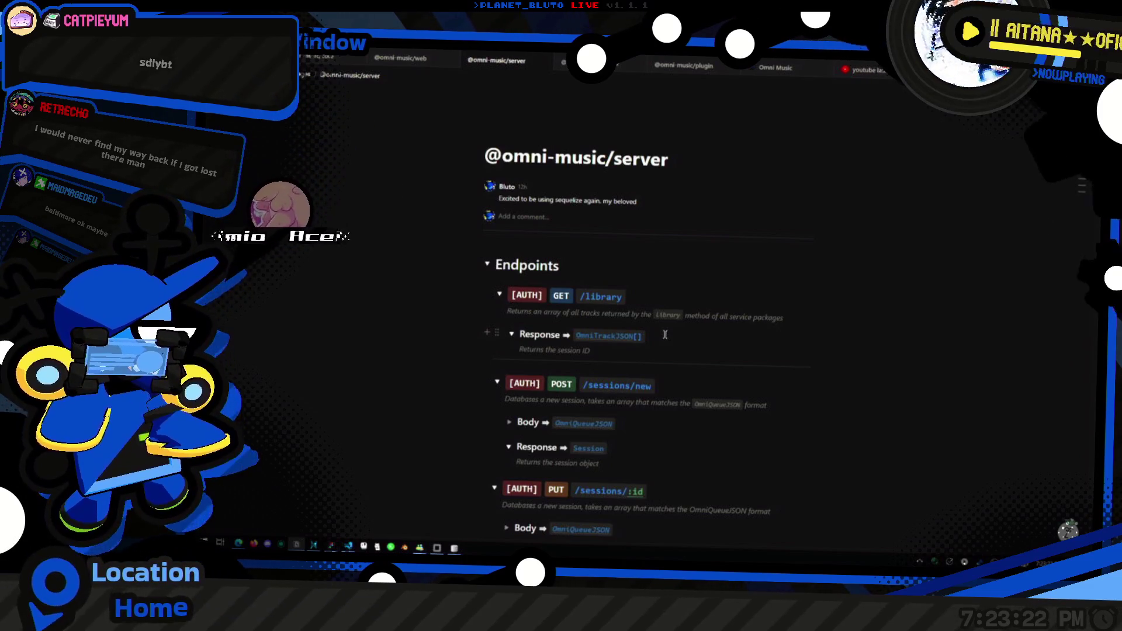
scroll(665, 334, "down", 4)
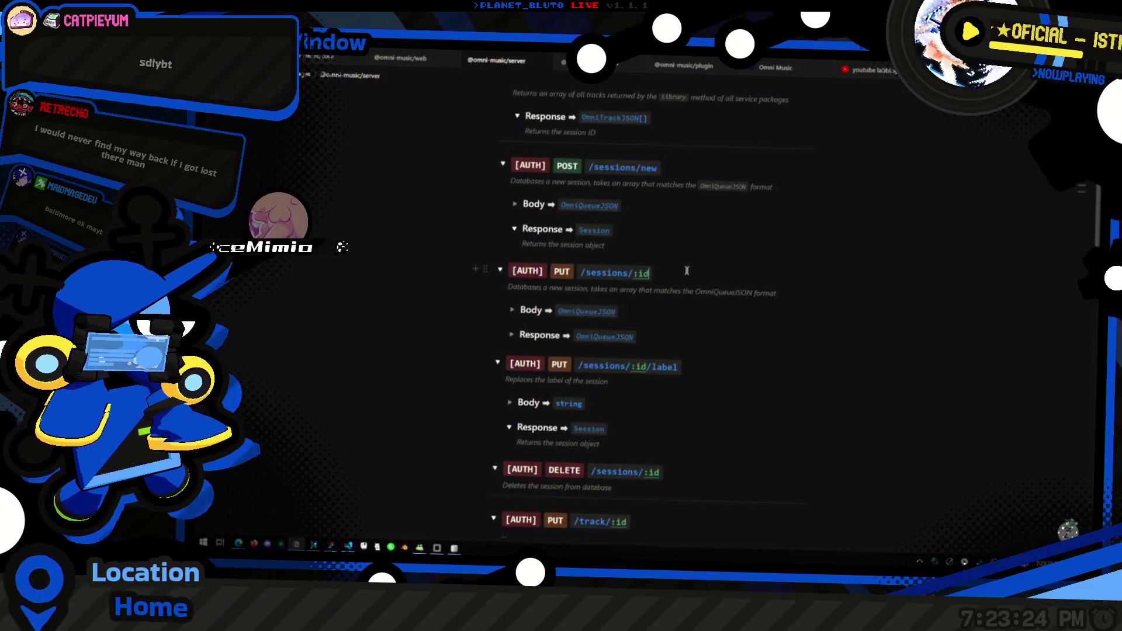
scroll(685, 274, "down", 5)
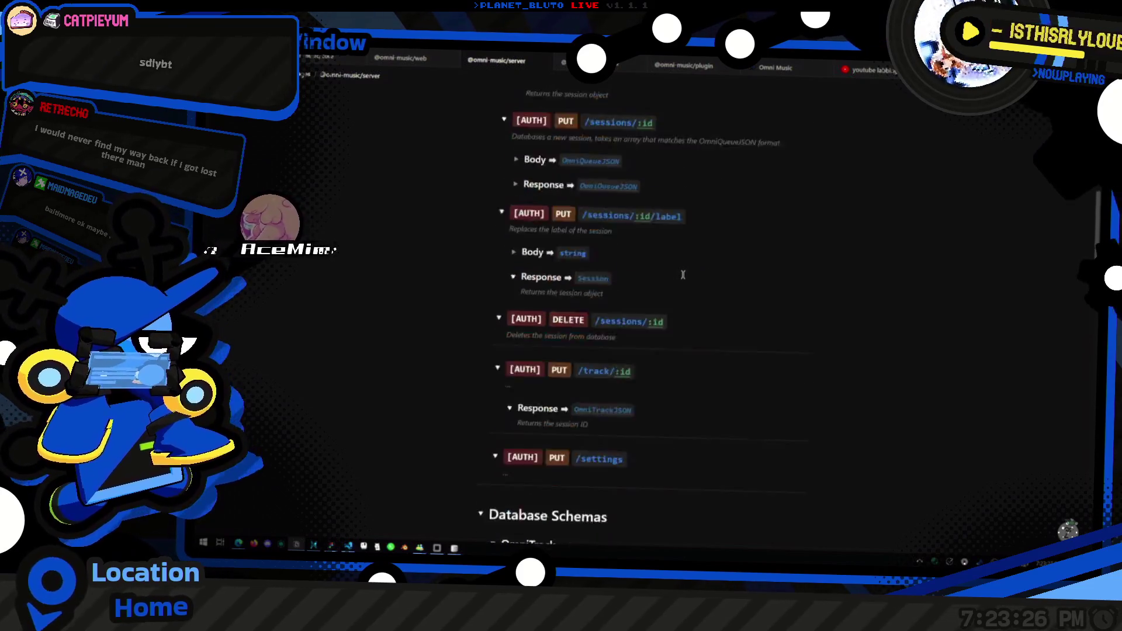
scroll(678, 286, "down", 3)
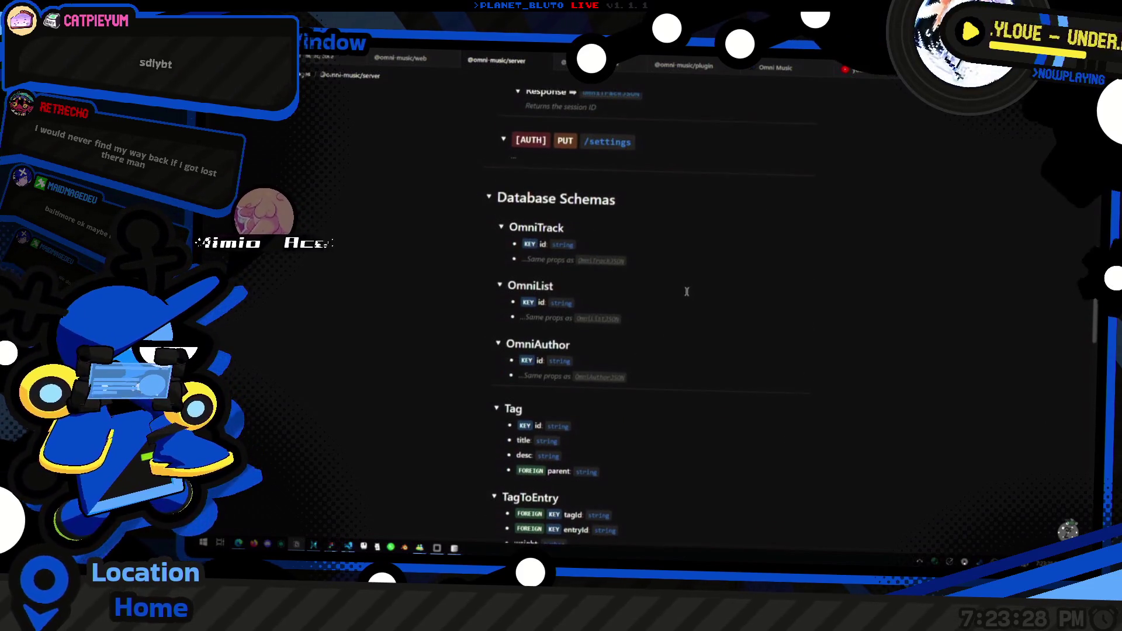
scroll(684, 292, "down", 1)
scroll(684, 292, "down", 2)
scroll(676, 291, "down", 2)
scroll(612, 258, "up", 3)
scroll(612, 258, "down", 3)
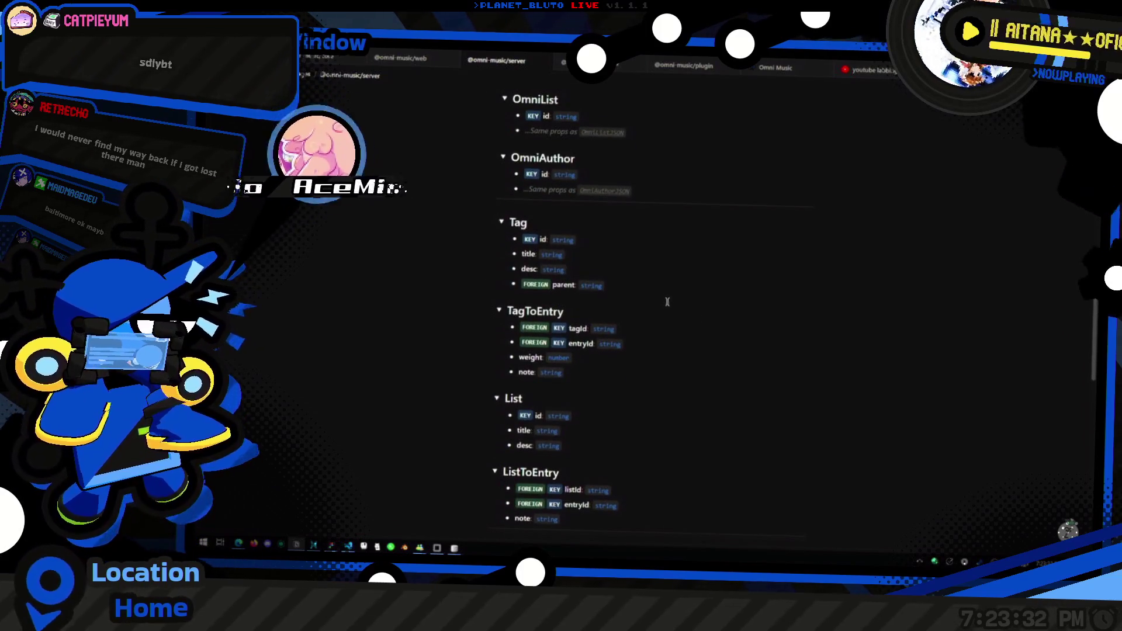
scroll(676, 303, "down", 2)
scroll(678, 299, "down", 2)
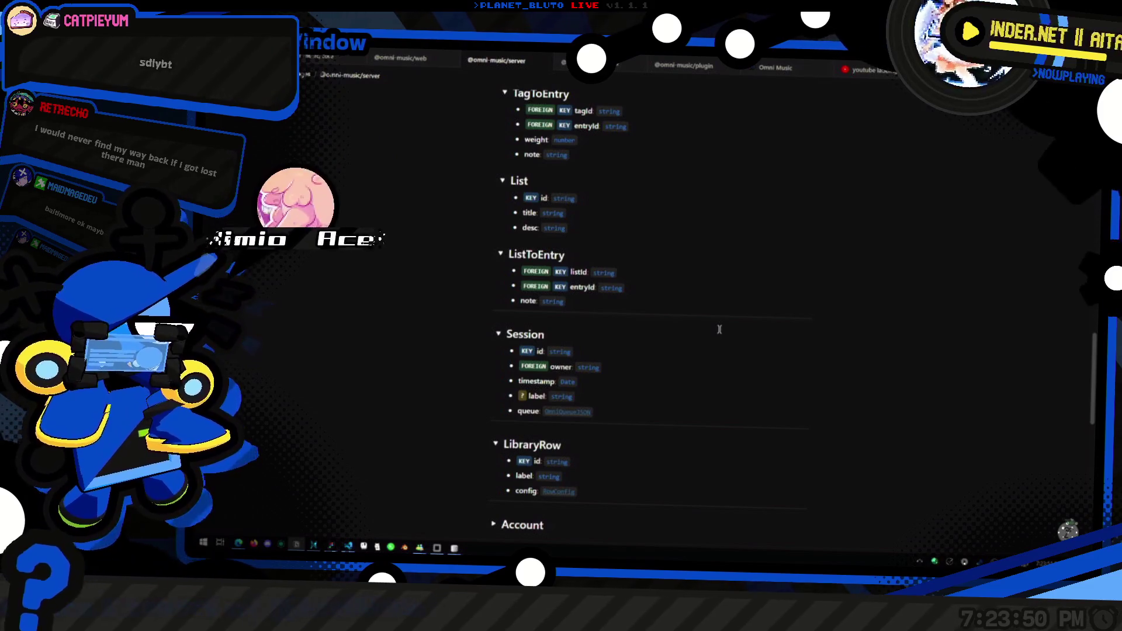
scroll(641, 383, "down", 4)
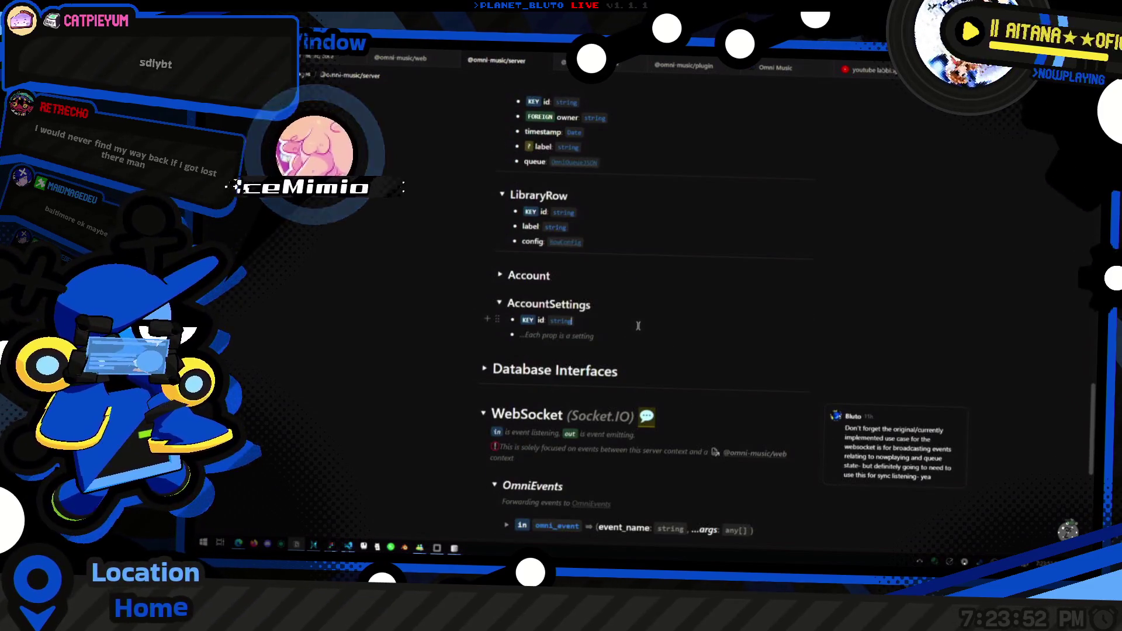
scroll(634, 339, "down", 3)
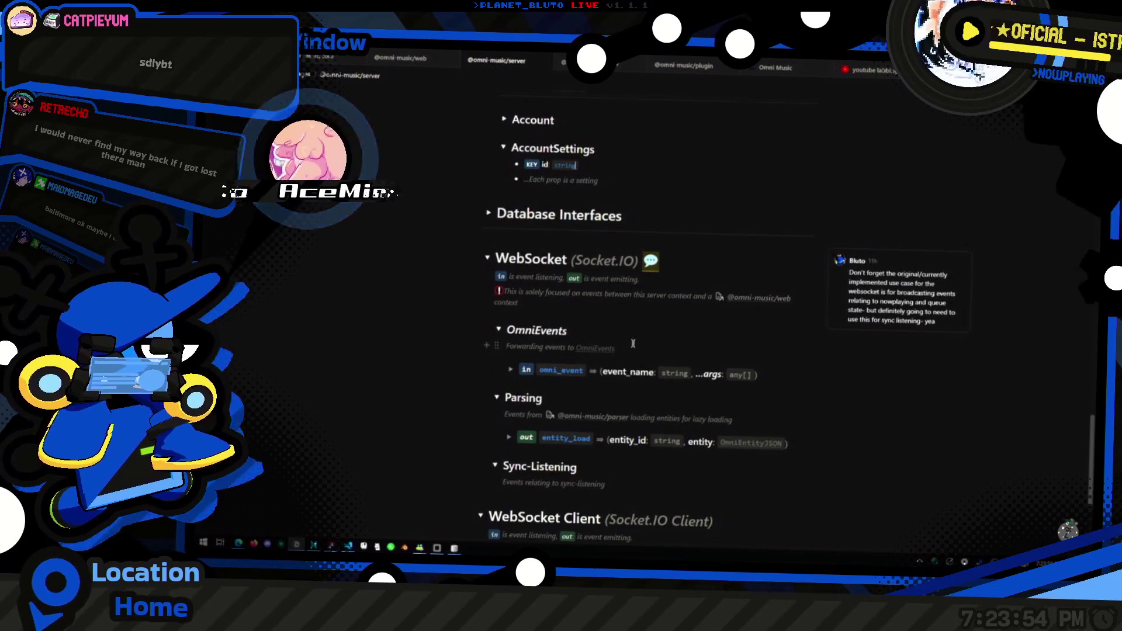
scroll(707, 426, "up", 9)
scroll(707, 425, "up", 8)
key("ctrl+Tab")
Step: Scroll through the core JSON schemas down to Types, clicking into OmniListJSON's title and image? fields
scroll(636, 277, "down", 4)
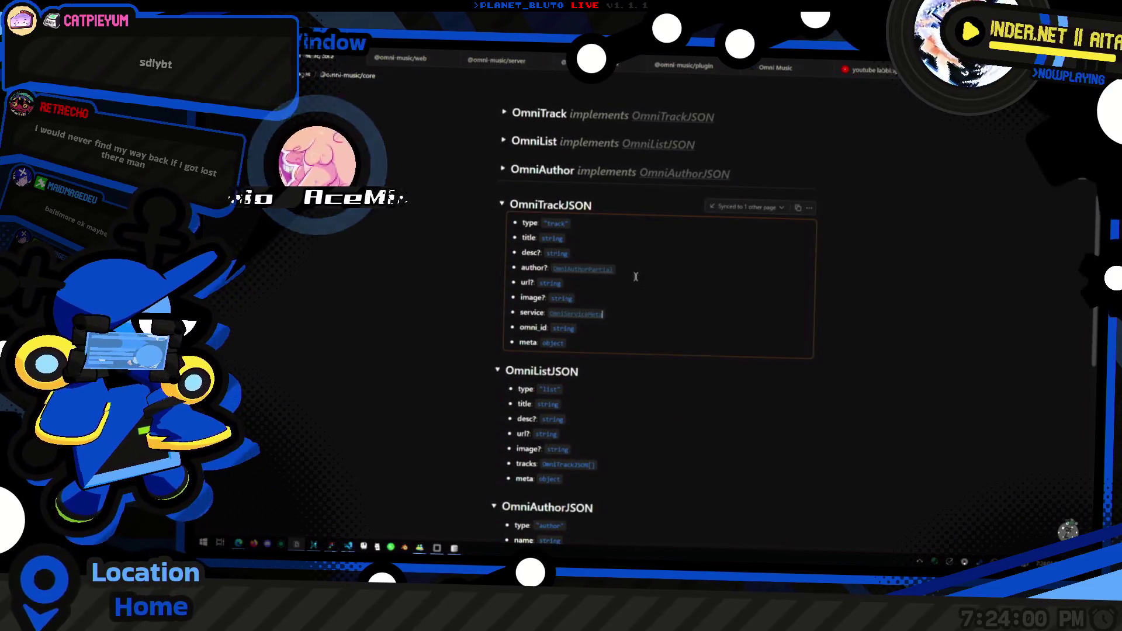
scroll(692, 367, "down", 1)
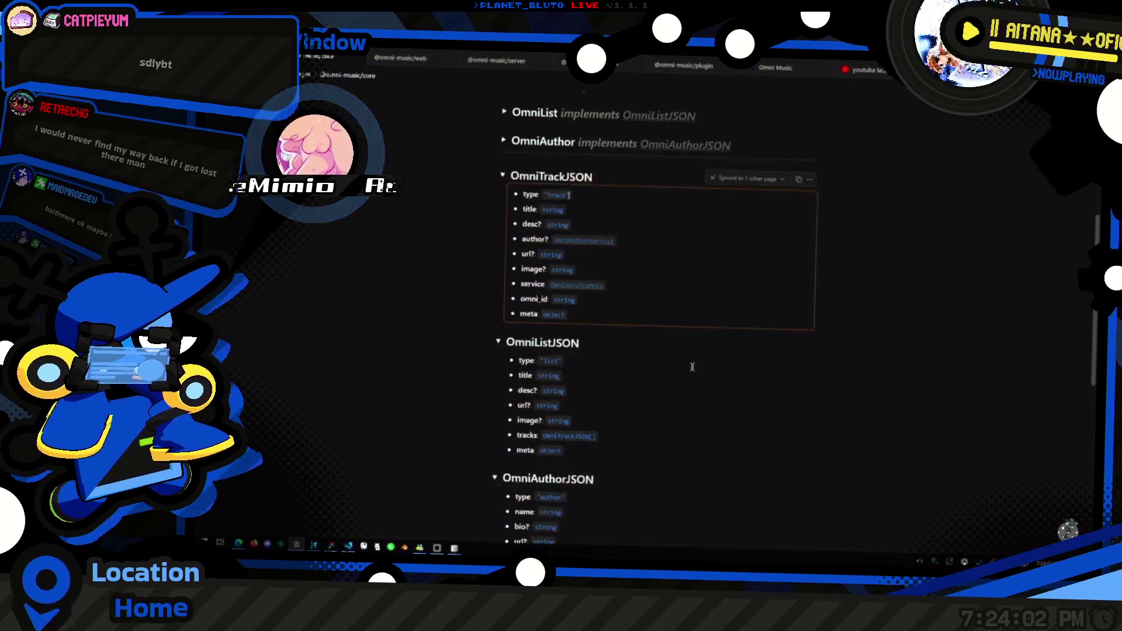
scroll(692, 367, "down", 5)
left_click(684, 224)
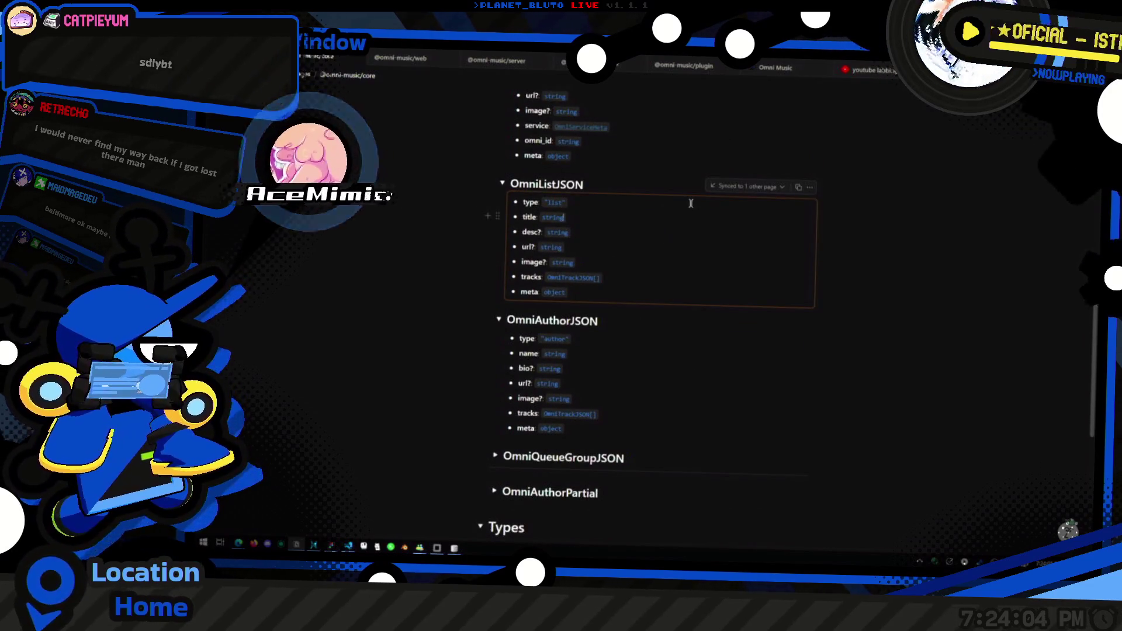
left_click(691, 266)
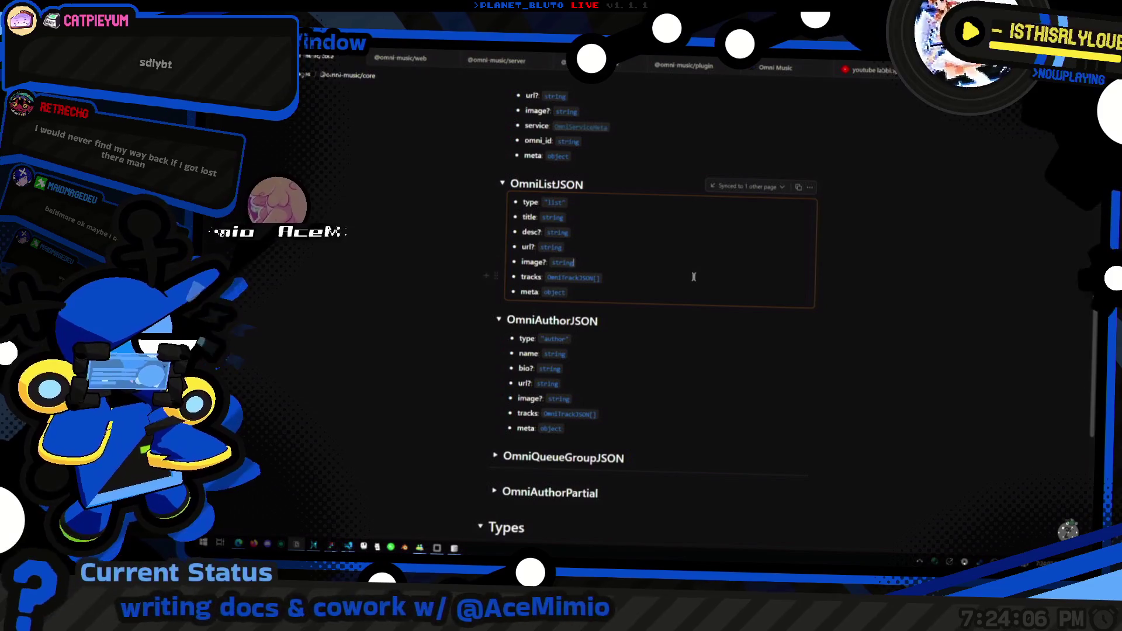
scroll(693, 276, "down", 3)
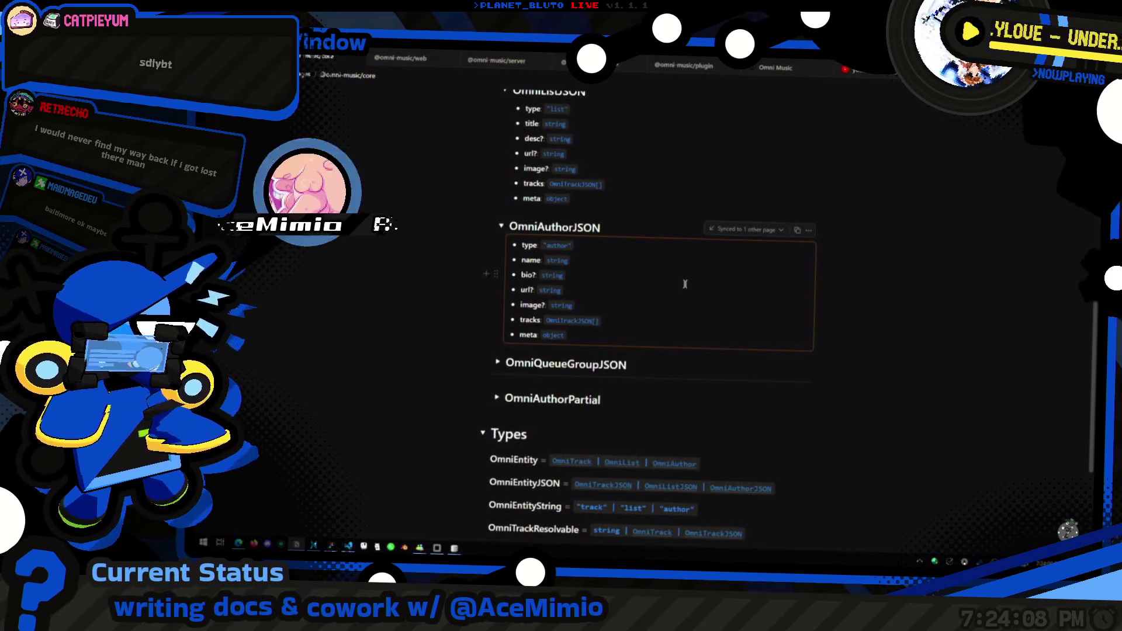
scroll(687, 315, "down", 4)
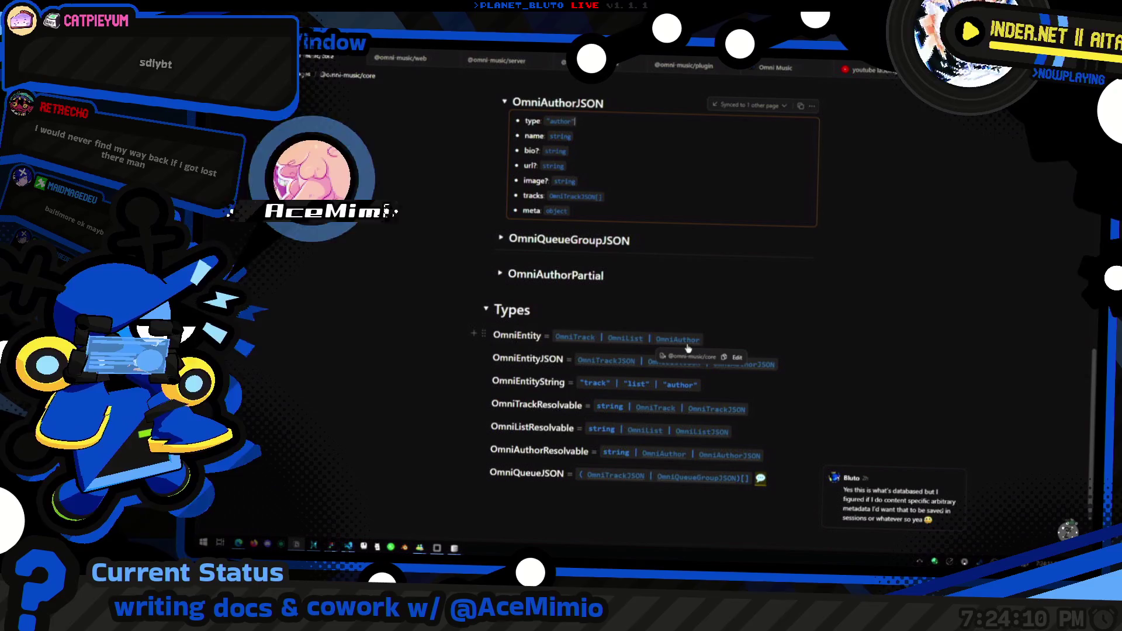